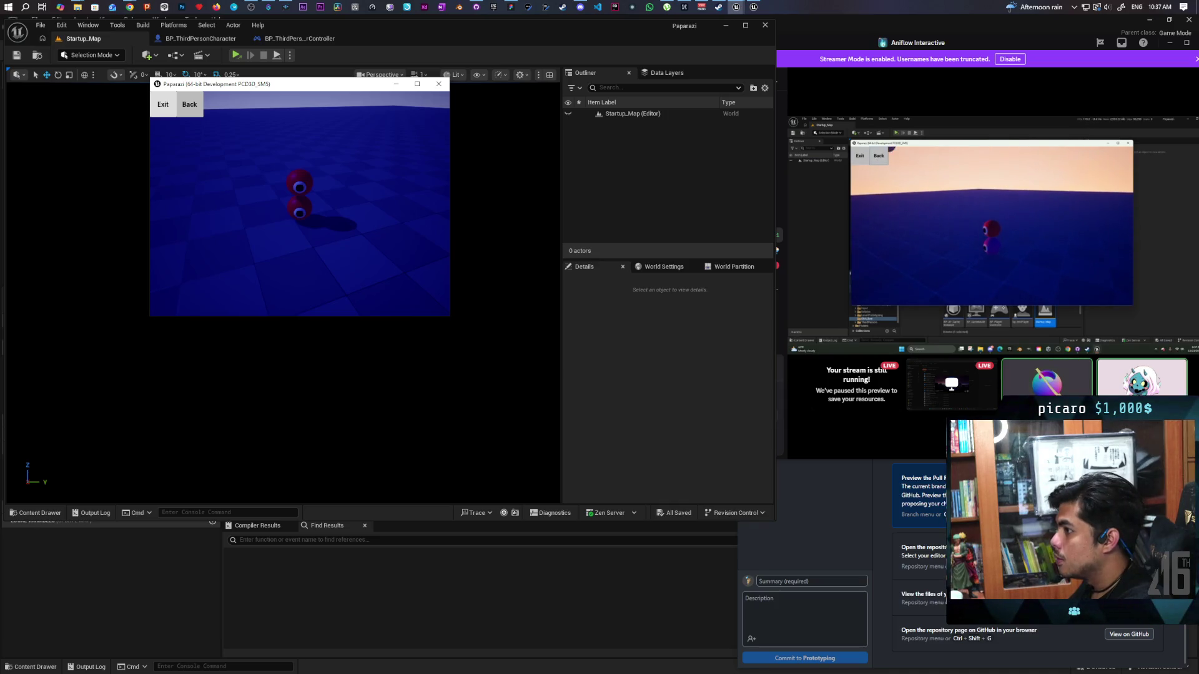
# - Close the Paparazi play-test window to get back to the Startup_Map editor
pyautogui.click(162, 104)
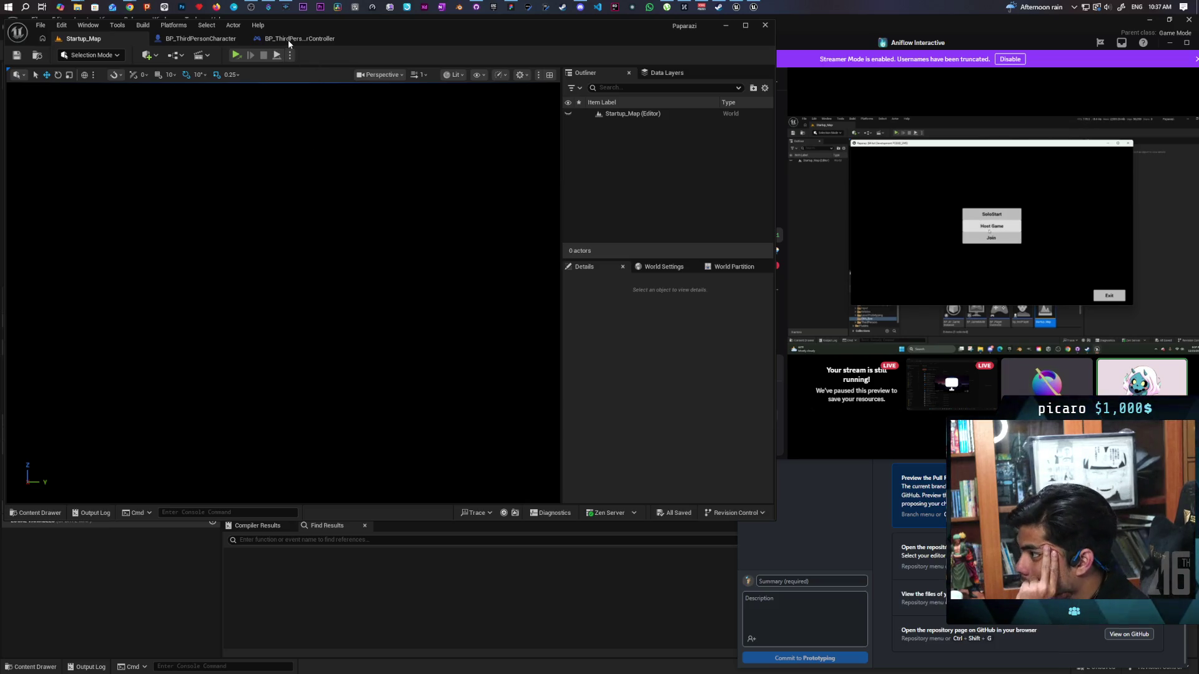
pyautogui.click(218, 43)
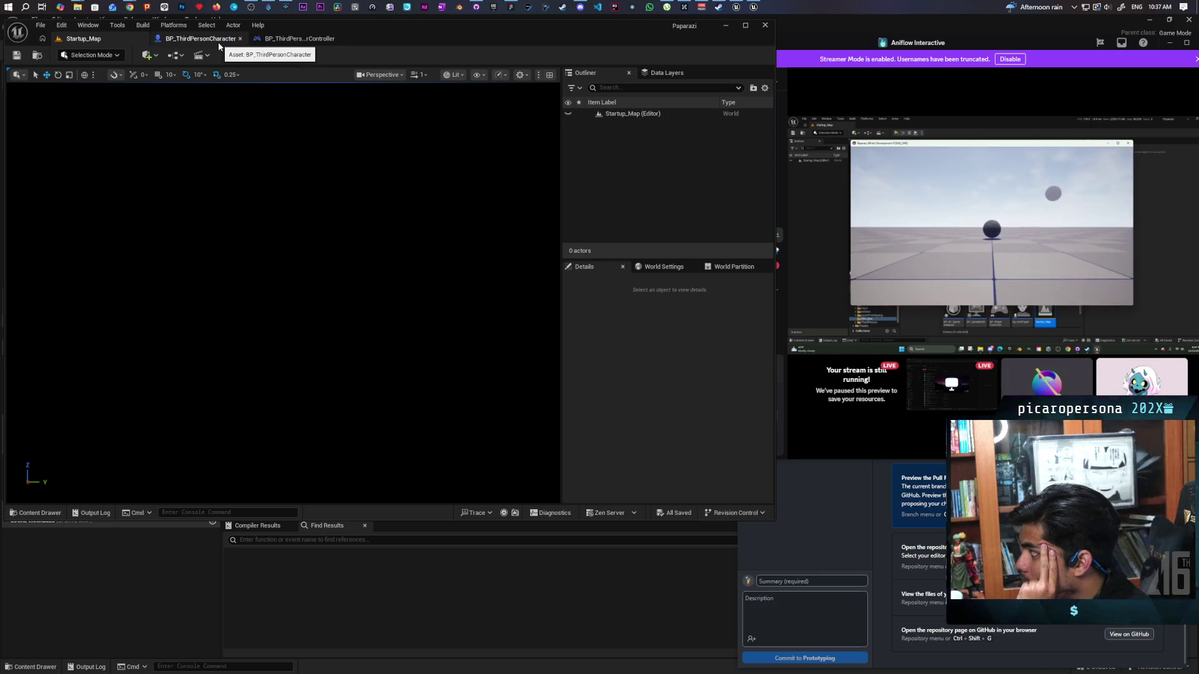
# - Review the Color Int setter in BP_ThirdPersonPlayerController, then maximize and switch to BP_ThirdPersonCharacter
pyautogui.click(301, 42)
pyautogui.scroll(-5, 282, 245)
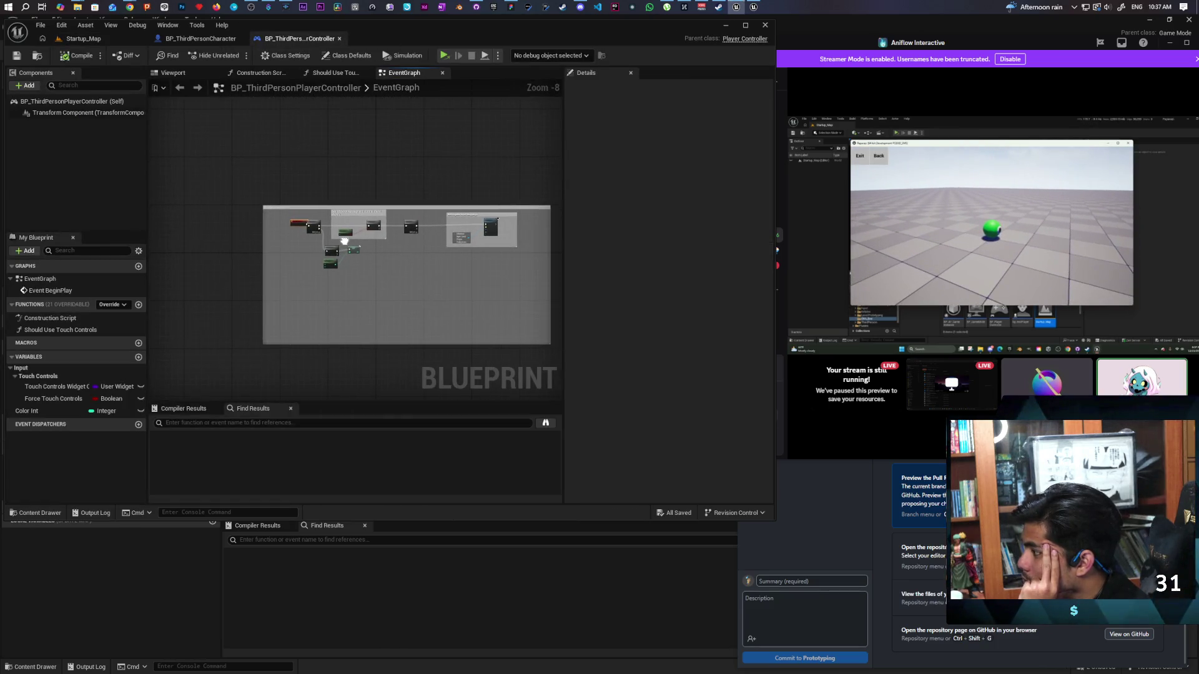
pyautogui.scroll(4, 324, 228)
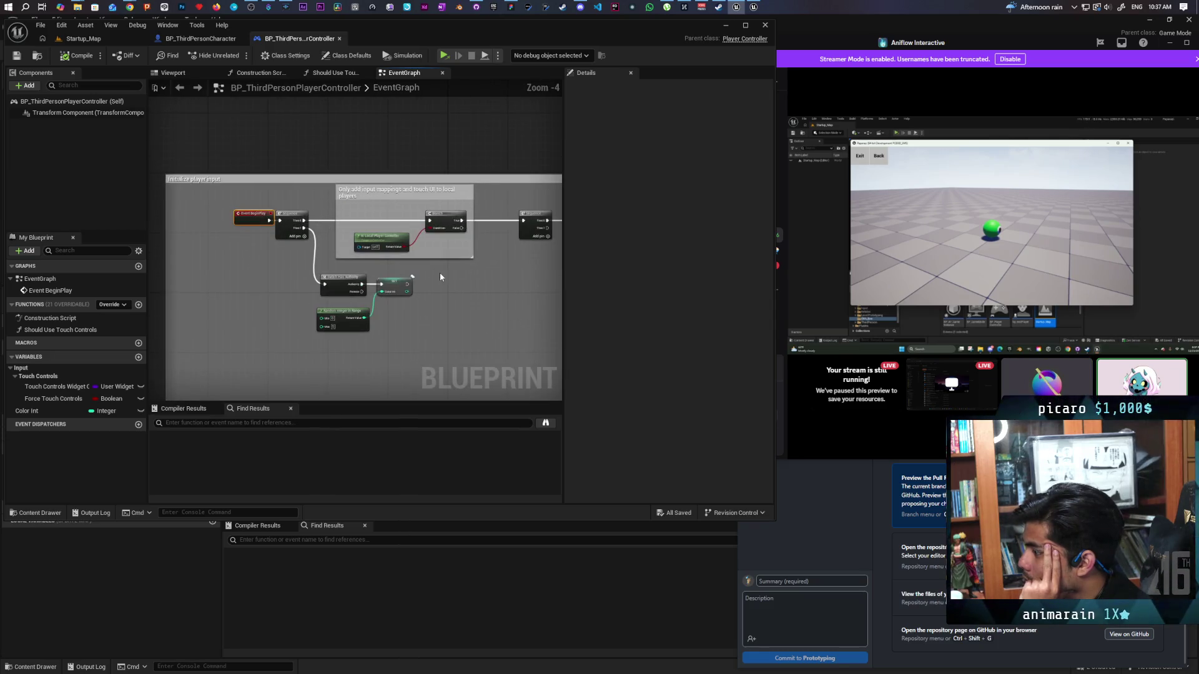
pyautogui.moveTo(919, 159)
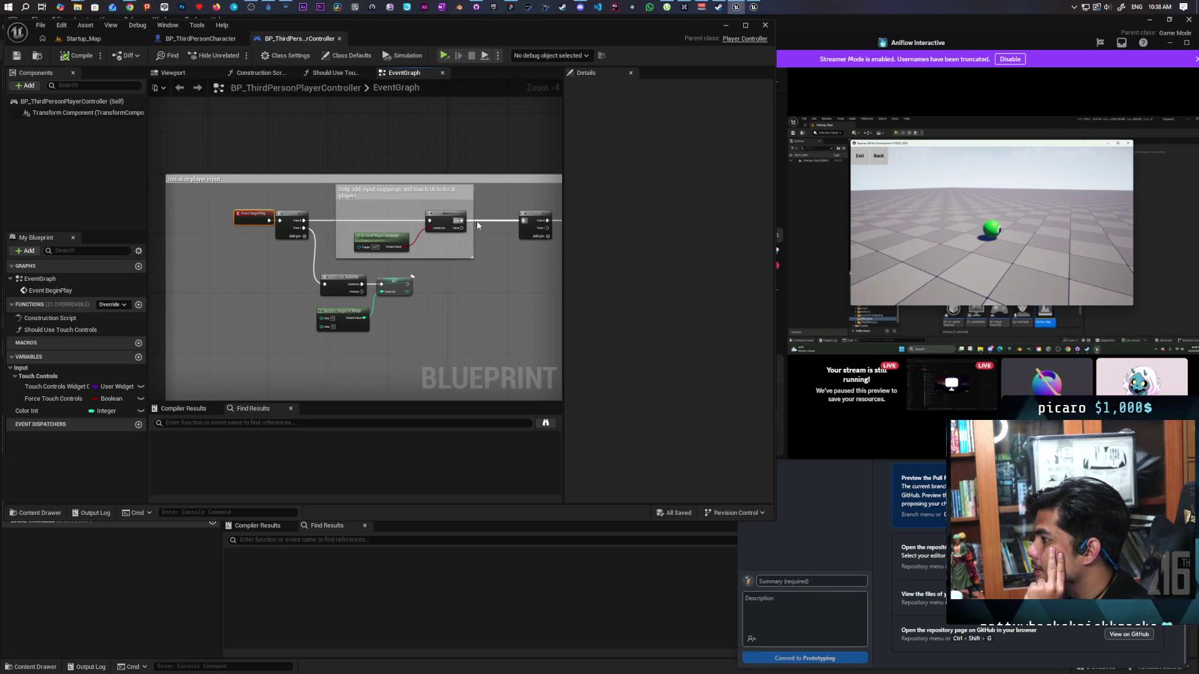
pyautogui.scroll(1, 331, 250)
pyautogui.moveTo(331, 249)
pyautogui.mouseDown()
pyautogui.moveTo(340, 267)
pyautogui.moveTo(392, 287)
pyautogui.moveTo(232, 312)
pyautogui.moveTo(359, 297)
pyautogui.mouseUp()
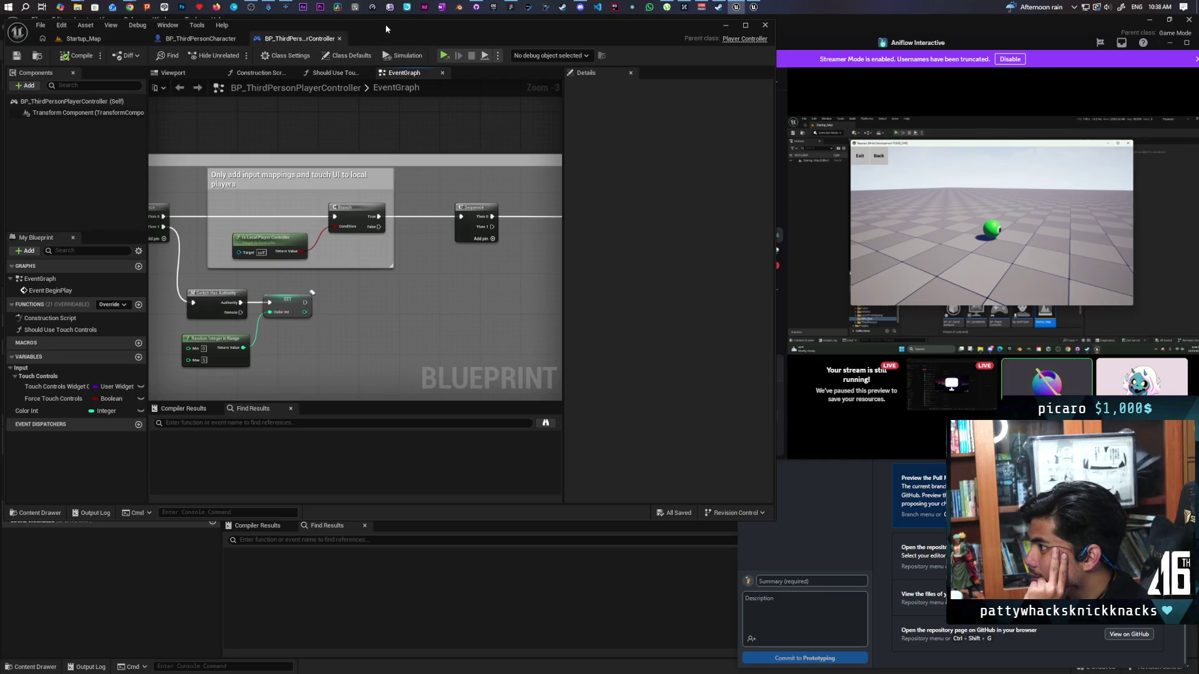
pyautogui.doubleClick(384, 24)
pyautogui.click(196, 33)
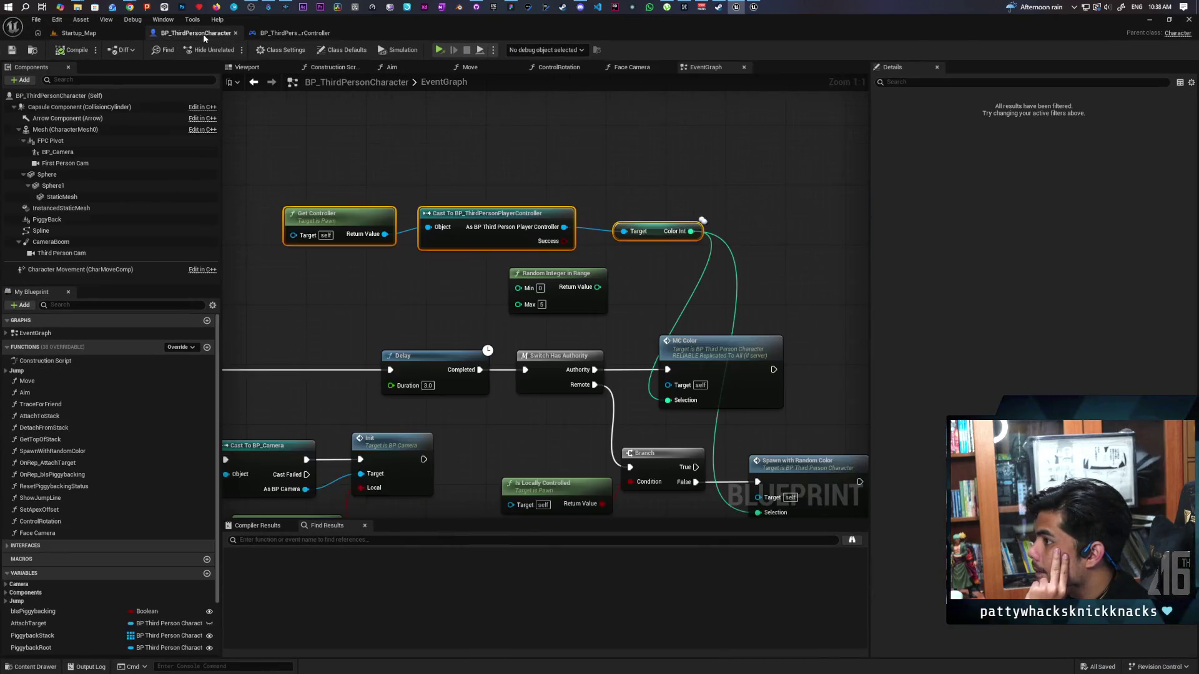
pyautogui.scroll(2, 500, 250)
pyautogui.scroll(-6, 594, 231)
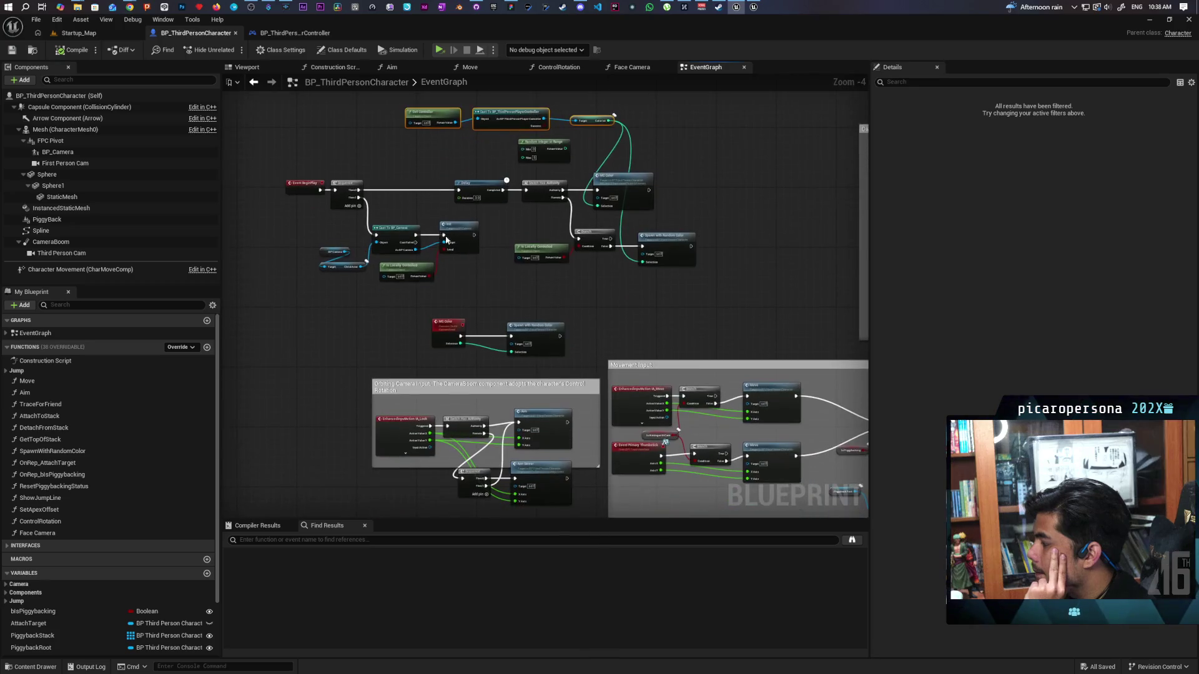
pyautogui.scroll(2, 481, 331)
pyautogui.scroll(2, 476, 329)
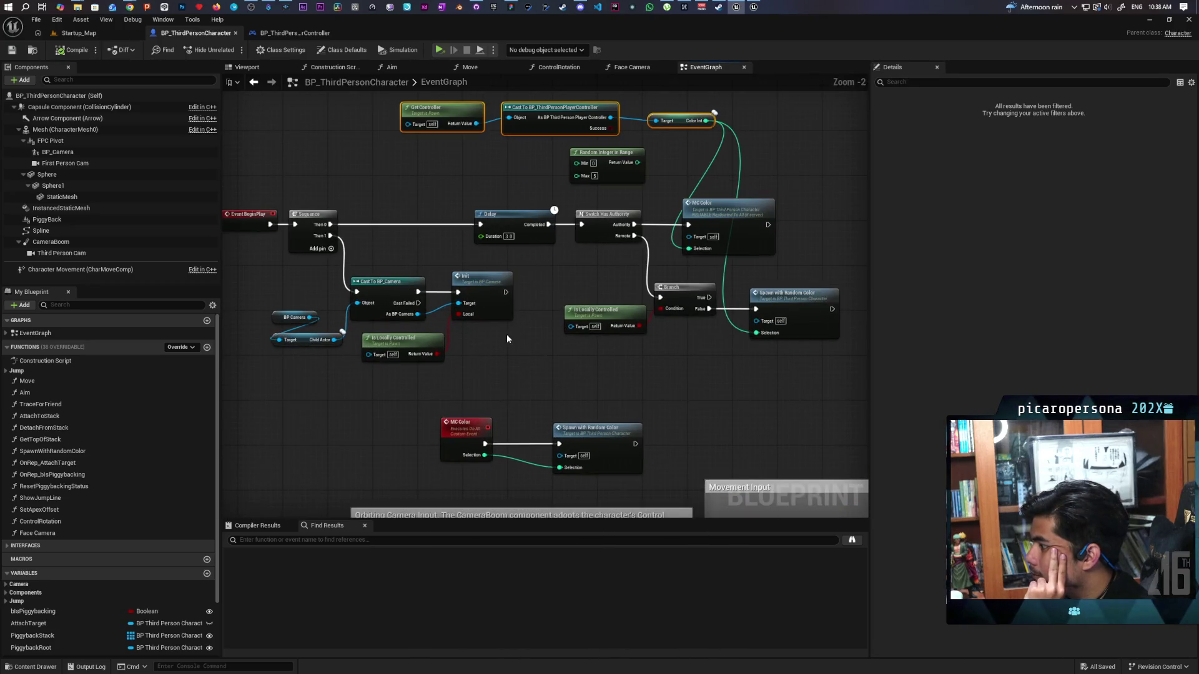
pyautogui.scroll(-2, 507, 334)
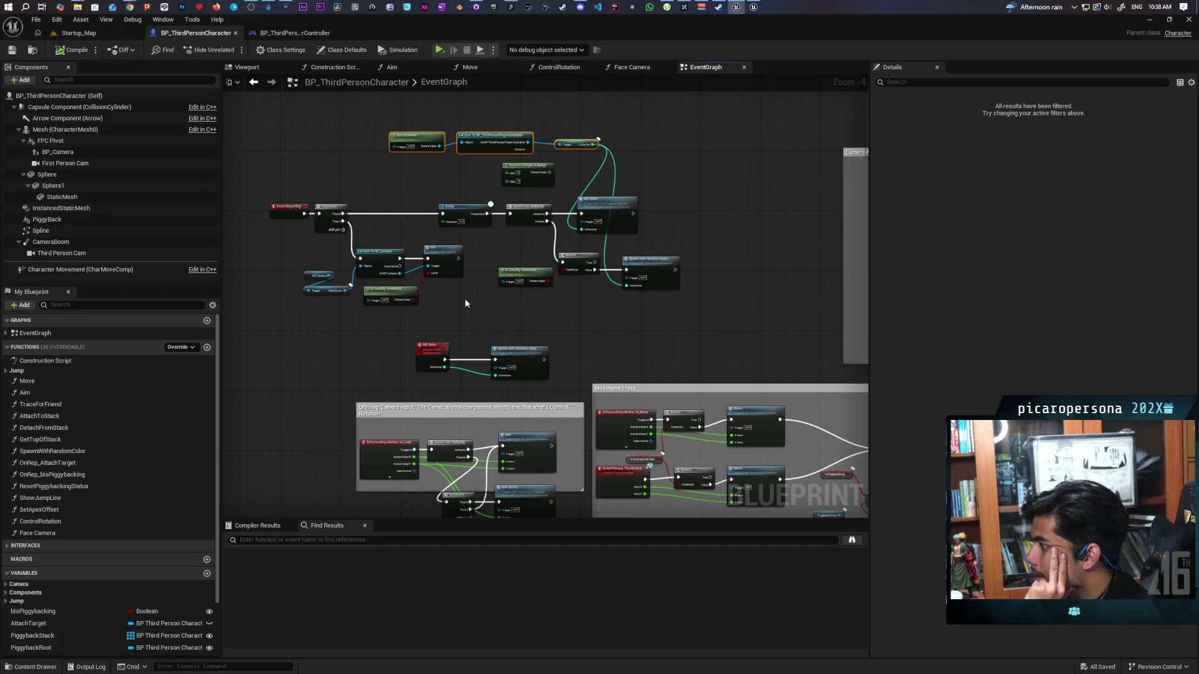
pyautogui.moveTo(465, 300)
pyautogui.mouseDown()
pyautogui.moveTo(543, 316)
pyautogui.moveTo(500, 326)
pyautogui.moveTo(461, 312)
pyautogui.mouseUp()
pyautogui.scroll(1, 543, 316)
pyautogui.scroll(-1, 518, 323)
pyautogui.scroll(2, 460, 312)
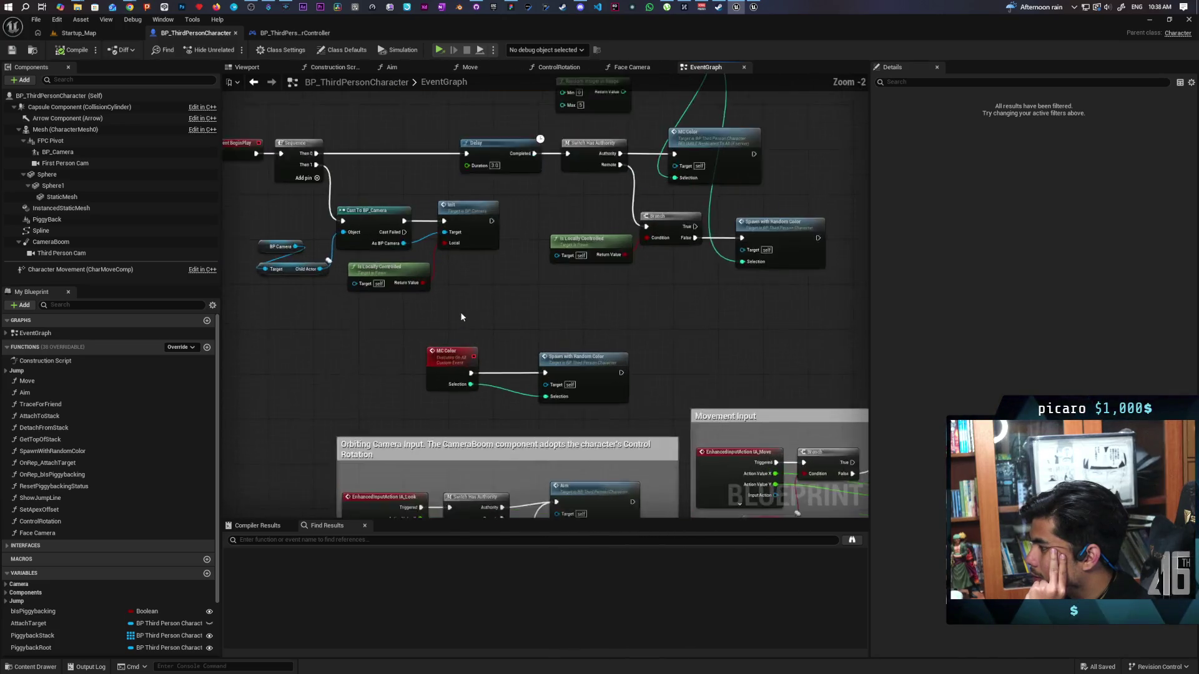
pyautogui.scroll(1, 462, 352)
pyautogui.scroll(-1, 462, 349)
pyautogui.scroll(1, 462, 350)
pyautogui.scroll(-1, 462, 348)
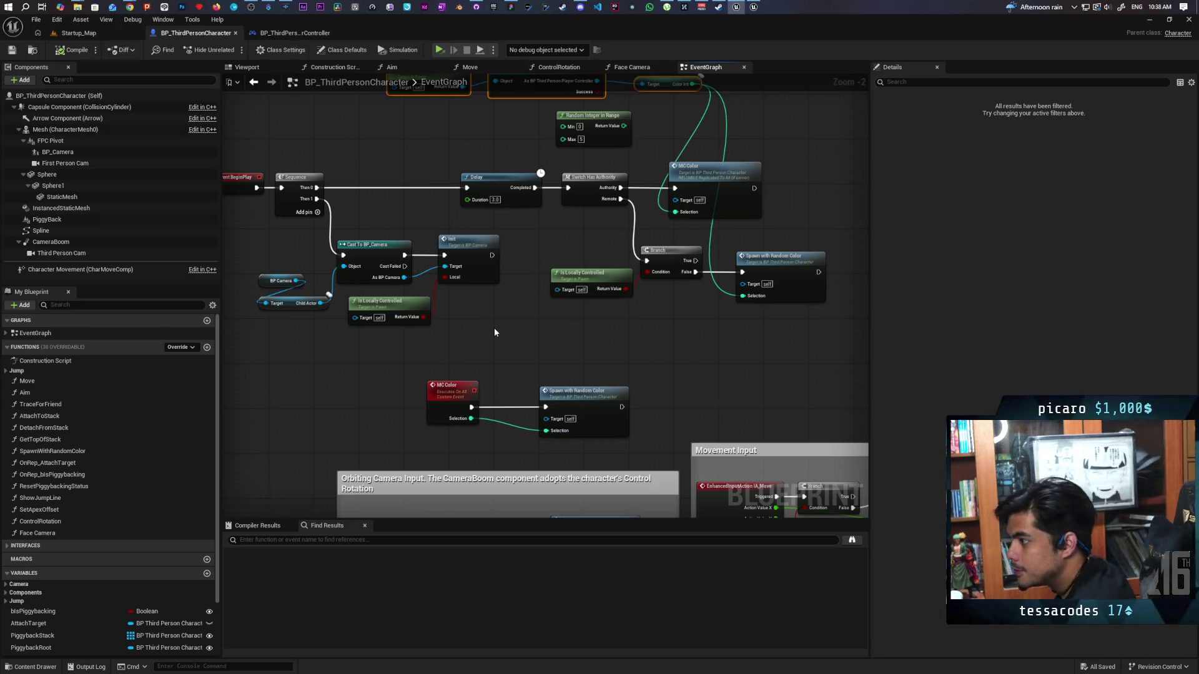
pyautogui.moveTo(495, 333)
pyautogui.mouseDown()
pyautogui.moveTo(497, 425)
pyautogui.moveTo(526, 376)
pyautogui.moveTo(566, 377)
pyautogui.moveTo(525, 351)
pyautogui.moveTo(481, 370)
pyautogui.mouseUp()
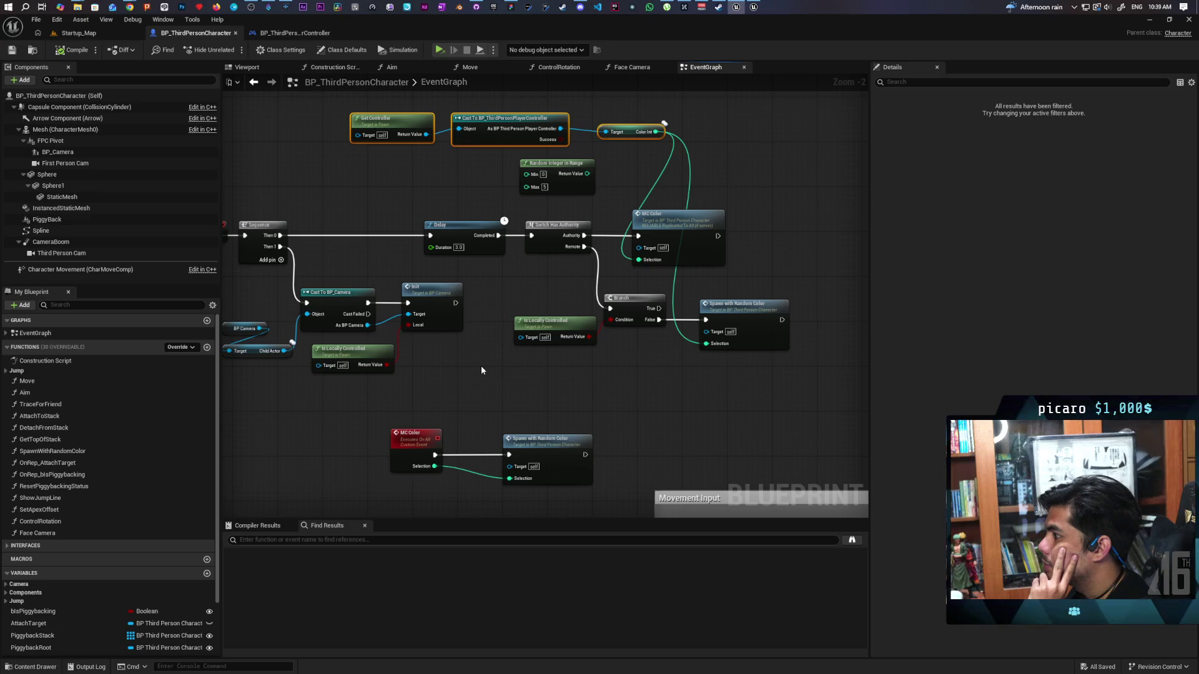
pyautogui.moveTo(480, 370); pyautogui.dragTo(551, 406)
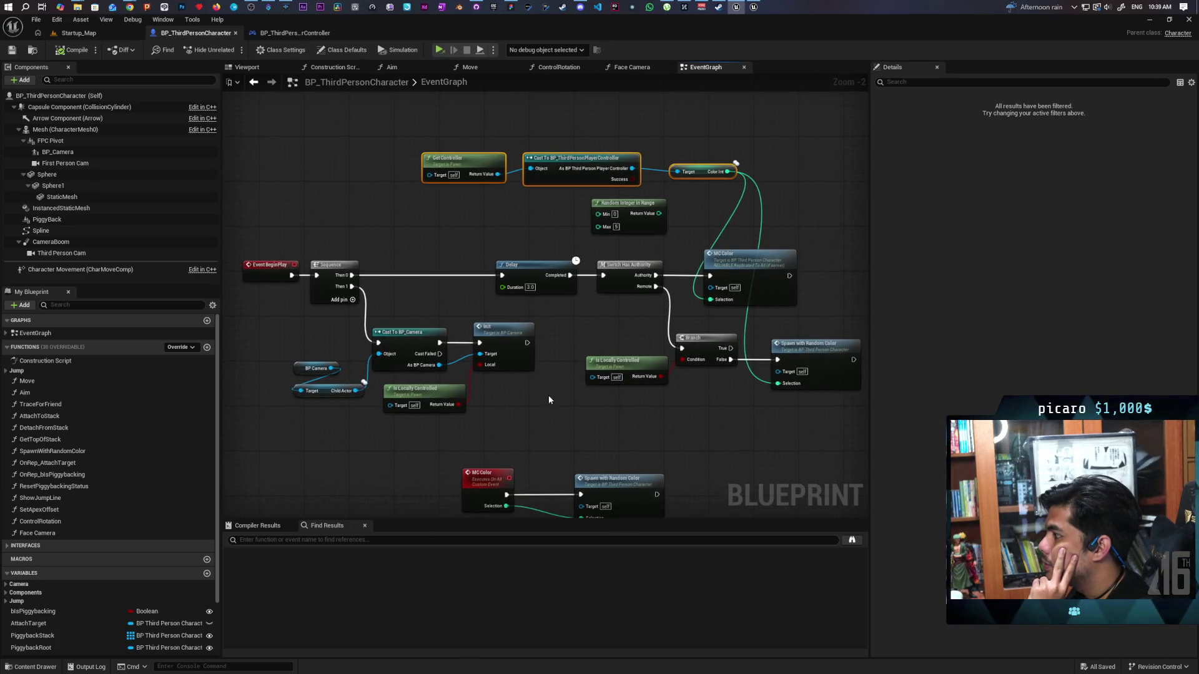
pyautogui.moveTo(517, 242); pyautogui.dragTo(546, 304)
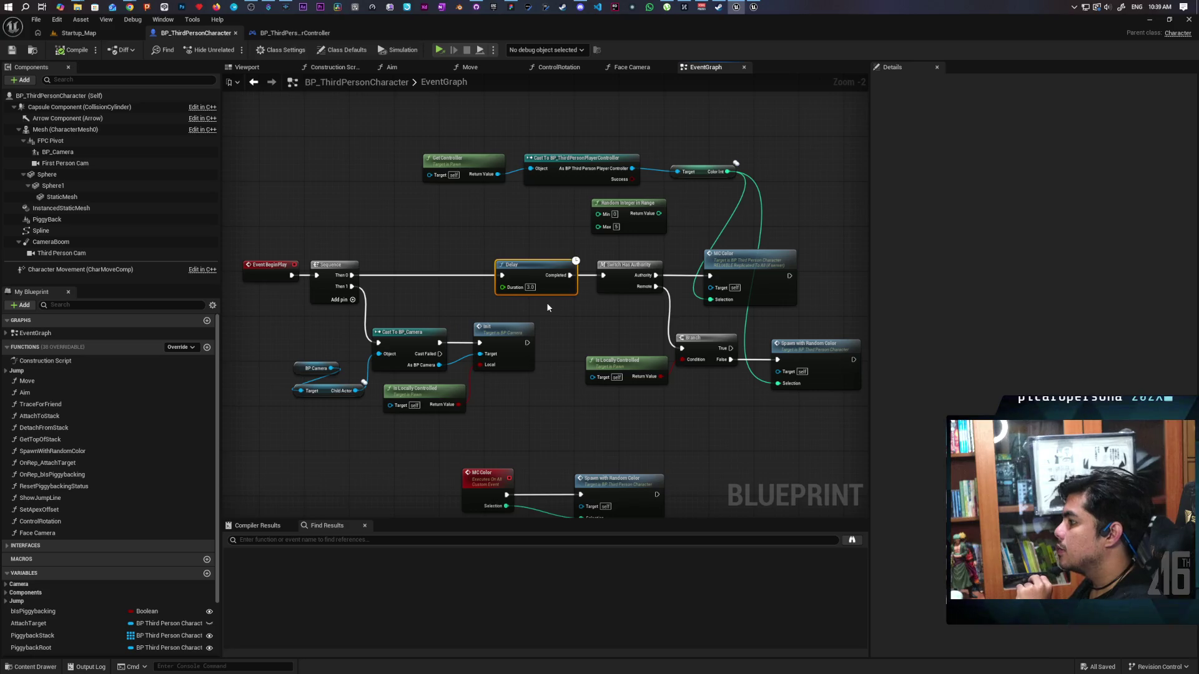
pyautogui.moveTo(700, 146); pyautogui.dragTo(717, 196)
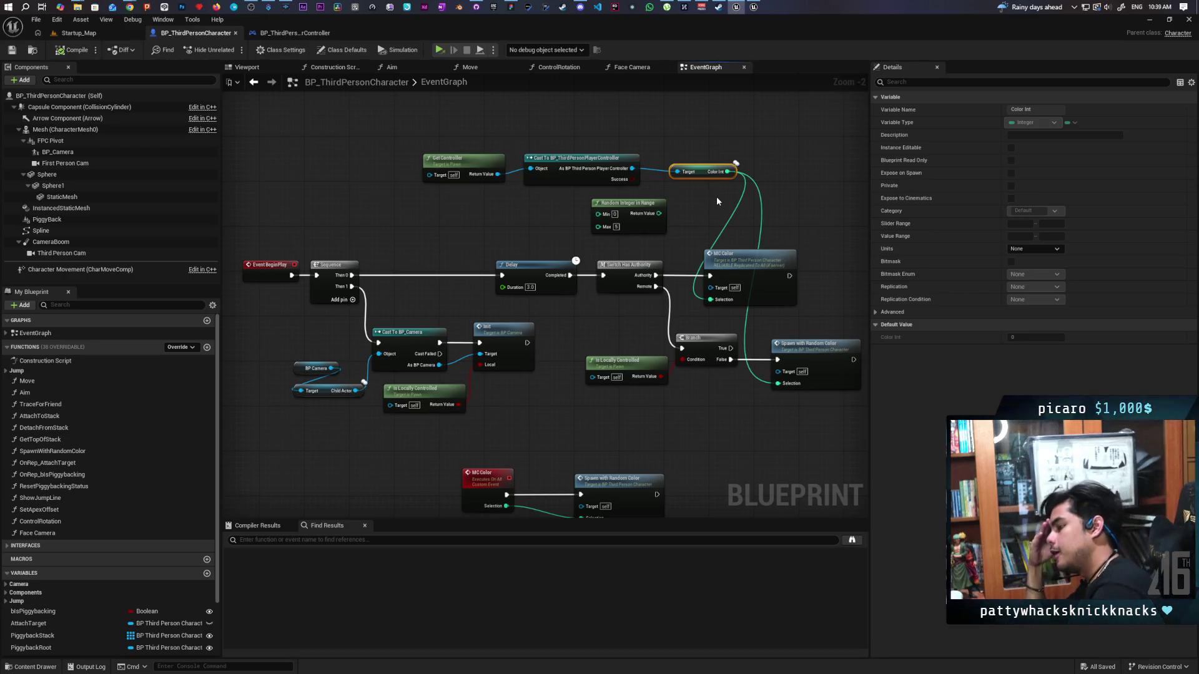
pyautogui.scroll(-5, 716, 196)
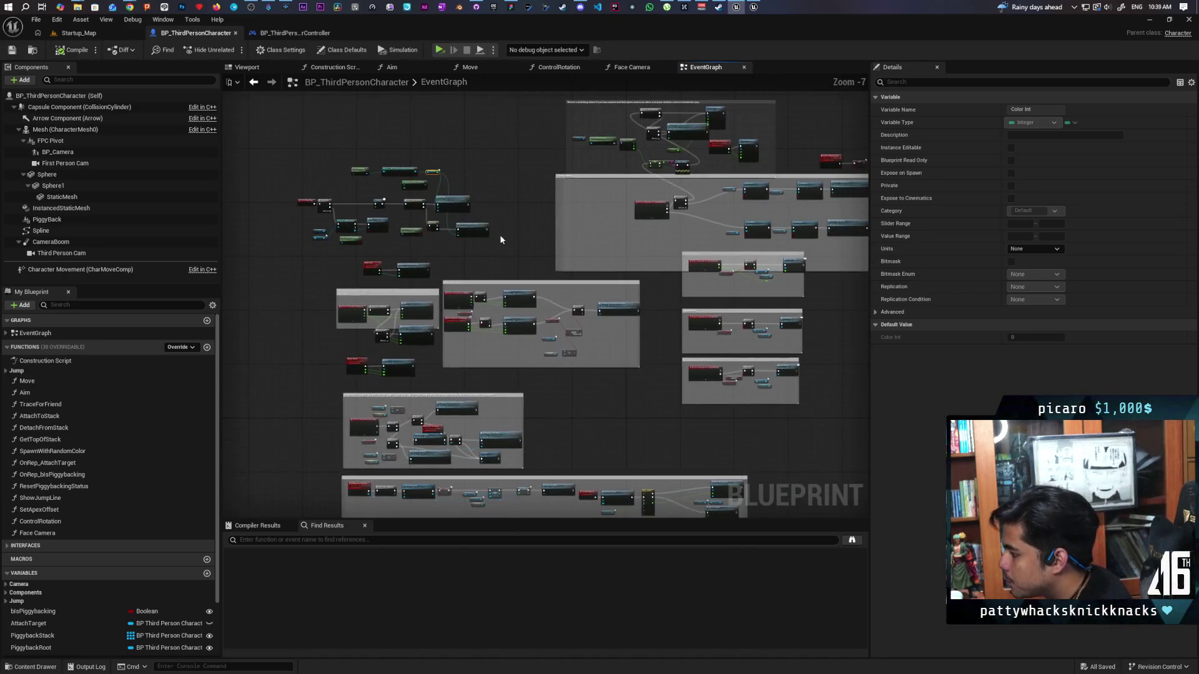
pyautogui.scroll(5, 392, 211)
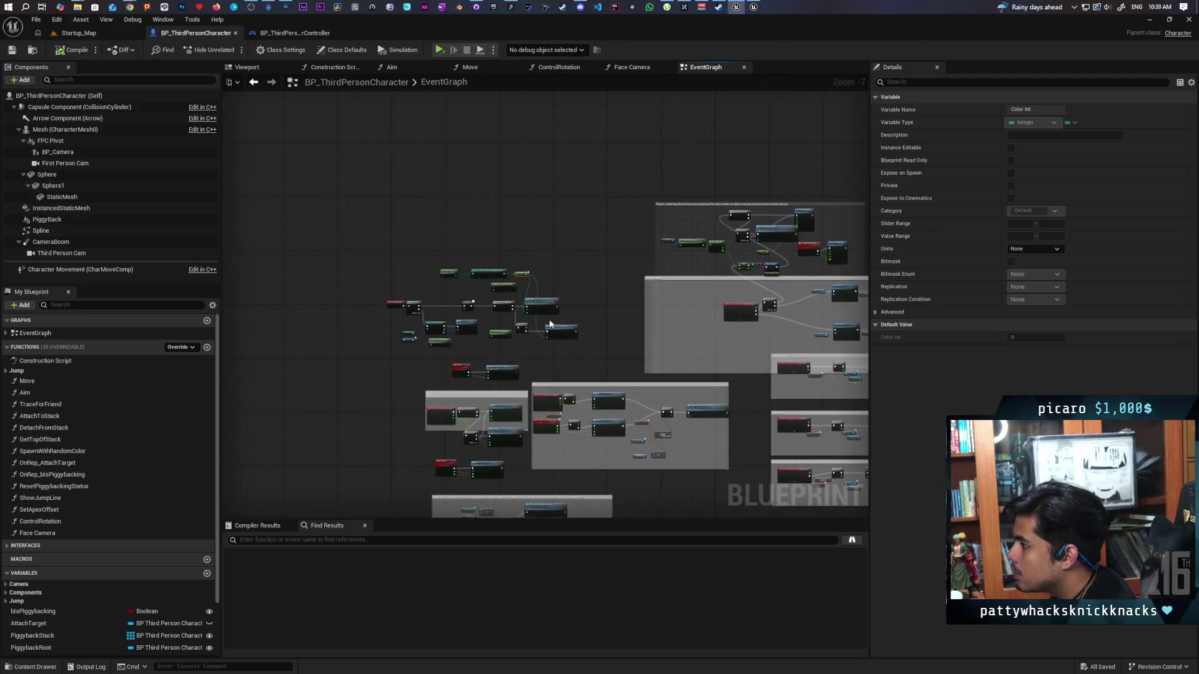
pyautogui.moveTo(540, 314)
pyautogui.mouseDown()
pyautogui.moveTo(605, 390)
pyautogui.moveTo(809, 339)
pyautogui.mouseUp()
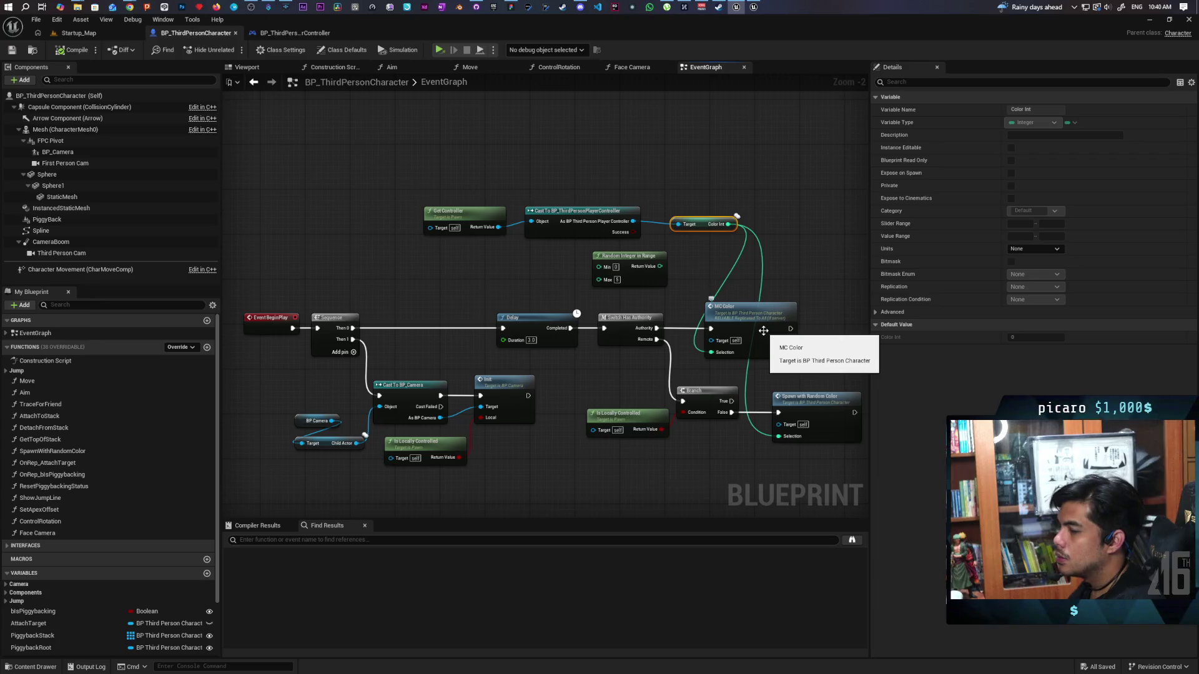
pyautogui.moveTo(689, 371); pyautogui.dragTo(676, 283)
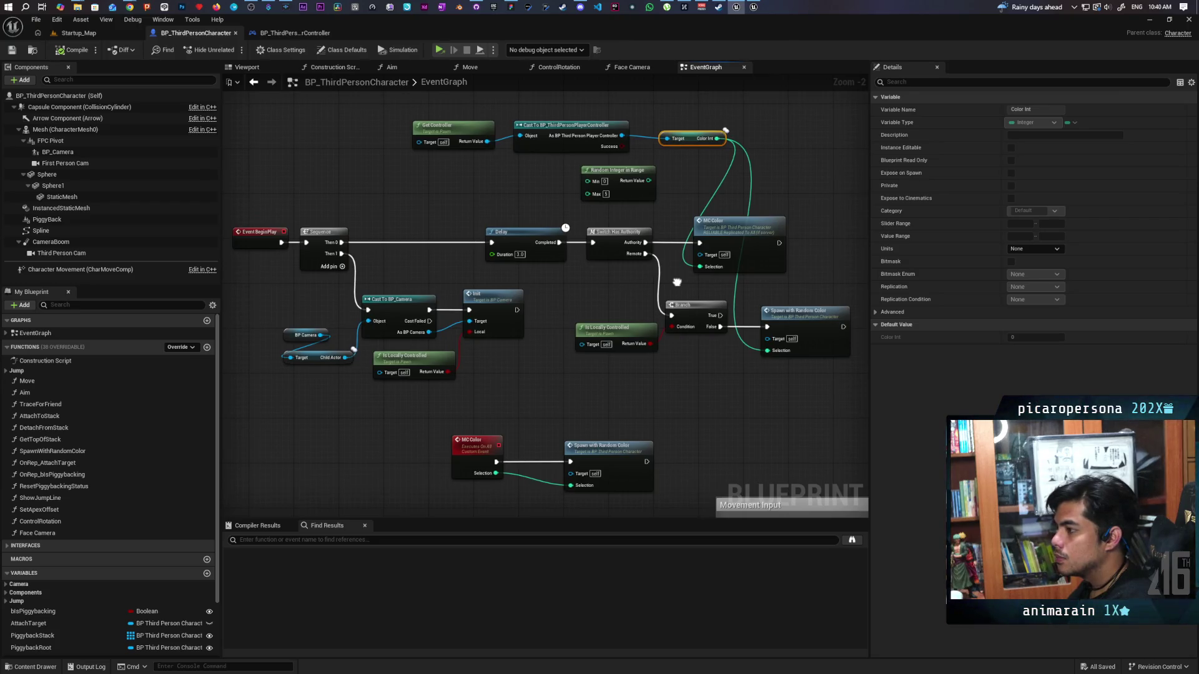
pyautogui.moveTo(676, 282); pyautogui.dragTo(675, 283)
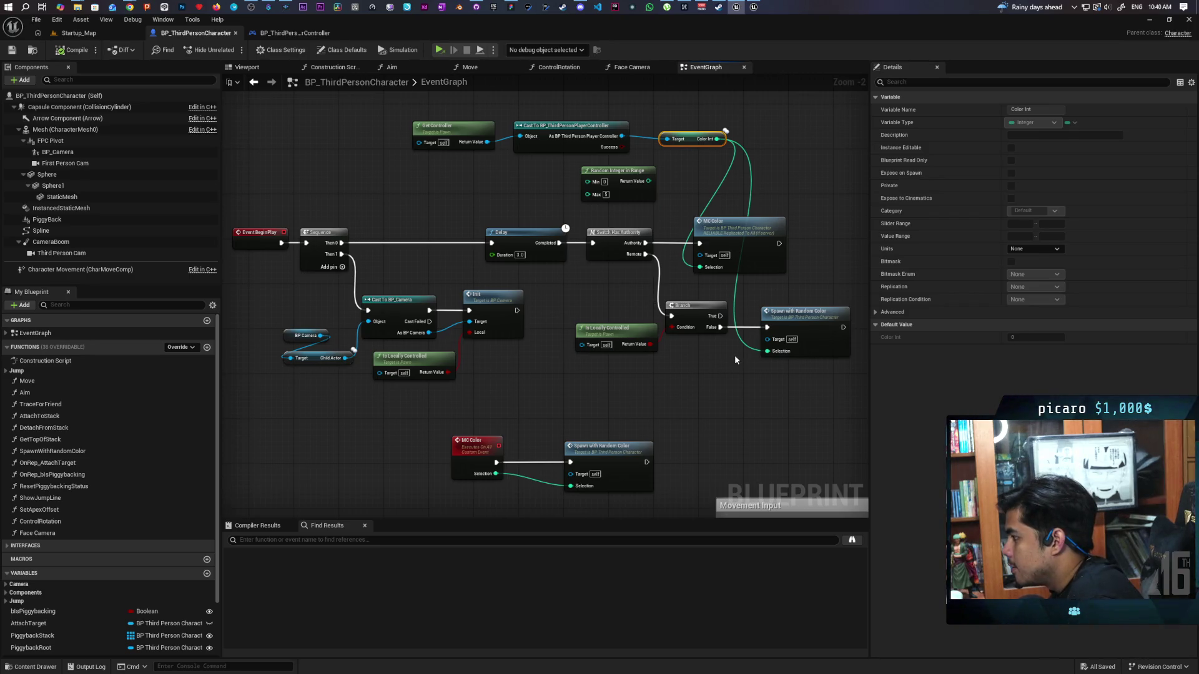
# - Select the Is Locally Controlled node in the character's event graph, then clear the selection
pyautogui.moveTo(596, 302)
pyautogui.mouseDown()
pyautogui.moveTo(671, 364)
pyautogui.moveTo(819, 379)
pyautogui.moveTo(702, 384)
pyautogui.mouseUp()
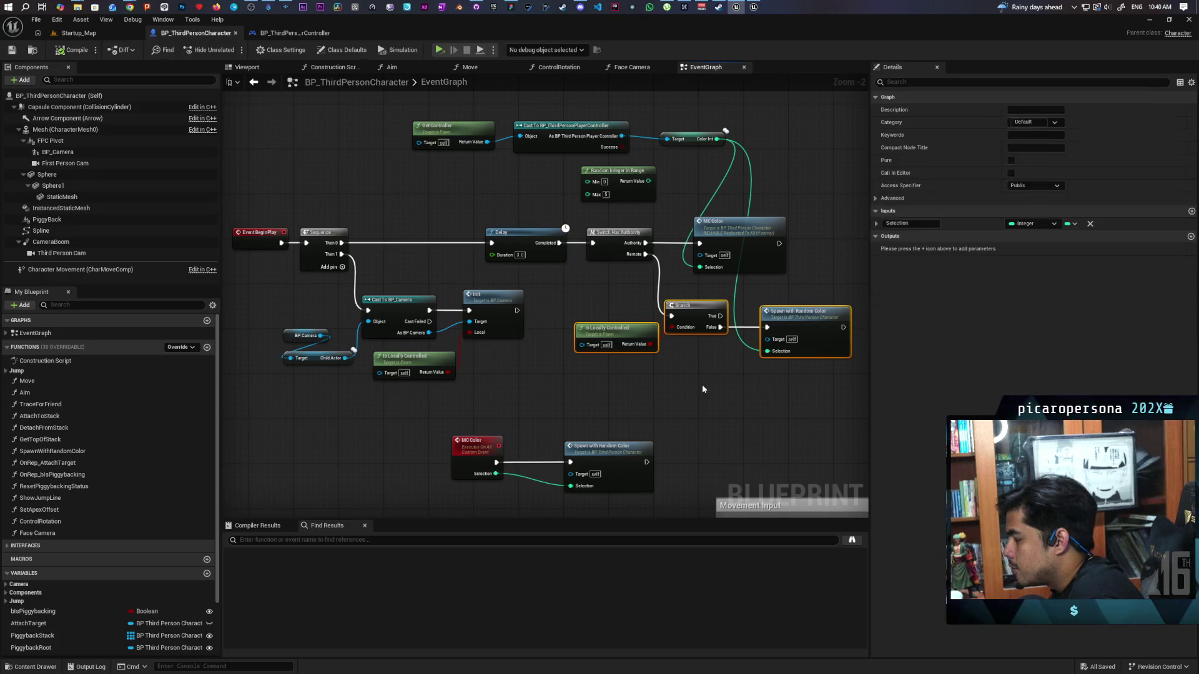
pyautogui.moveTo(587, 301)
pyautogui.mouseDown()
pyautogui.moveTo(638, 385)
pyautogui.moveTo(727, 385)
pyautogui.moveTo(713, 384)
pyautogui.mouseUp()
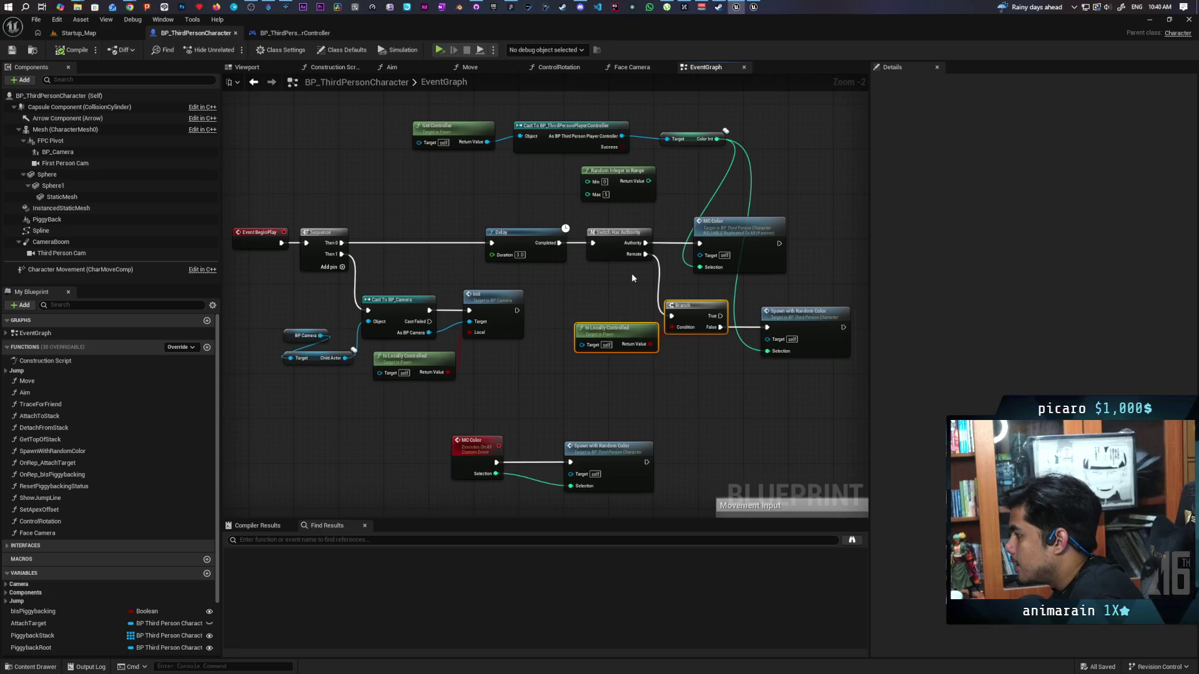
pyautogui.scroll(2, 631, 272)
pyautogui.moveTo(620, 267); pyautogui.dragTo(650, 245)
pyautogui.moveTo(587, 320); pyautogui.dragTo(632, 399)
pyautogui.click(618, 289)
pyautogui.moveTo(606, 276); pyautogui.dragTo(624, 247)
pyautogui.moveTo(588, 316); pyautogui.dragTo(632, 425)
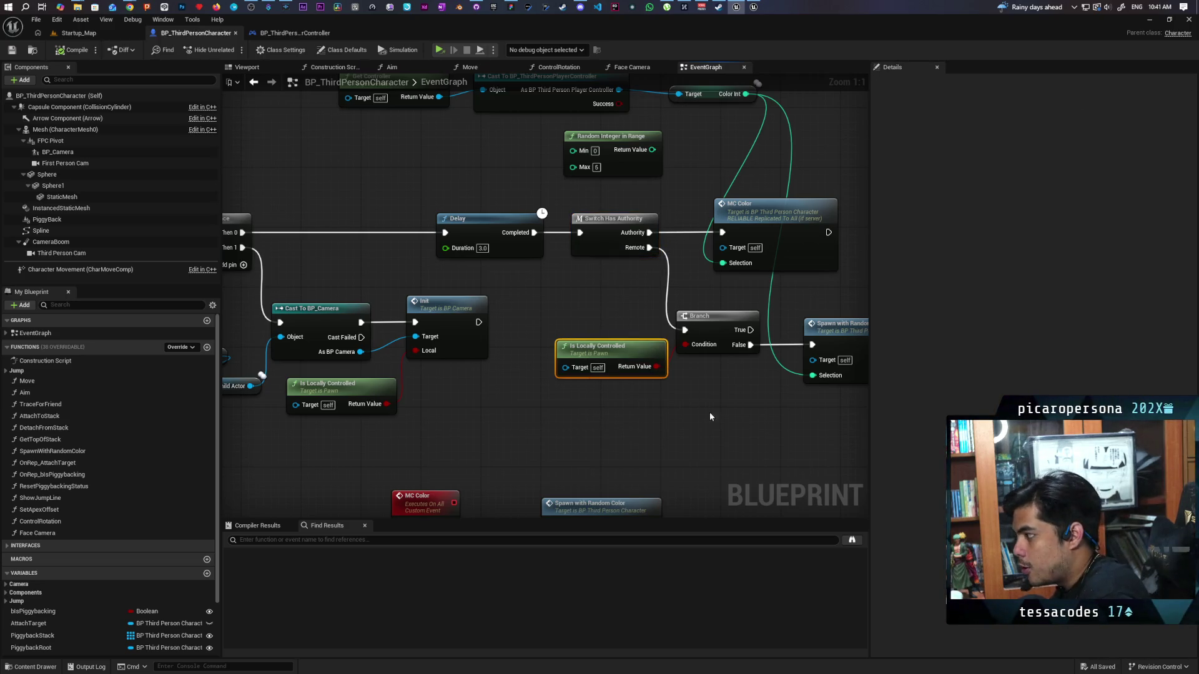
pyautogui.moveTo(707, 411); pyautogui.dragTo(622, 413)
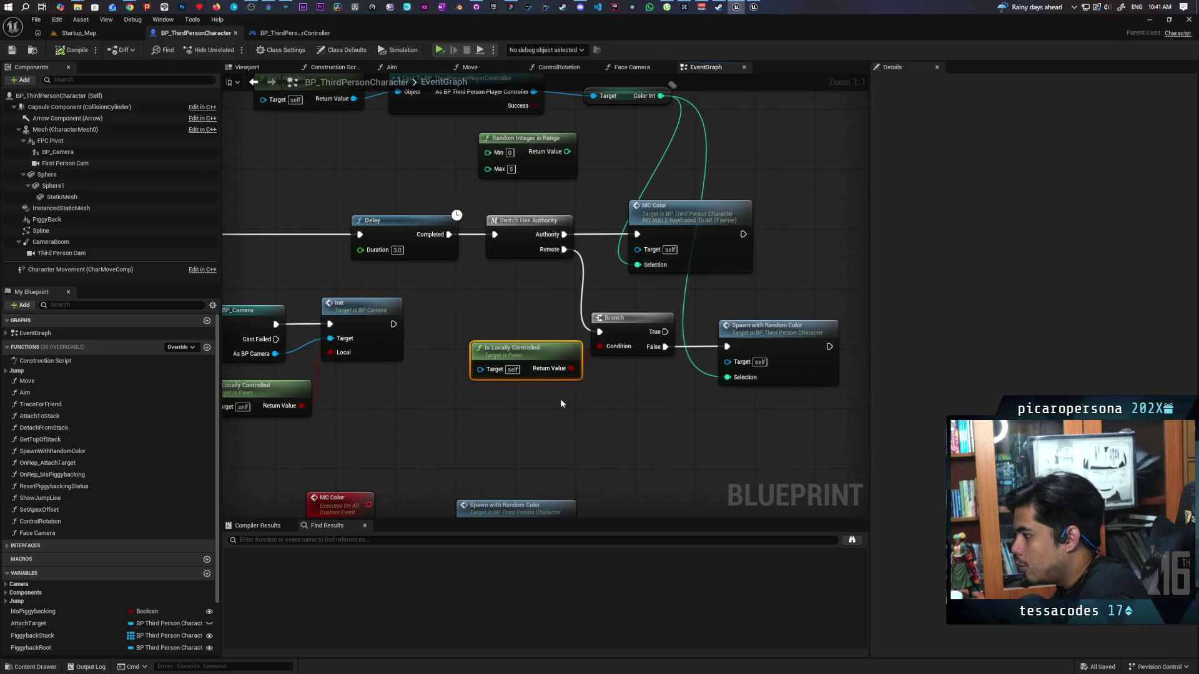
pyautogui.moveTo(517, 317)
pyautogui.mouseDown()
pyautogui.moveTo(612, 409)
pyautogui.moveTo(567, 425)
pyautogui.mouseUp()
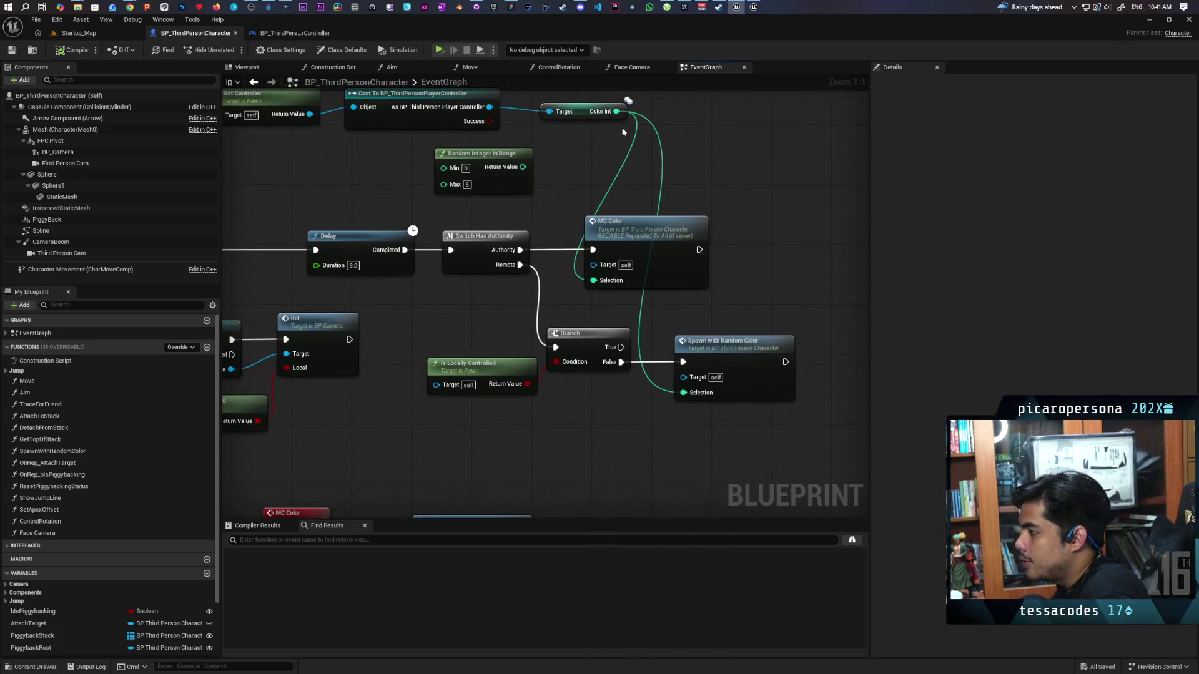
# - Nudge the Get Controller node and the Color Int getter slightly upward
pyautogui.moveTo(456, 136)
pyautogui.mouseDown()
pyautogui.moveTo(458, 176)
pyautogui.moveTo(559, 217)
pyautogui.mouseUp()
pyautogui.moveTo(381, 171)
pyautogui.mouseDown()
pyautogui.moveTo(373, 143)
pyautogui.moveTo(386, 144)
pyautogui.mouseUp()
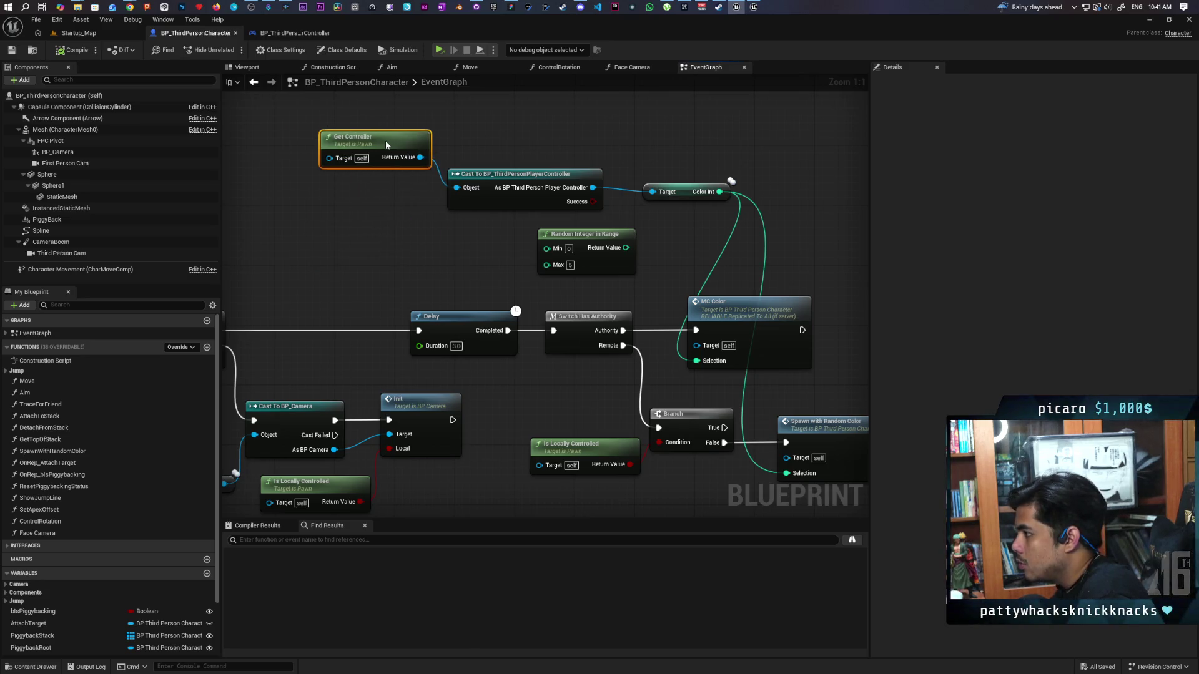
pyautogui.moveTo(689, 193)
pyautogui.mouseDown()
pyautogui.moveTo(688, 178)
pyautogui.moveTo(692, 216)
pyautogui.moveTo(583, 200)
pyautogui.mouseUp()
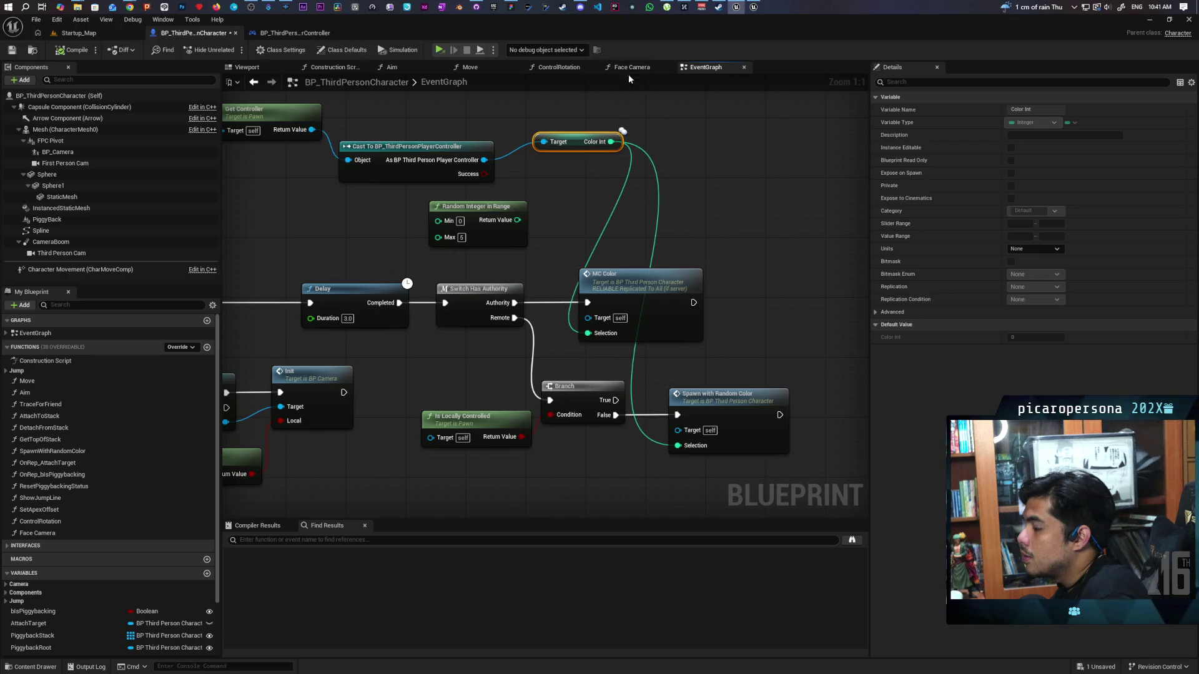
# - Open the SpawnWithRandomColor function graph from its node under MC Color
pyautogui.scroll(-2, 595, 204)
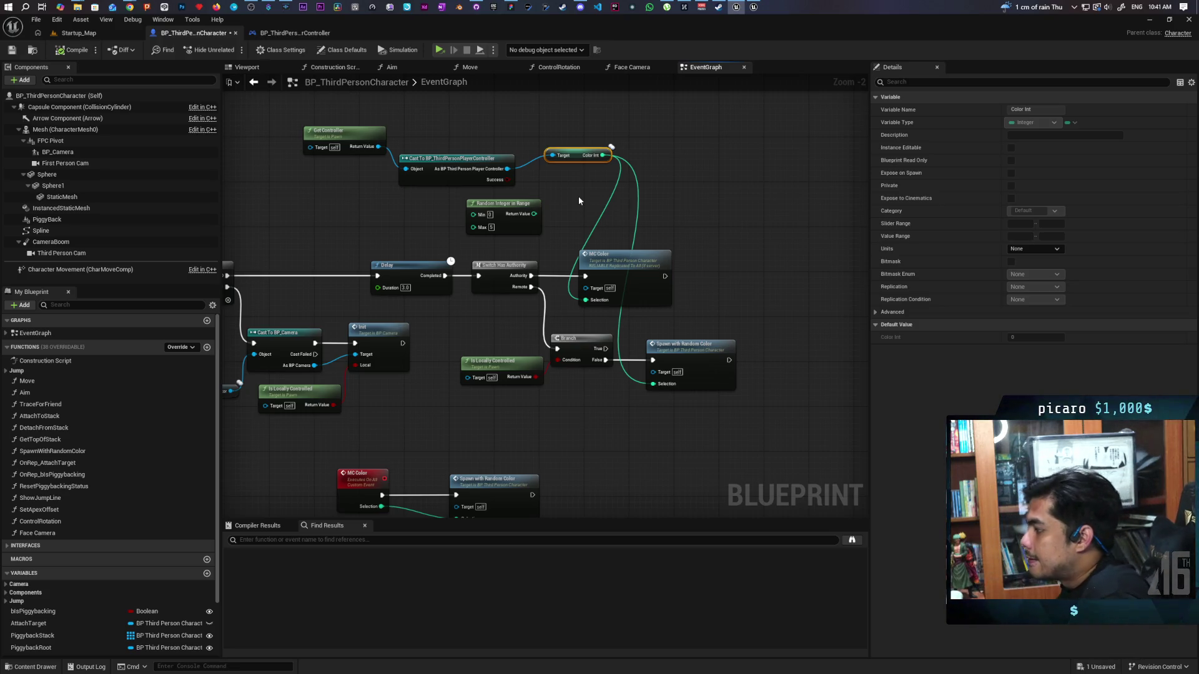
pyautogui.moveTo(625, 318); pyautogui.dragTo(546, 295)
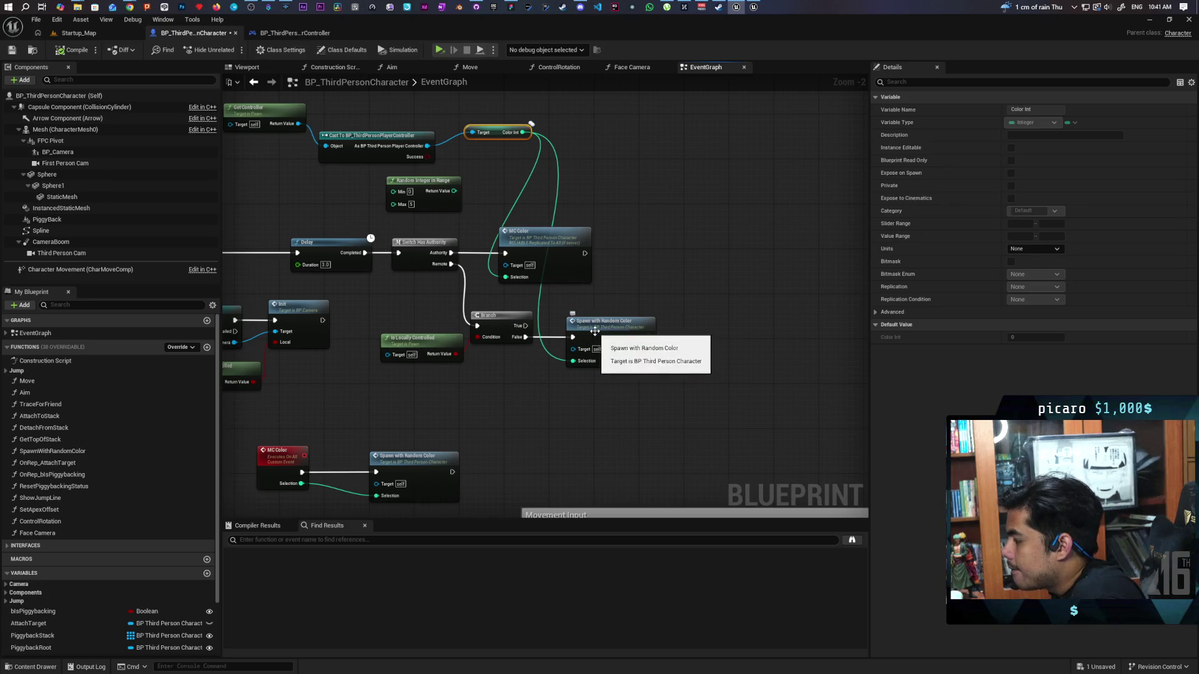
pyautogui.doubleClick(598, 320)
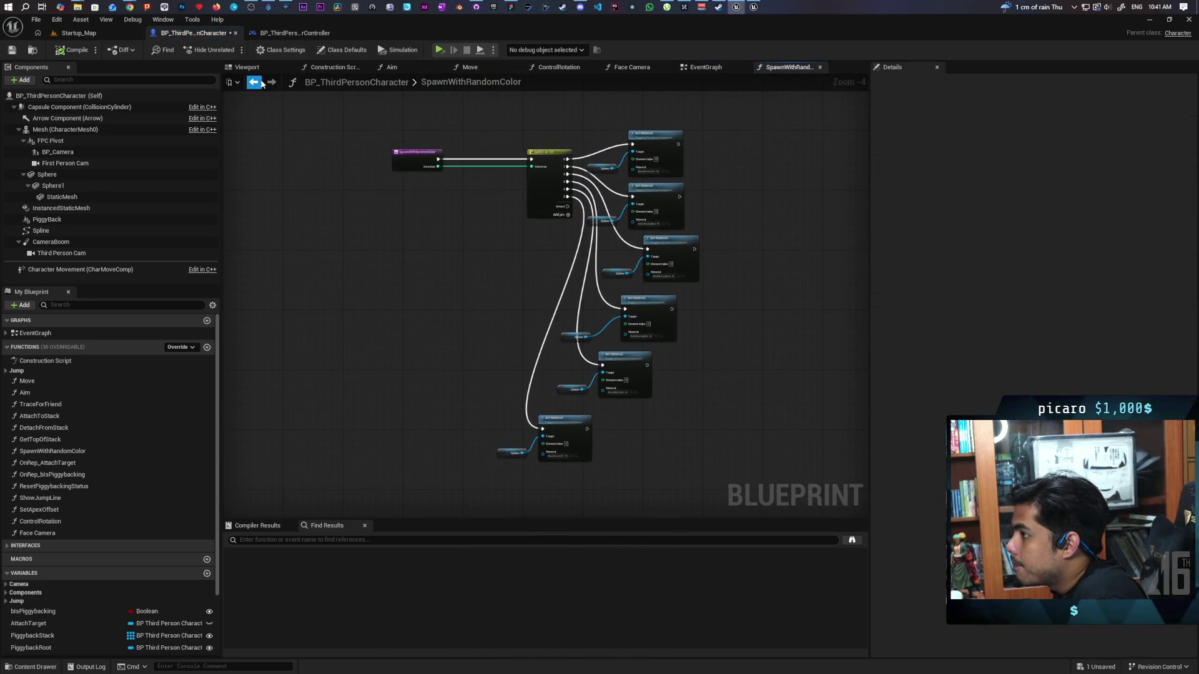
# - Return from SpawnWithRandomColor to the character's EventGraph and recentre the nodes
pyautogui.click(254, 82)
pyautogui.moveTo(521, 368); pyautogui.dragTo(536, 365)
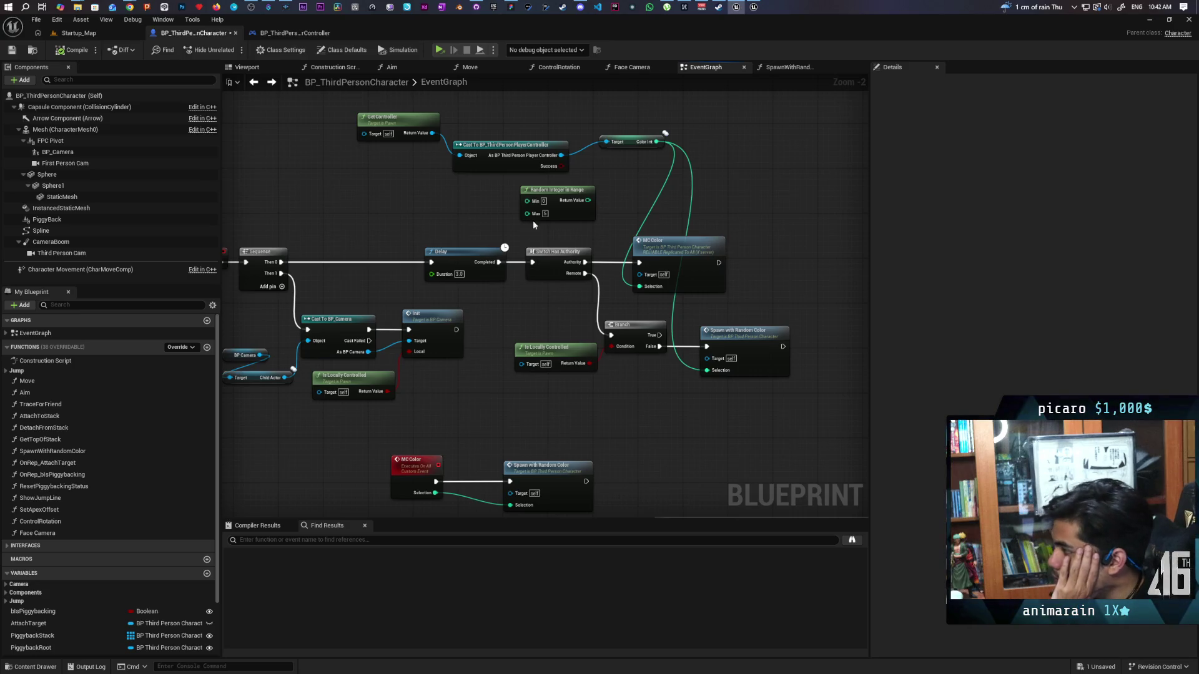
# - Wire Sequence Then 0 straight to Switch Has Authority, bypassing the Delay, then compile and save
pyautogui.moveTo(418, 108); pyautogui.dragTo(614, 161)
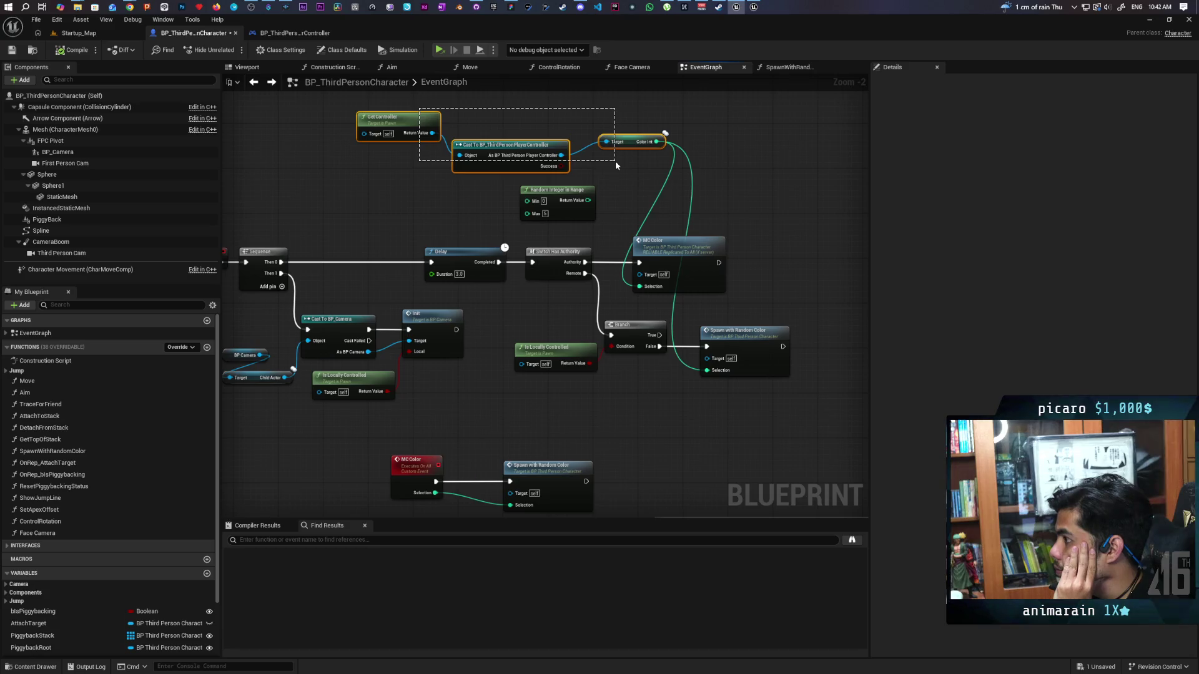
pyautogui.moveTo(616, 160); pyautogui.dragTo(615, 160)
pyautogui.moveTo(756, 213); pyautogui.dragTo(695, 193)
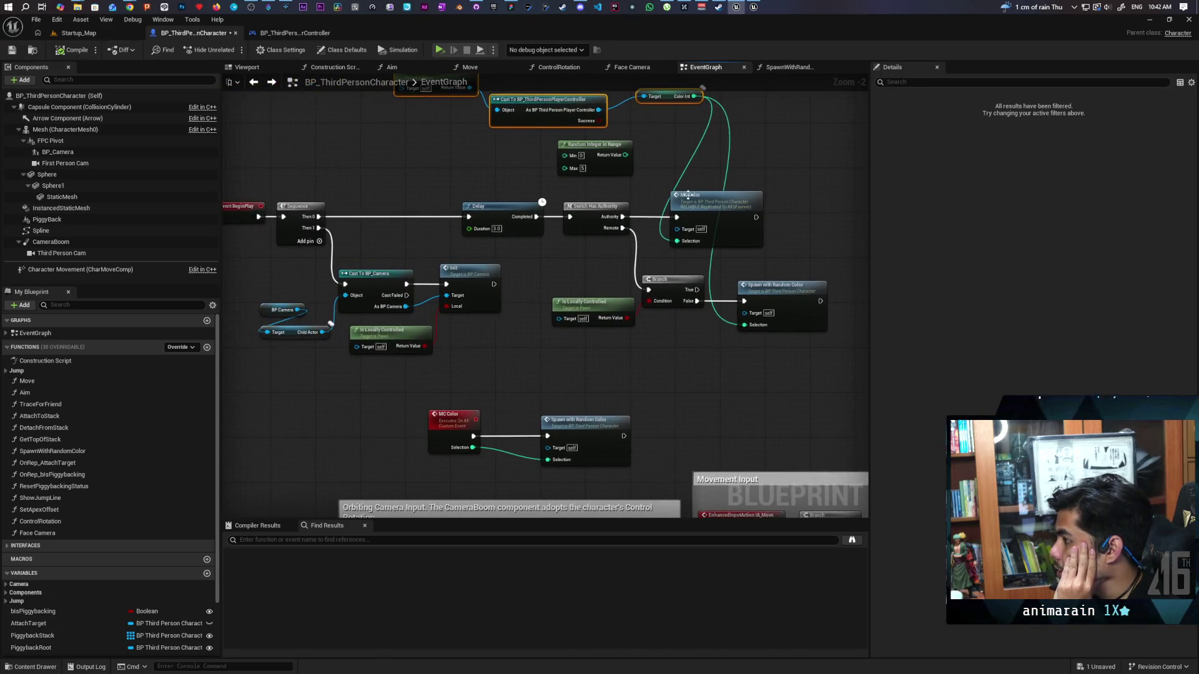
pyautogui.moveTo(335, 260)
pyautogui.mouseDown()
pyautogui.moveTo(588, 261)
pyautogui.moveTo(477, 215)
pyautogui.moveTo(331, 222)
pyautogui.mouseUp()
pyautogui.moveTo(341, 282); pyautogui.dragTo(342, 241)
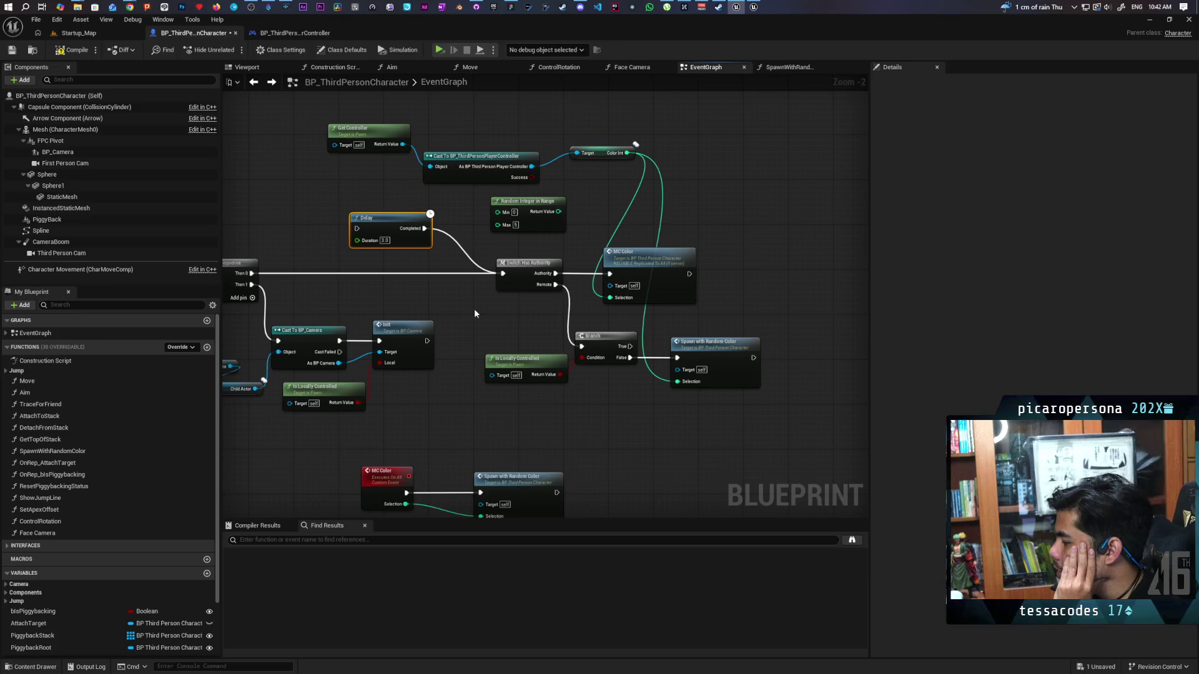
pyautogui.click(76, 54)
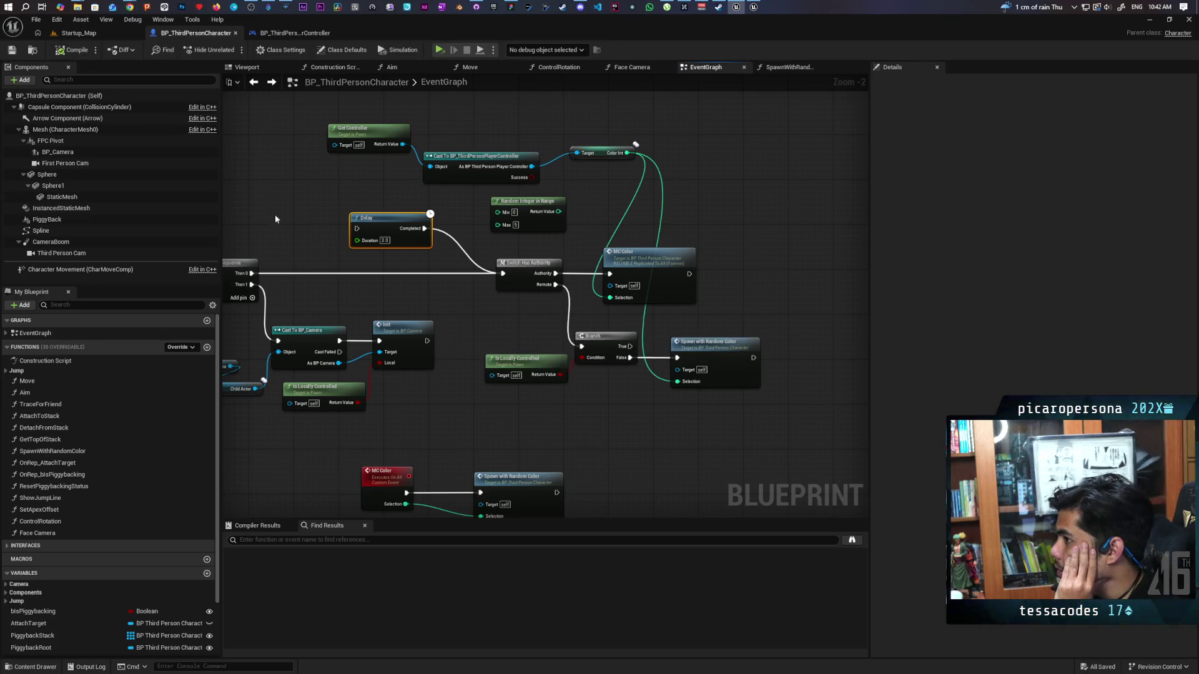
# - Open the Spawn with Random Color function graph
pyautogui.moveTo(392, 288)
pyautogui.mouseDown()
pyautogui.moveTo(281, 294)
pyautogui.moveTo(559, 285)
pyautogui.moveTo(199, 257)
pyautogui.mouseUp()
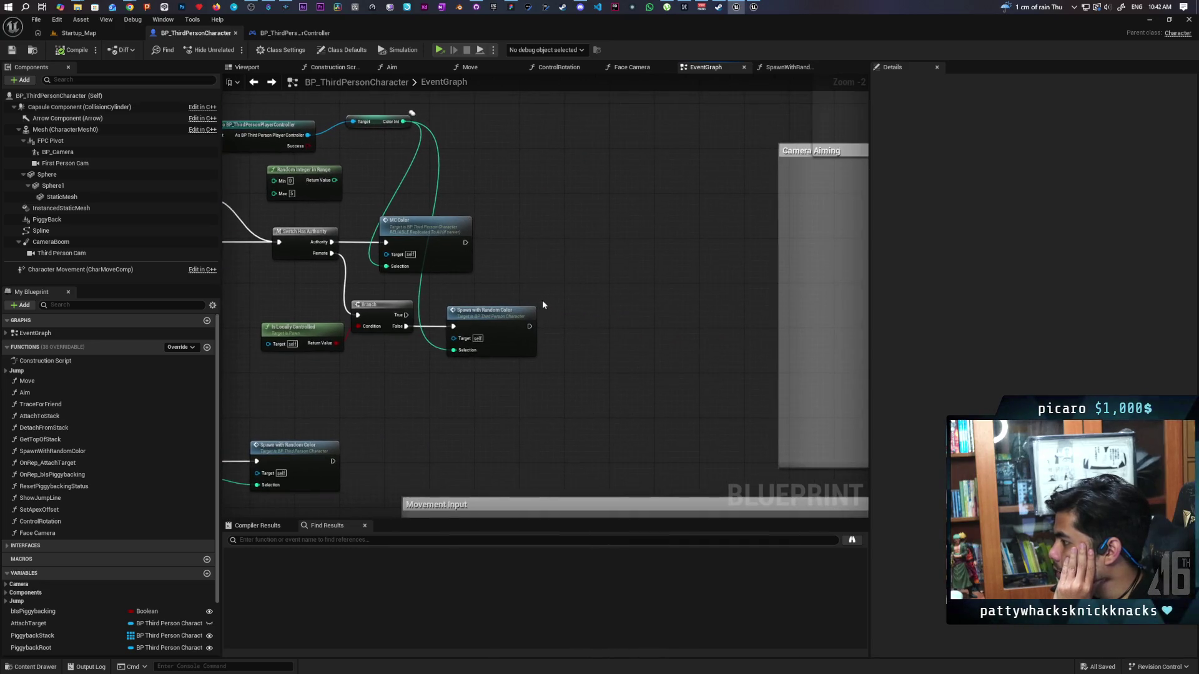
pyautogui.moveTo(543, 303); pyautogui.dragTo(599, 285)
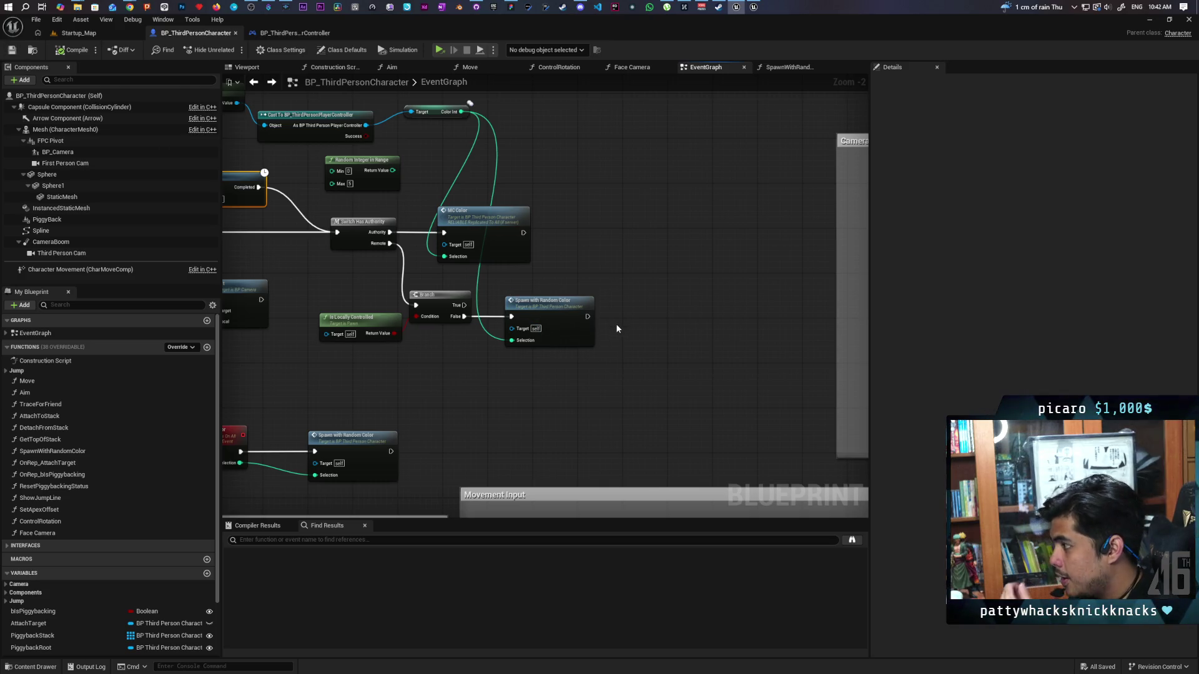
pyautogui.doubleClick(549, 312)
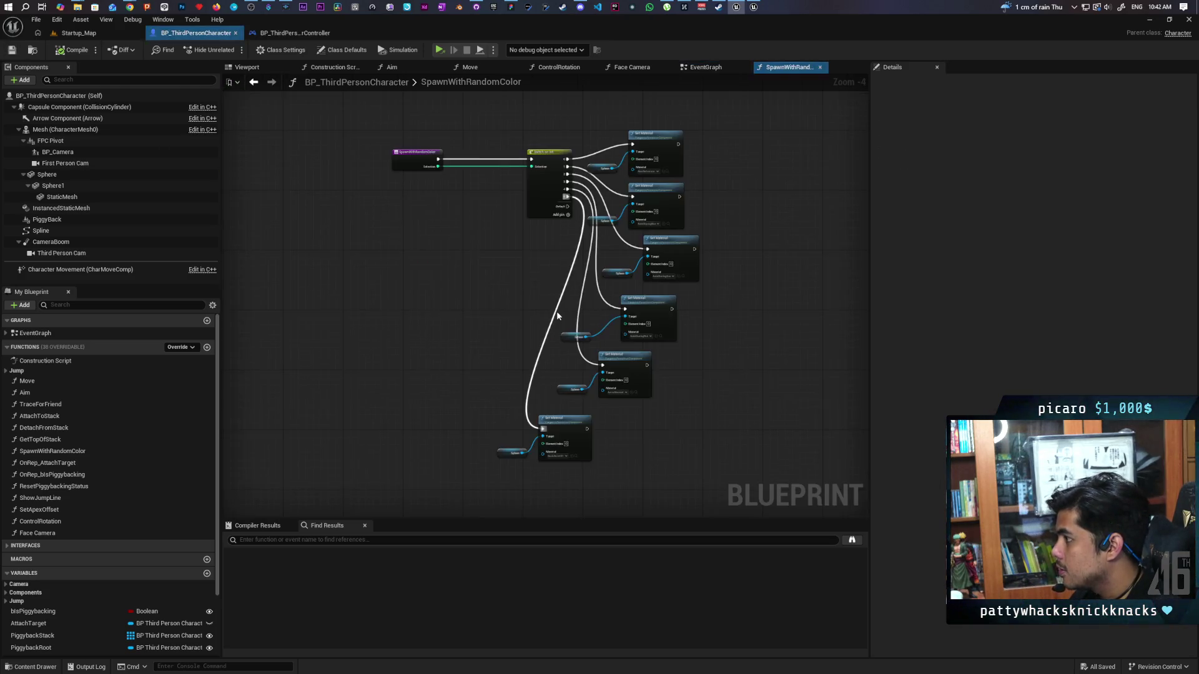
# - Paste a Print String between the function entry and Switch on Int, printing Selection
pyautogui.scroll(4, 519, 312)
pyautogui.hotkey('ctrl', 'v')
pyautogui.moveTo(557, 298); pyautogui.dragTo(534, 210)
pyautogui.moveTo(450, 233); pyautogui.dragTo(643, 218)
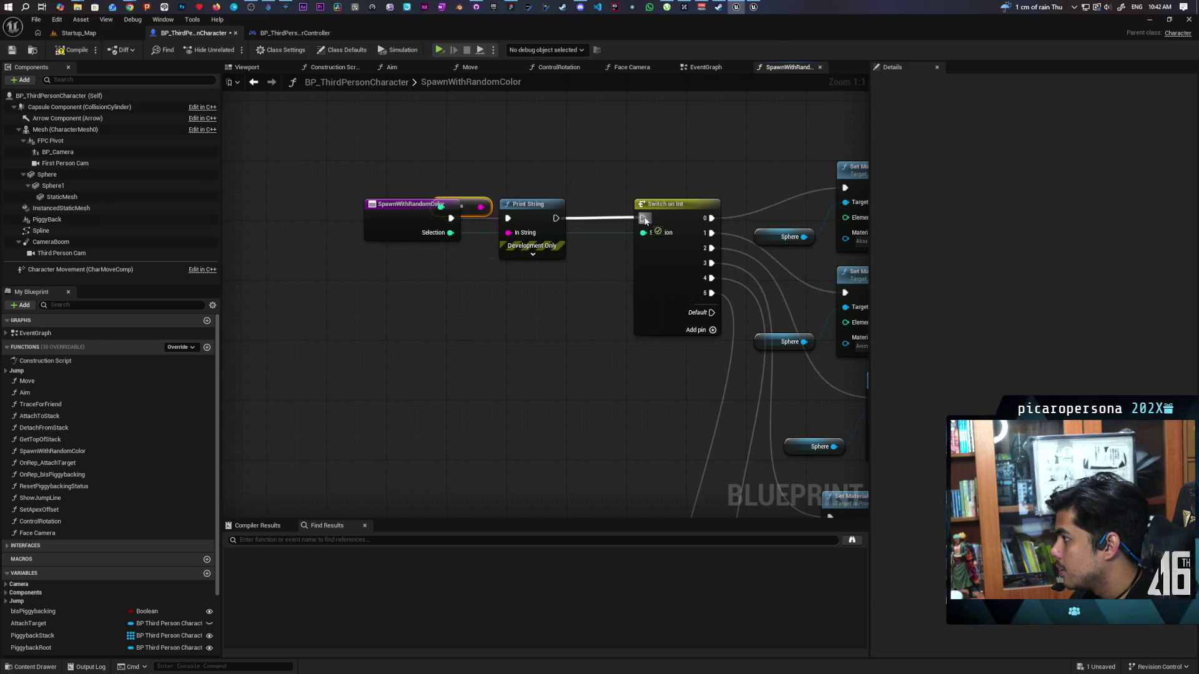
# - Set the Print String Duration to 100 seconds and return to the Startup_Map level editor
pyautogui.click(533, 254)
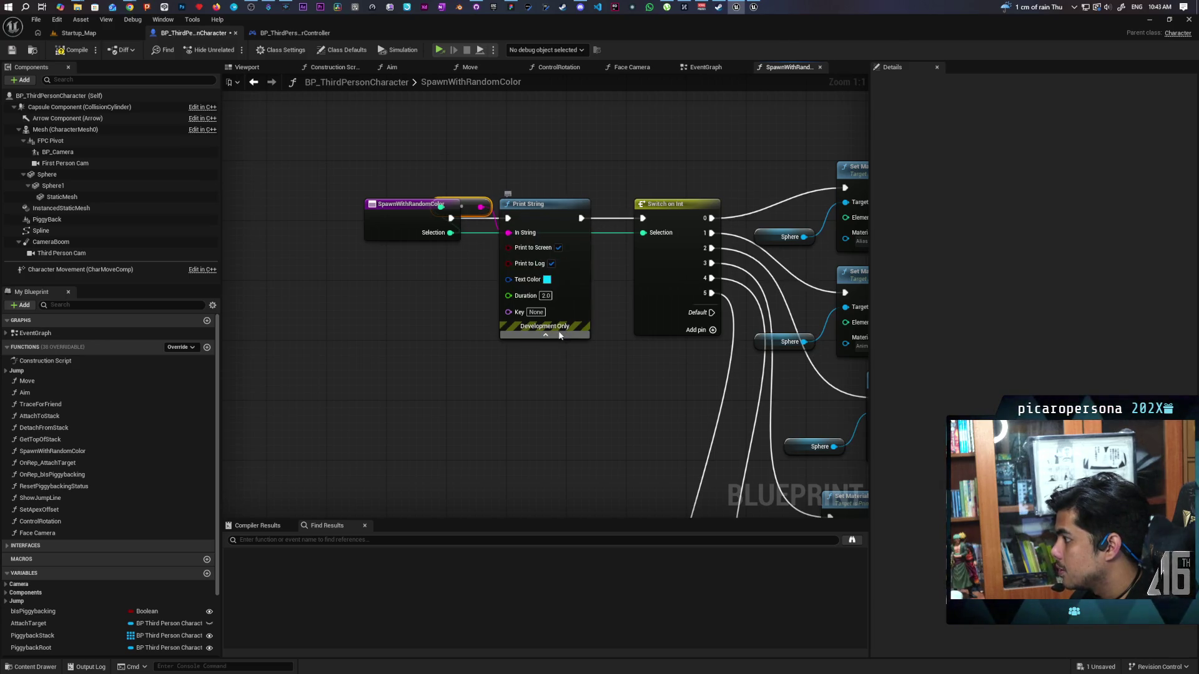
pyautogui.click(547, 295)
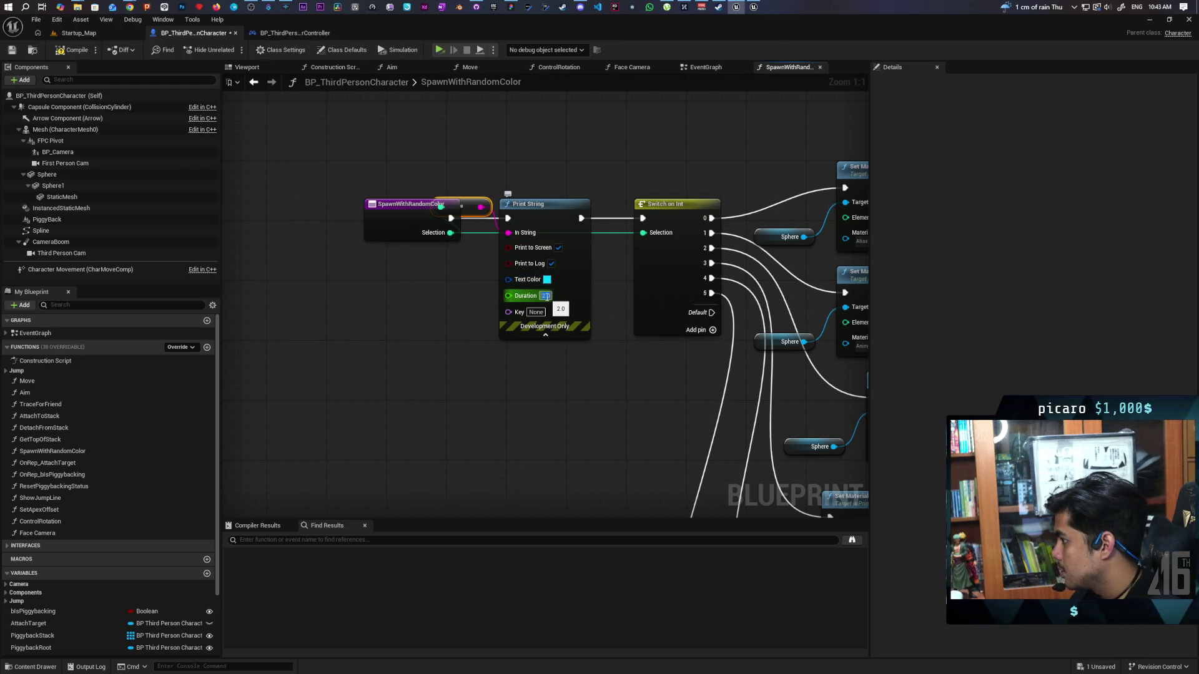
pyautogui.write('00')
pyautogui.click(550, 392)
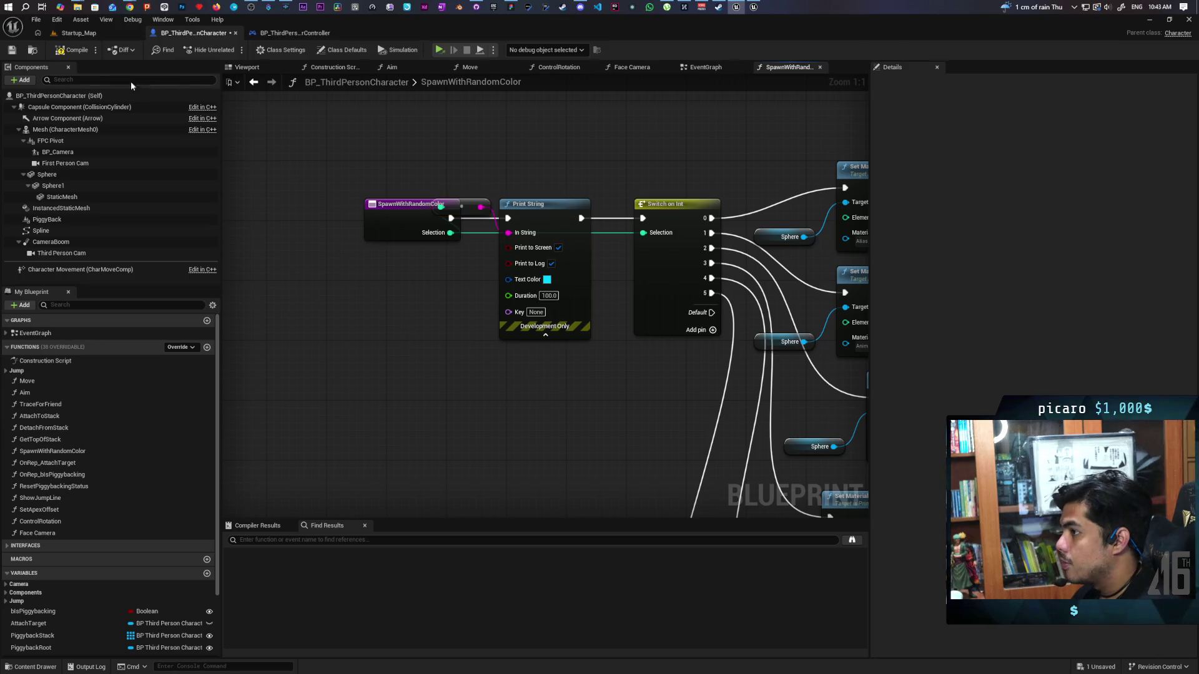
pyautogui.click(78, 32)
pyautogui.moveTo(455, 24)
pyautogui.mouseDown()
pyautogui.moveTo(310, 66)
pyautogui.moveTo(379, 36)
pyautogui.moveTo(396, 50)
pyautogui.mouseUp()
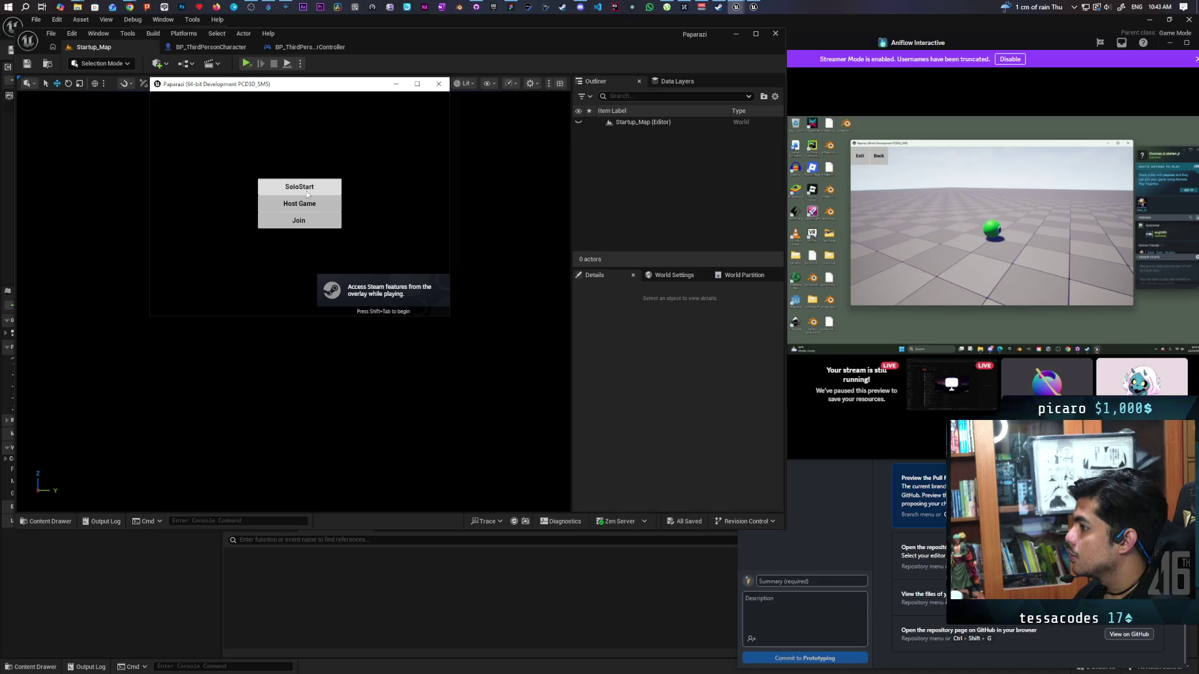
# - Host and create a game, check the sphere's random cyan colour, then exit the game
pyautogui.click(299, 208)
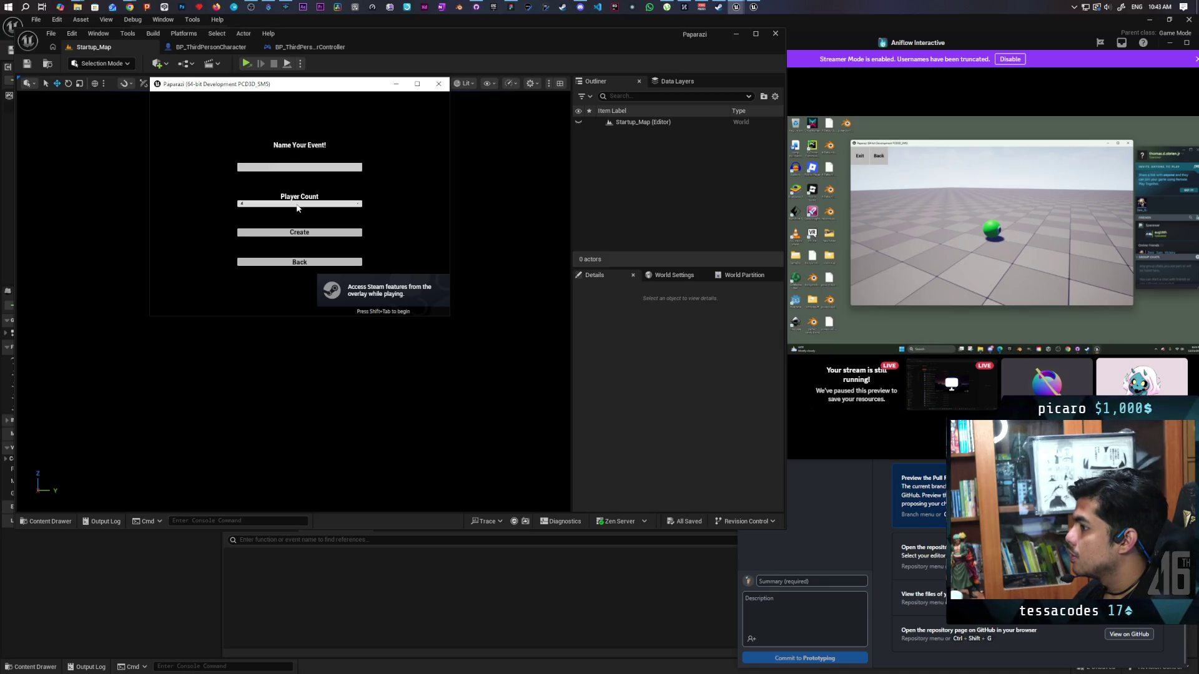
pyautogui.click(307, 236)
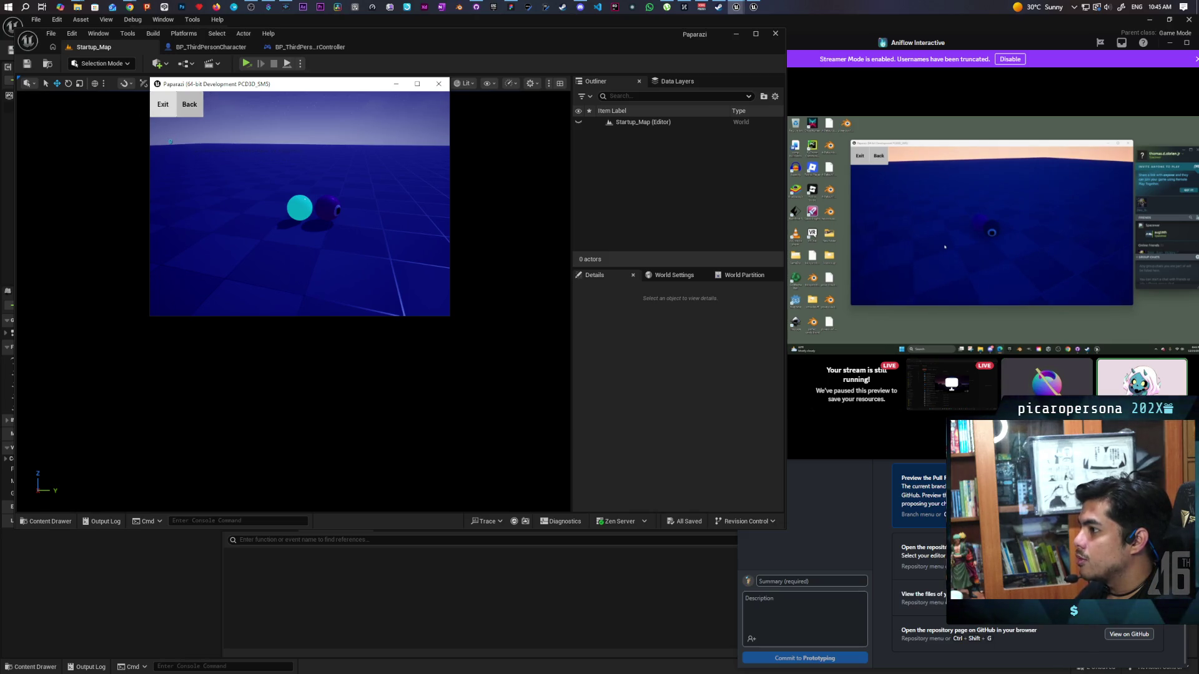
pyautogui.click(161, 106)
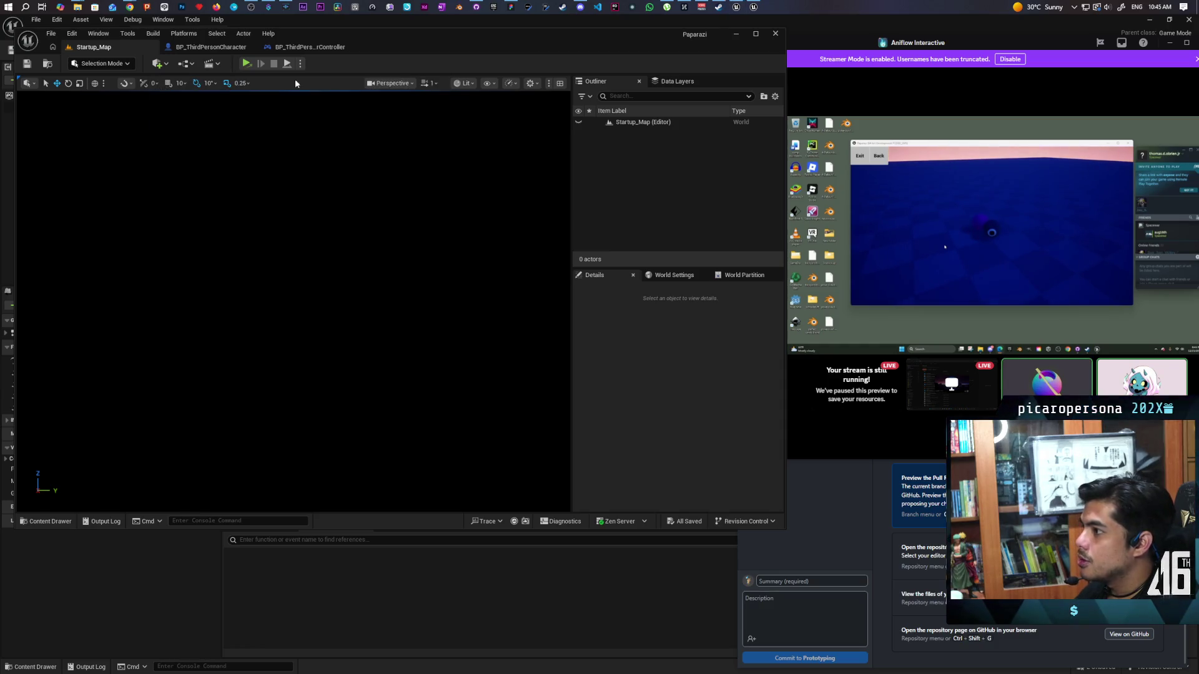
# - Open the BP_ThirdPersonPlayerController event graph with the editor maximized
pyautogui.click(277, 53)
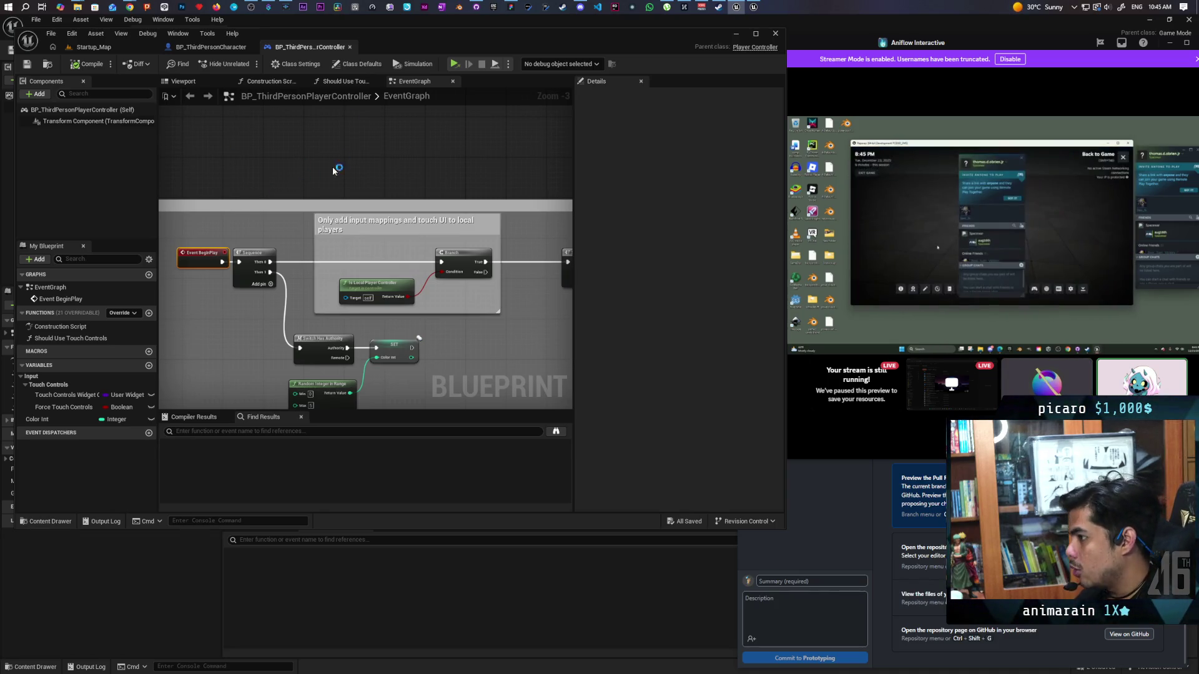
pyautogui.scroll(-3, 329, 183)
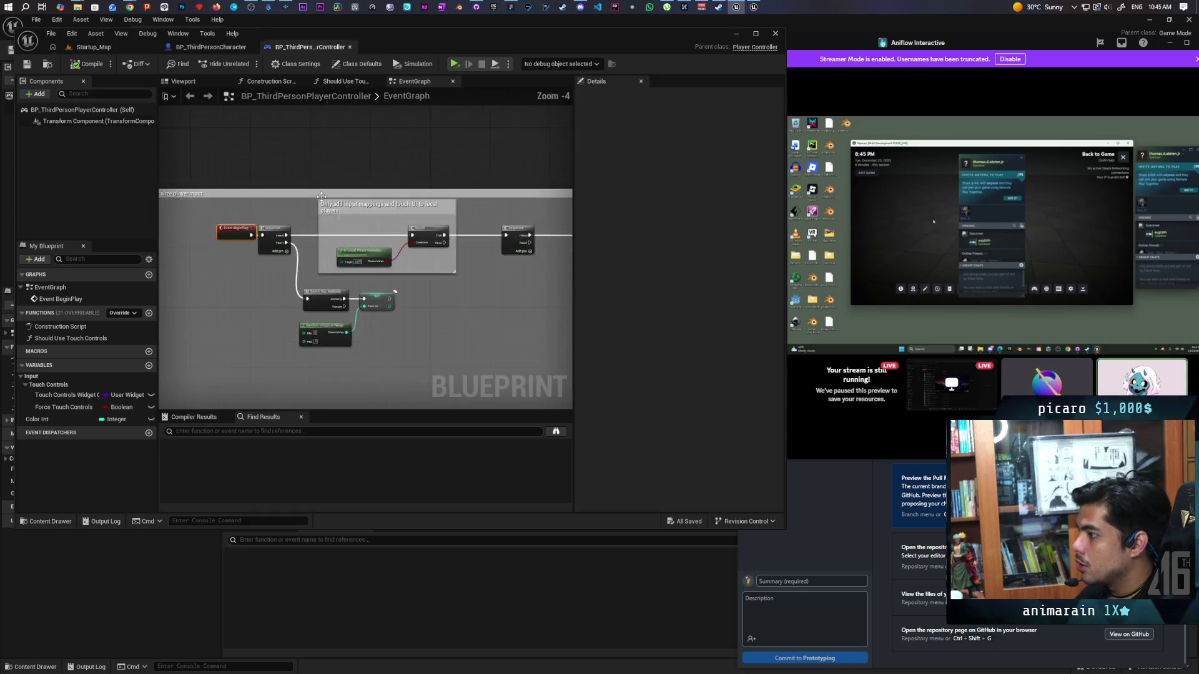
pyautogui.doubleClick(447, 36)
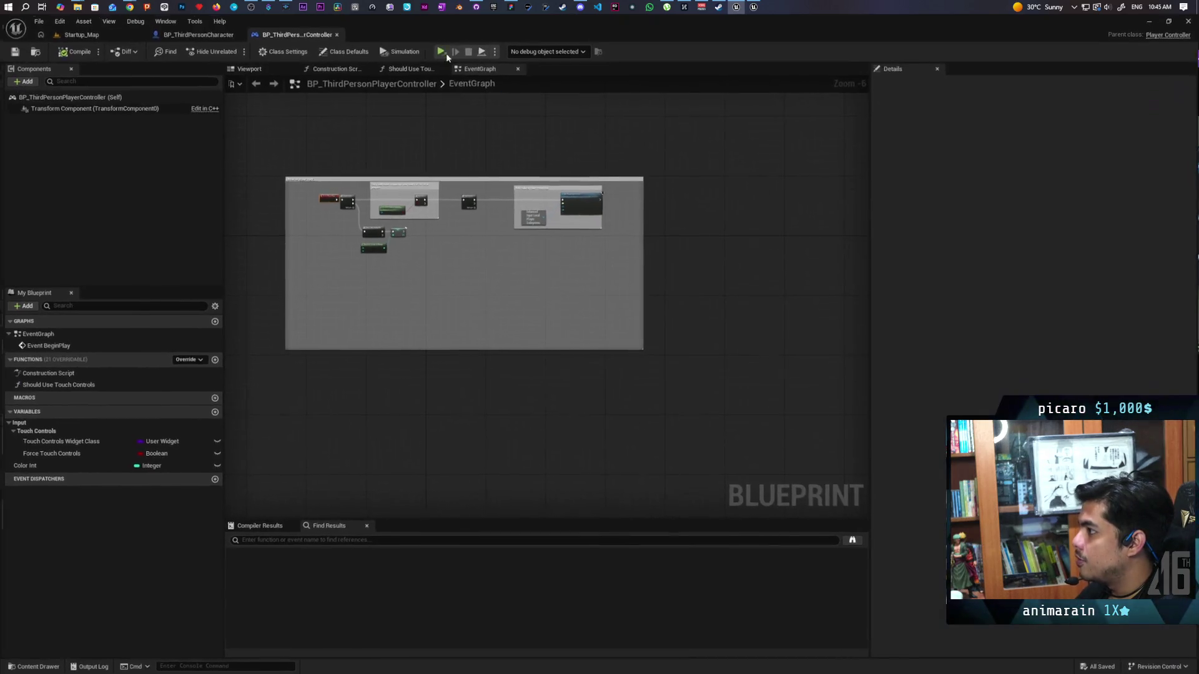
pyautogui.scroll(5, 359, 224)
# - Inspect the SET Color Int node's Details, then select Is Local Player Controller and Branch
pyautogui.moveTo(344, 272)
pyautogui.mouseDown()
pyautogui.moveTo(447, 242)
pyautogui.moveTo(484, 309)
pyautogui.mouseUp()
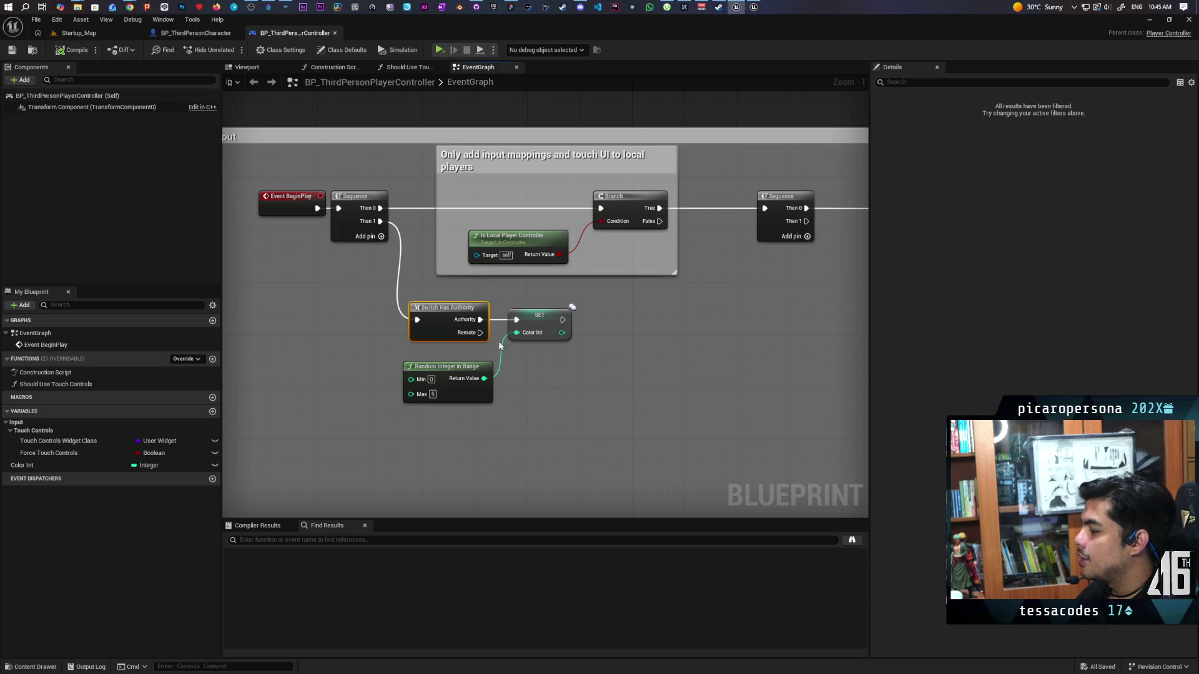
pyautogui.moveTo(400, 293); pyautogui.dragTo(513, 418)
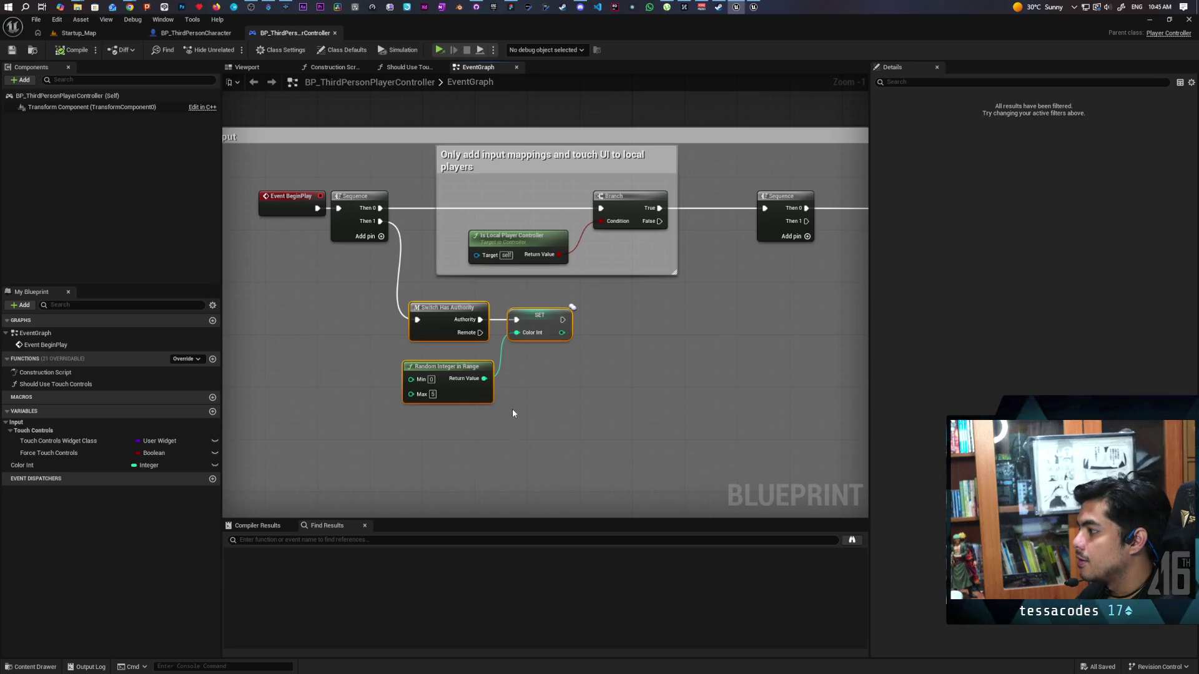
pyautogui.scroll(1, 533, 353)
pyautogui.click(530, 334)
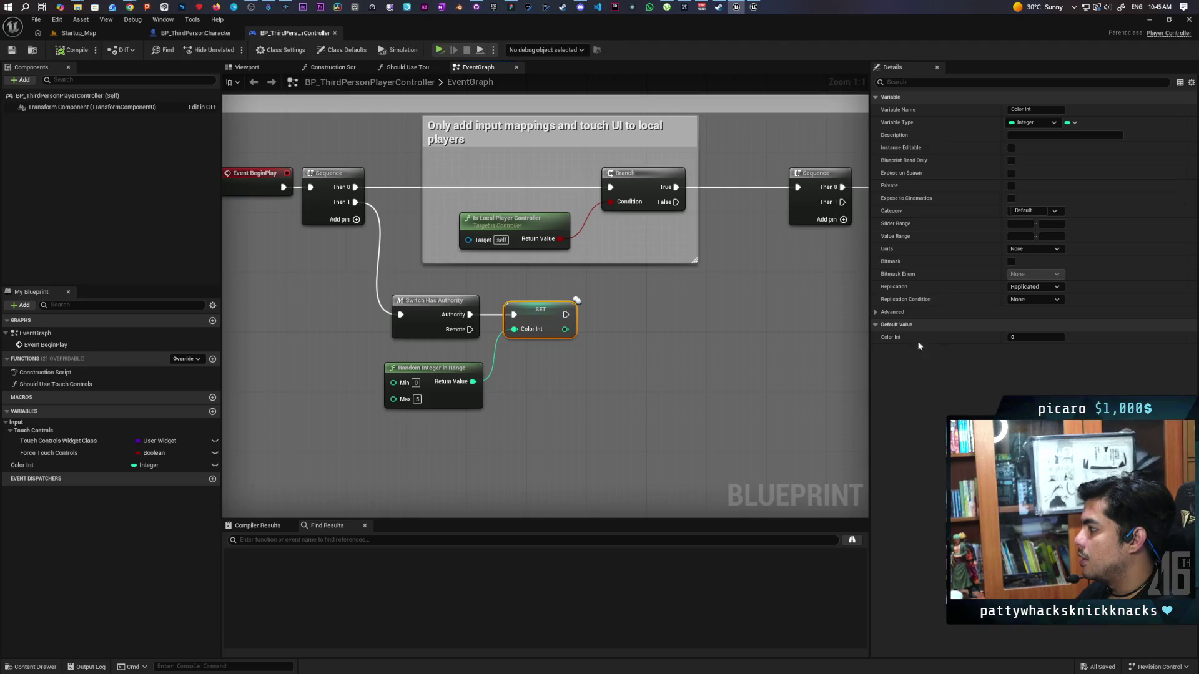
pyautogui.moveTo(580, 365); pyautogui.dragTo(614, 402)
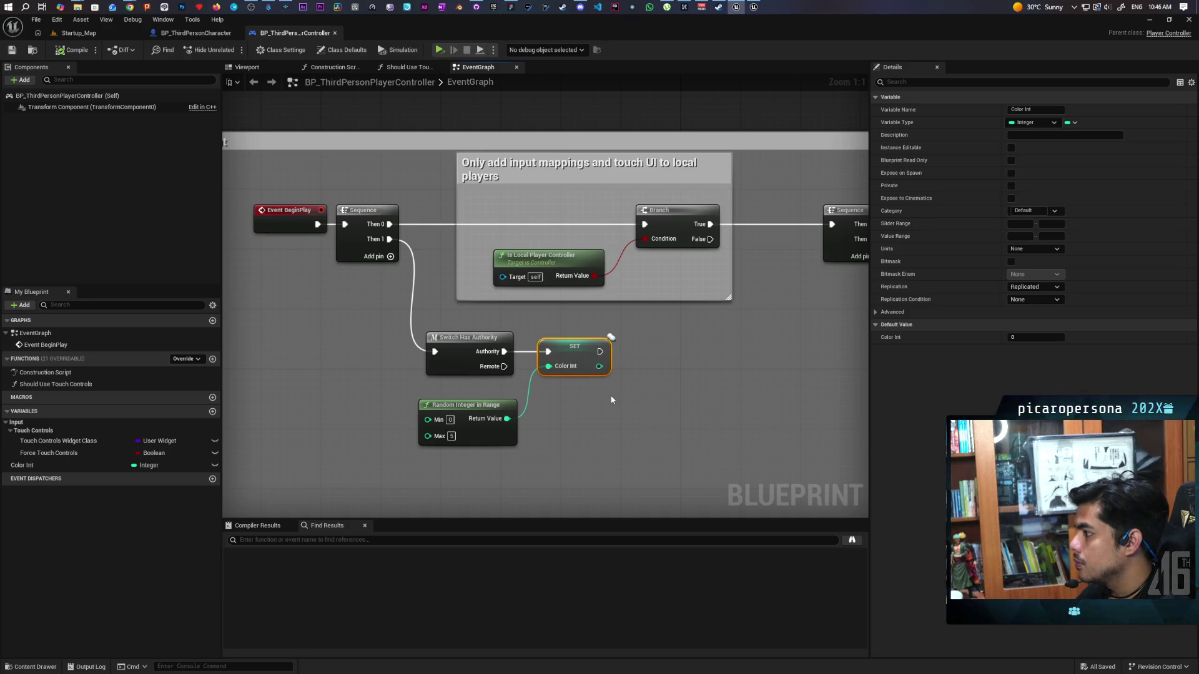
pyautogui.scroll(-3, 613, 399)
pyautogui.scroll(1, 611, 400)
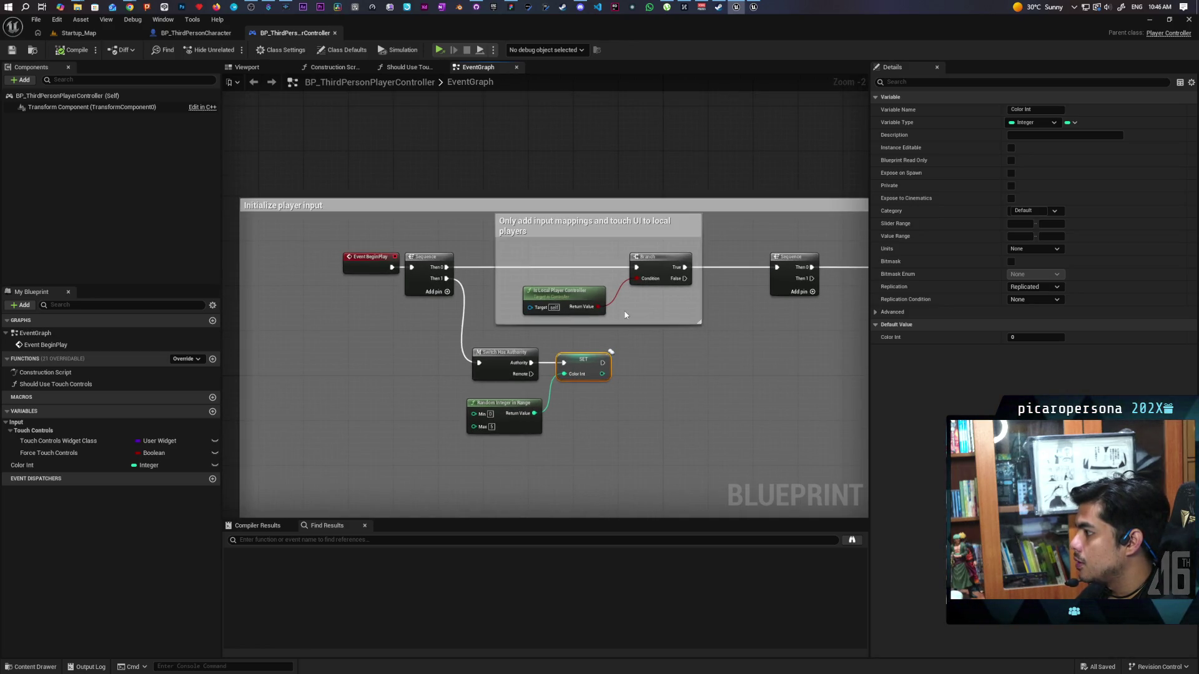
pyautogui.moveTo(550, 331)
pyautogui.mouseDown()
pyautogui.moveTo(662, 267)
pyautogui.moveTo(662, 250)
pyautogui.mouseUp()
# - Unhook SET Color Int from Authority and drive it from the second Sequence's Then 1, with Random Integer in Range
pyautogui.scroll(1, 541, 380)
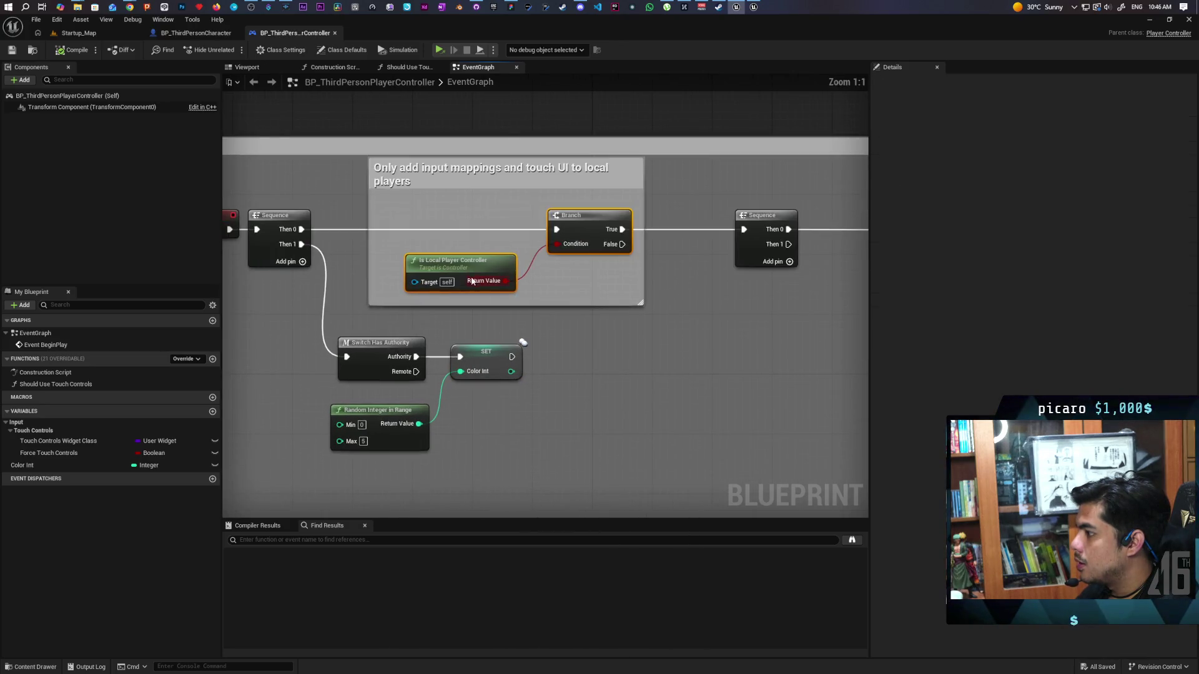
pyautogui.scroll(1, 706, 274)
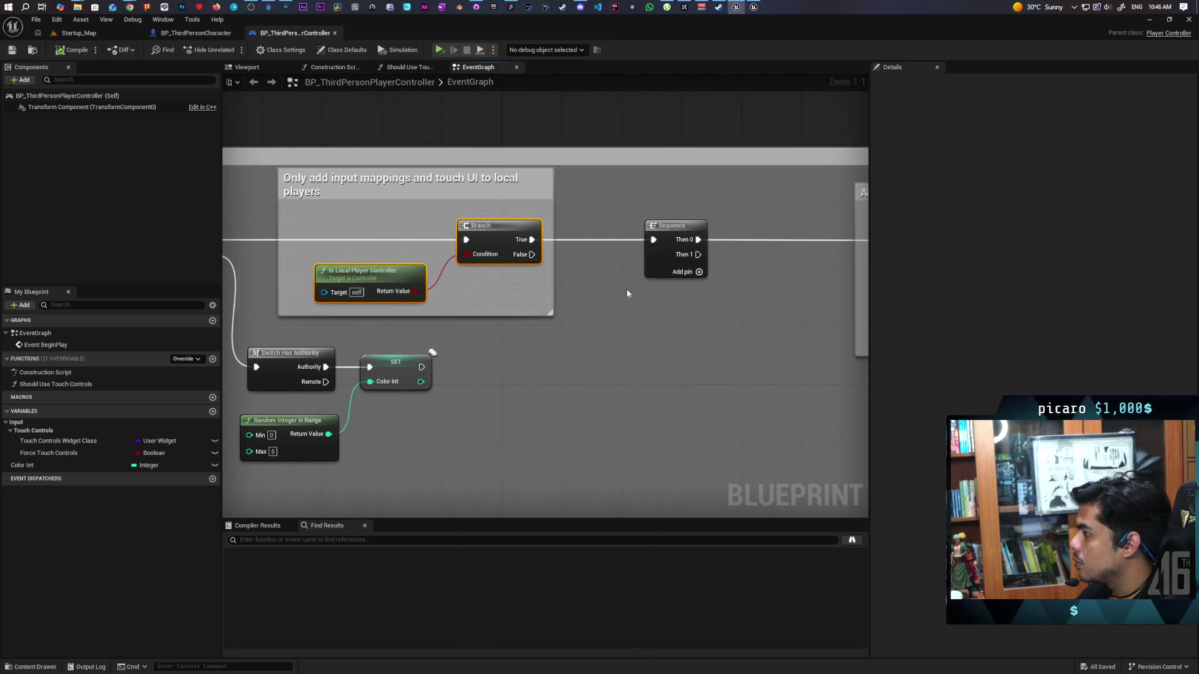
pyautogui.keyDown('alt'); pyautogui.click(346, 369); pyautogui.keyUp('alt')
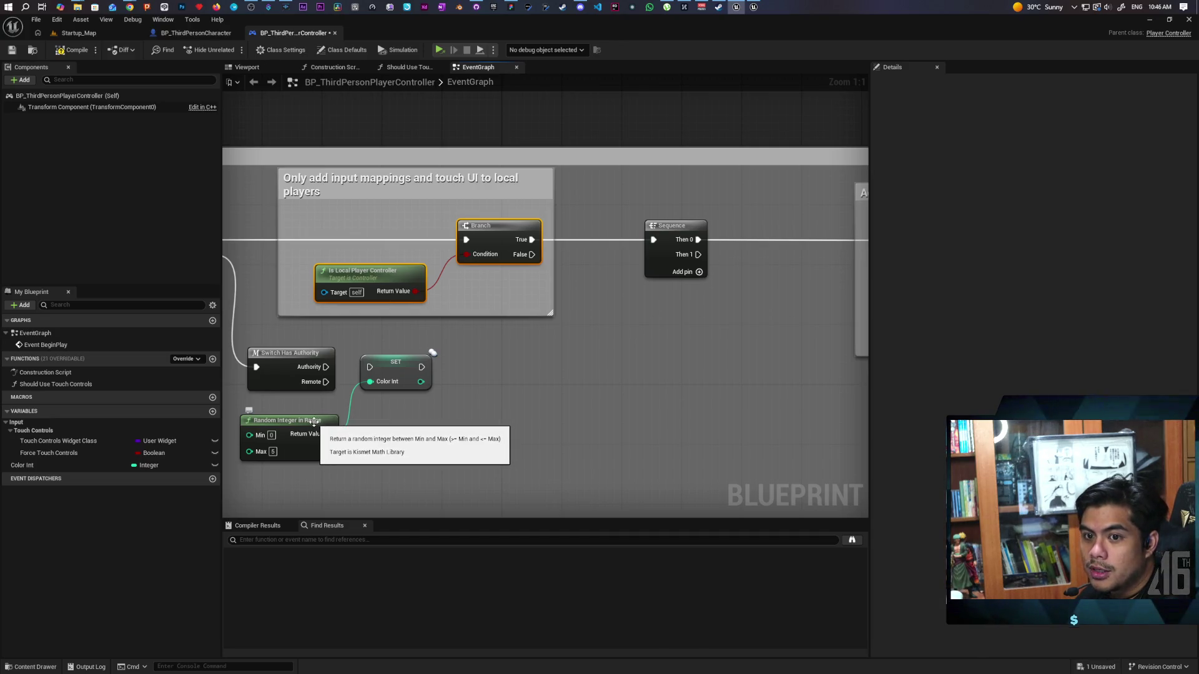
pyautogui.moveTo(313, 423)
pyautogui.mouseDown()
pyautogui.moveTo(440, 420)
pyautogui.moveTo(421, 404)
pyautogui.mouseUp()
pyautogui.moveTo(459, 444)
pyautogui.mouseDown()
pyautogui.moveTo(346, 350)
pyautogui.moveTo(781, 311)
pyautogui.mouseUp()
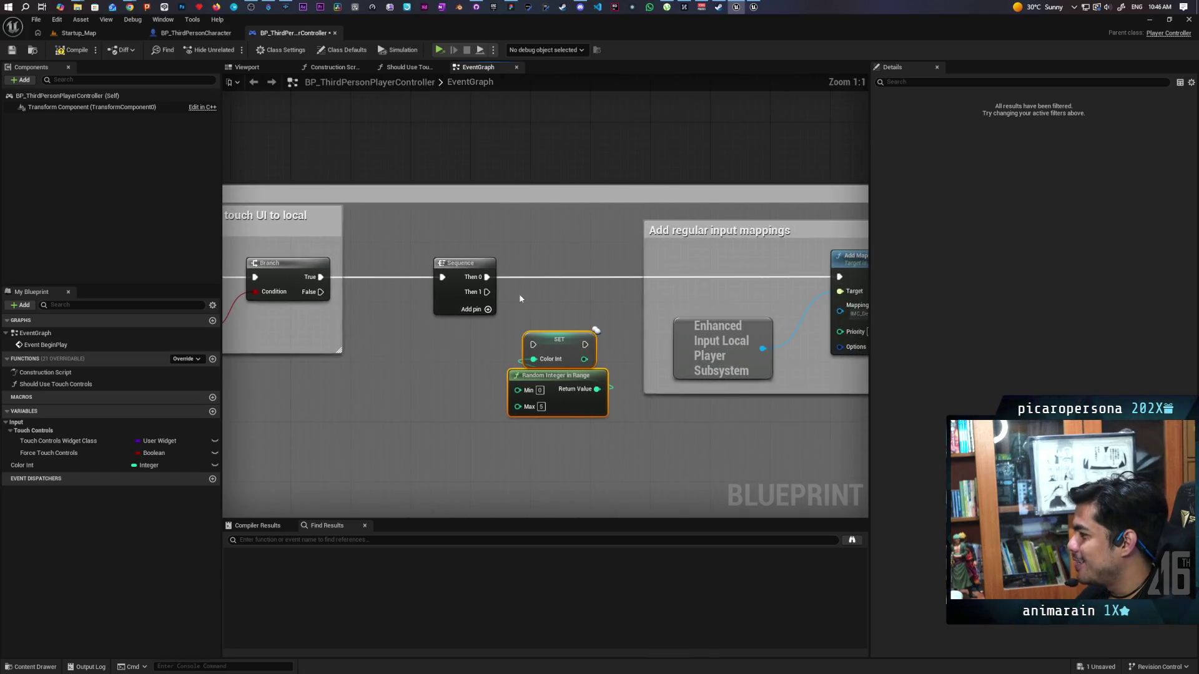
pyautogui.moveTo(493, 298); pyautogui.dragTo(532, 344)
pyautogui.moveTo(559, 387)
pyautogui.mouseDown()
pyautogui.moveTo(488, 419)
pyautogui.moveTo(468, 405)
pyautogui.mouseUp()
# - Compile and save the player controller blueprint, then pan to Event BeginPlay
pyautogui.click(72, 50)
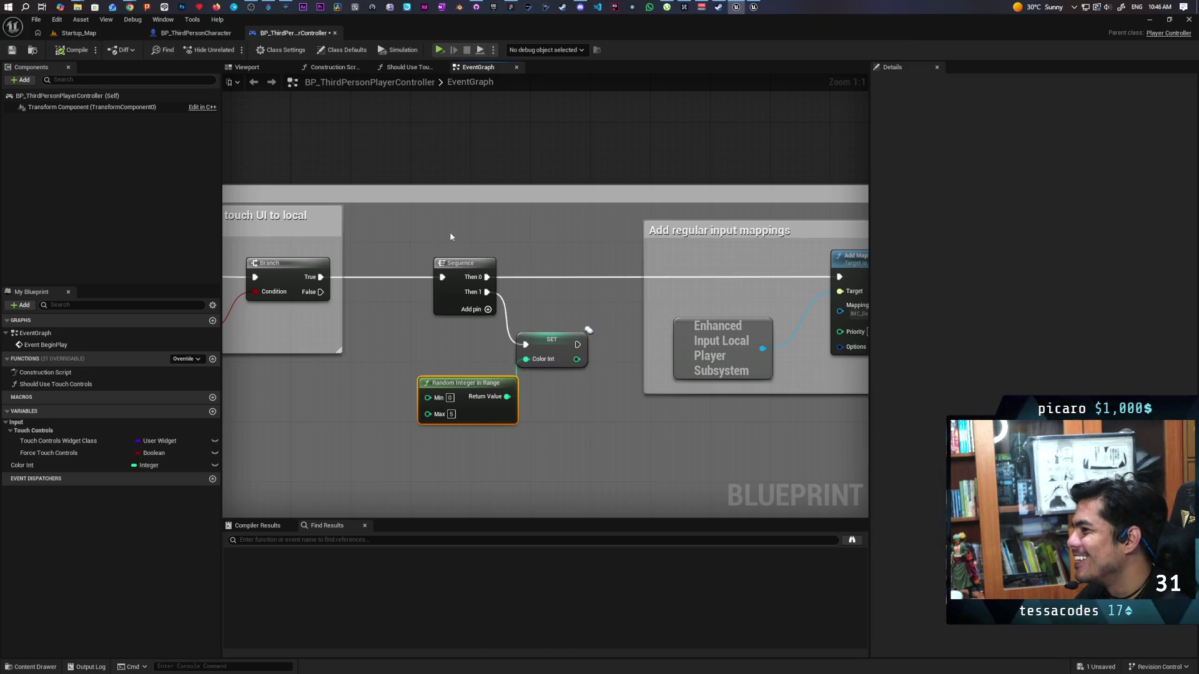
pyautogui.hotkey('ctrl', 's')
pyautogui.scroll(-3, 545, 266)
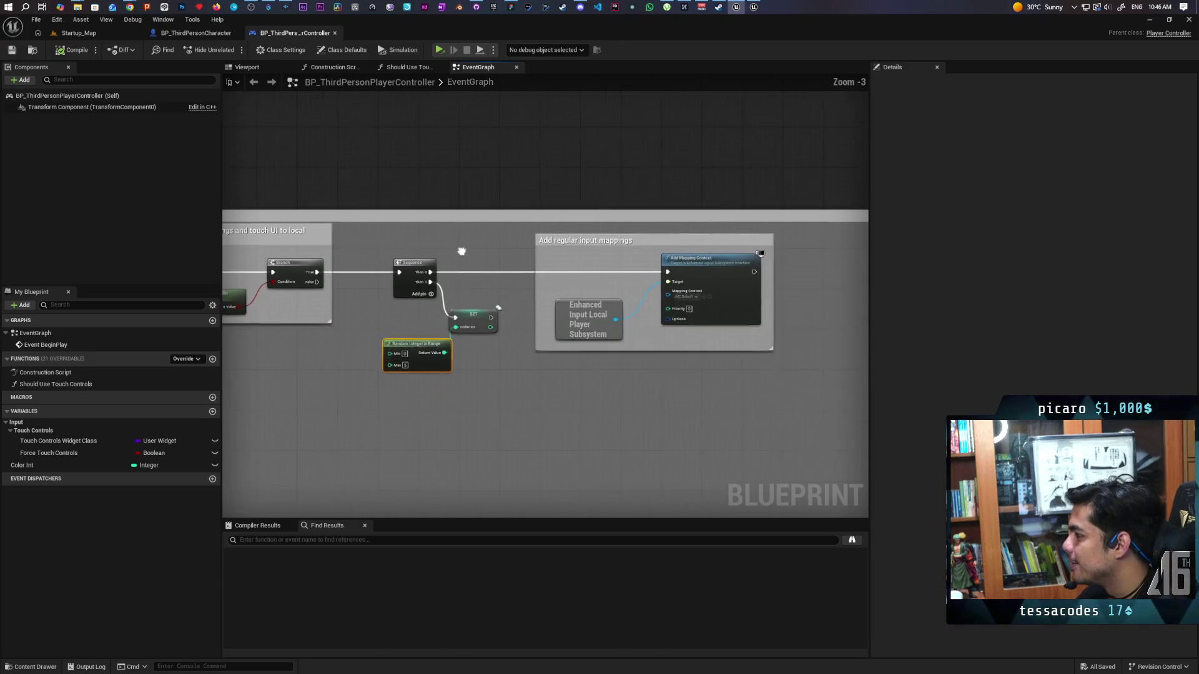
pyautogui.moveTo(546, 265)
pyautogui.mouseDown()
pyautogui.moveTo(455, 348)
pyautogui.moveTo(499, 355)
pyautogui.mouseUp()
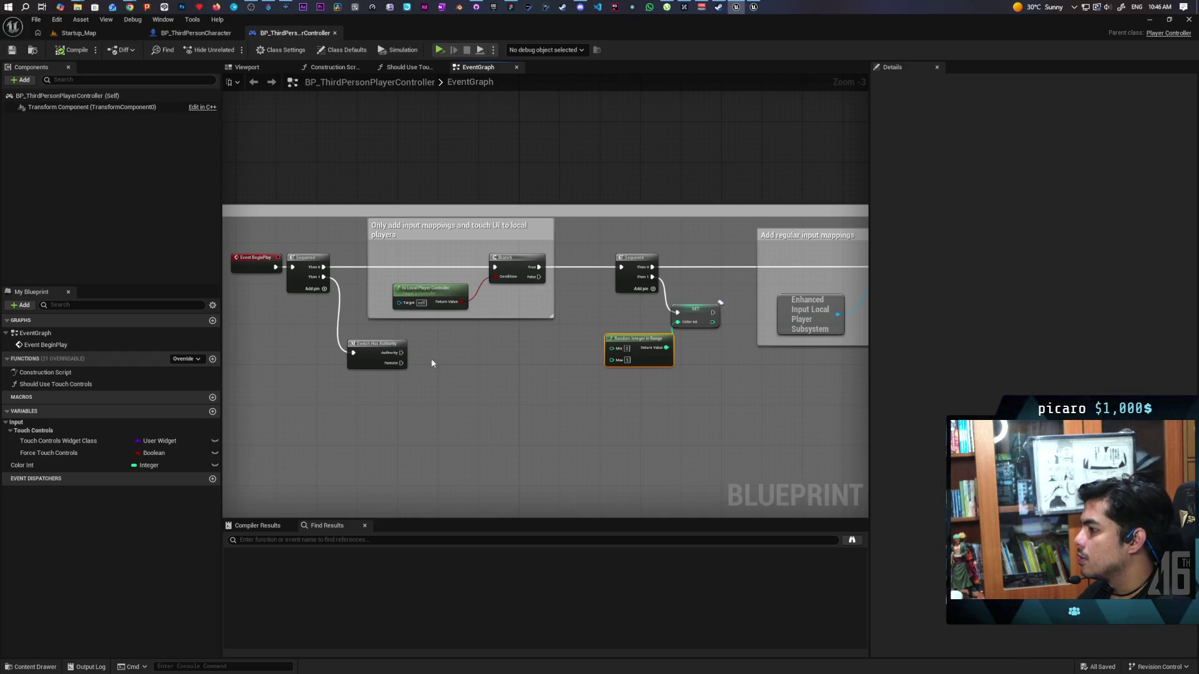
pyautogui.click(377, 344)
pyautogui.press('Delete')
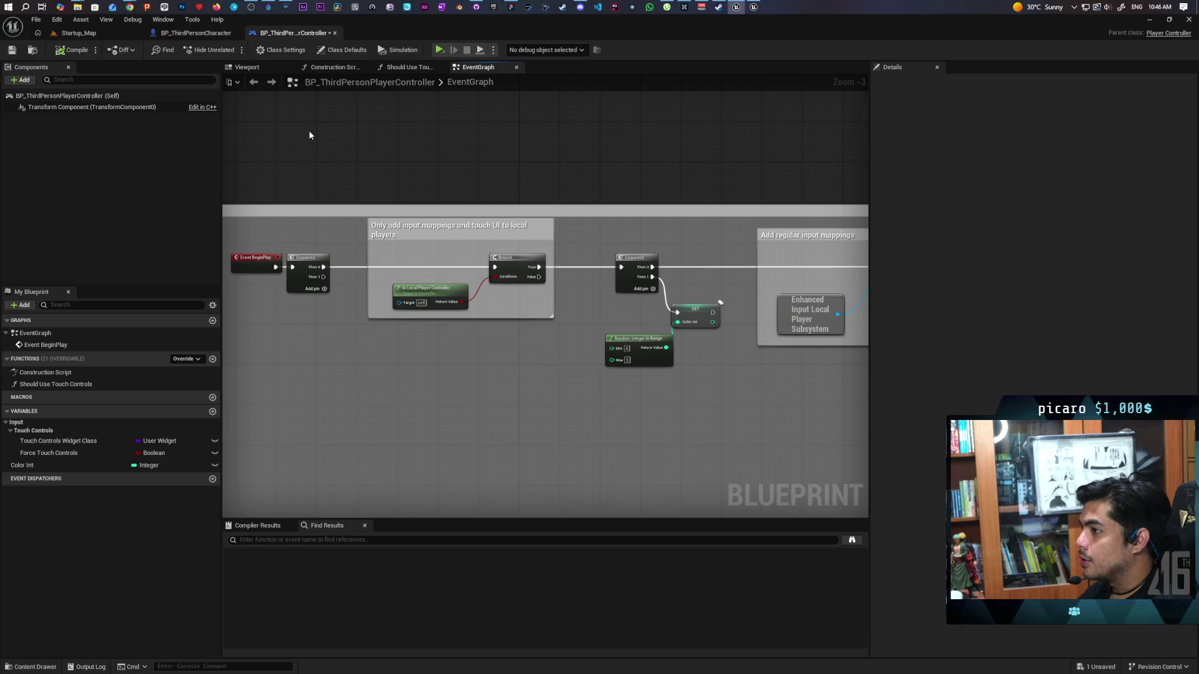
pyautogui.hotkey('ctrl', 's')
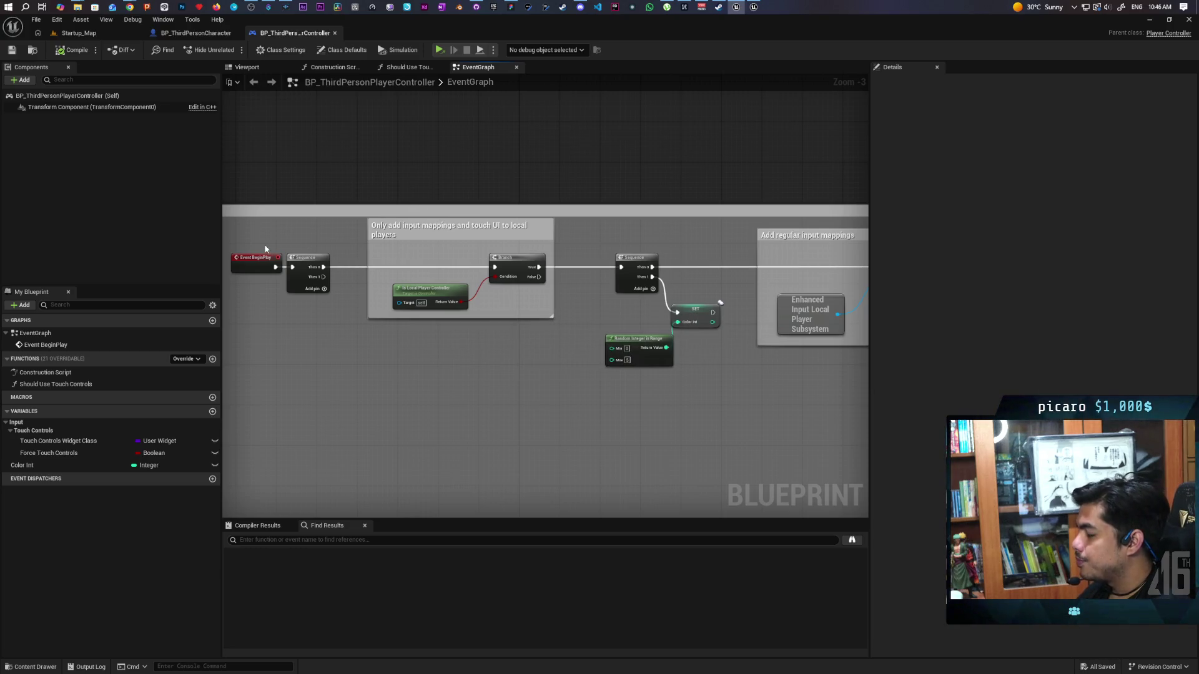
pyautogui.moveTo(310, 341); pyautogui.dragTo(363, 344)
pyautogui.moveTo(644, 297); pyautogui.dragTo(528, 296)
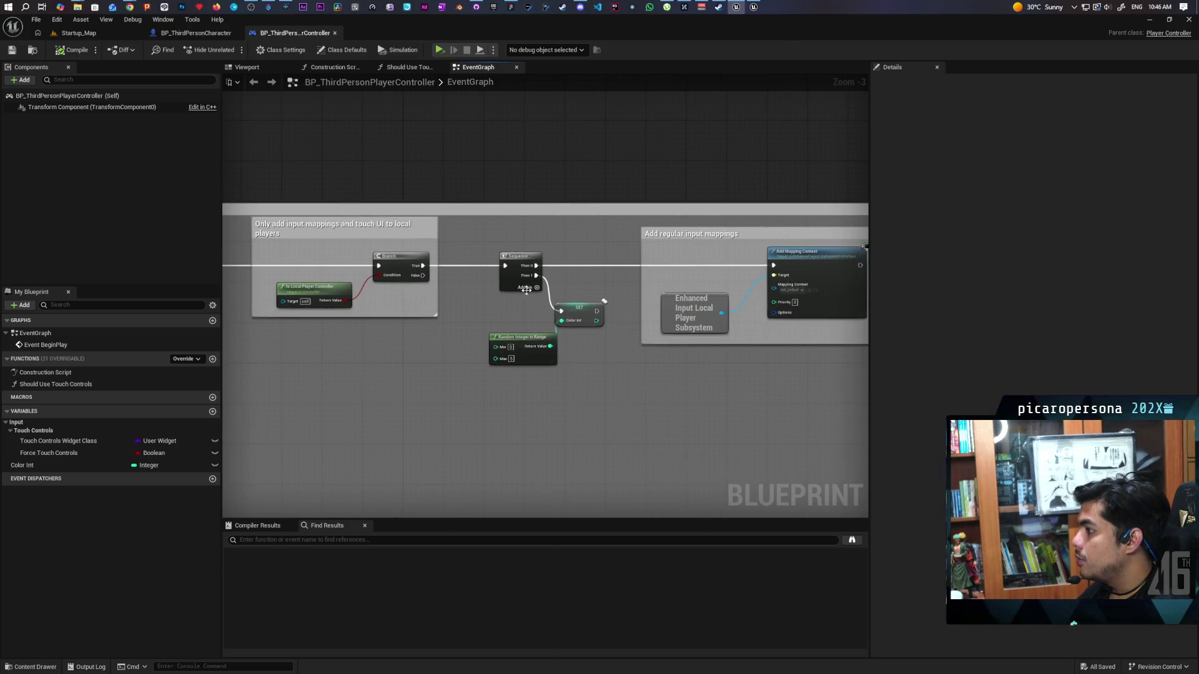
pyautogui.moveTo(460, 248)
pyautogui.mouseDown()
pyautogui.moveTo(512, 300)
pyautogui.moveTo(556, 399)
pyautogui.moveTo(574, 407)
pyautogui.mouseUp()
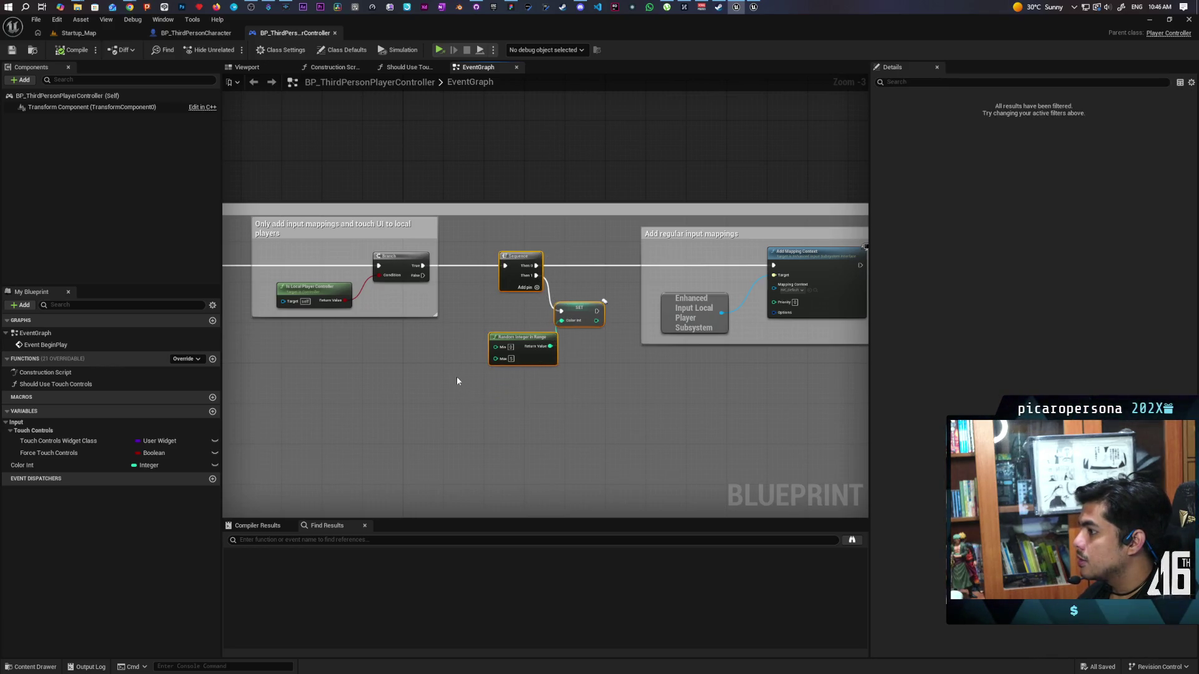
pyautogui.moveTo(461, 378); pyautogui.dragTo(573, 367)
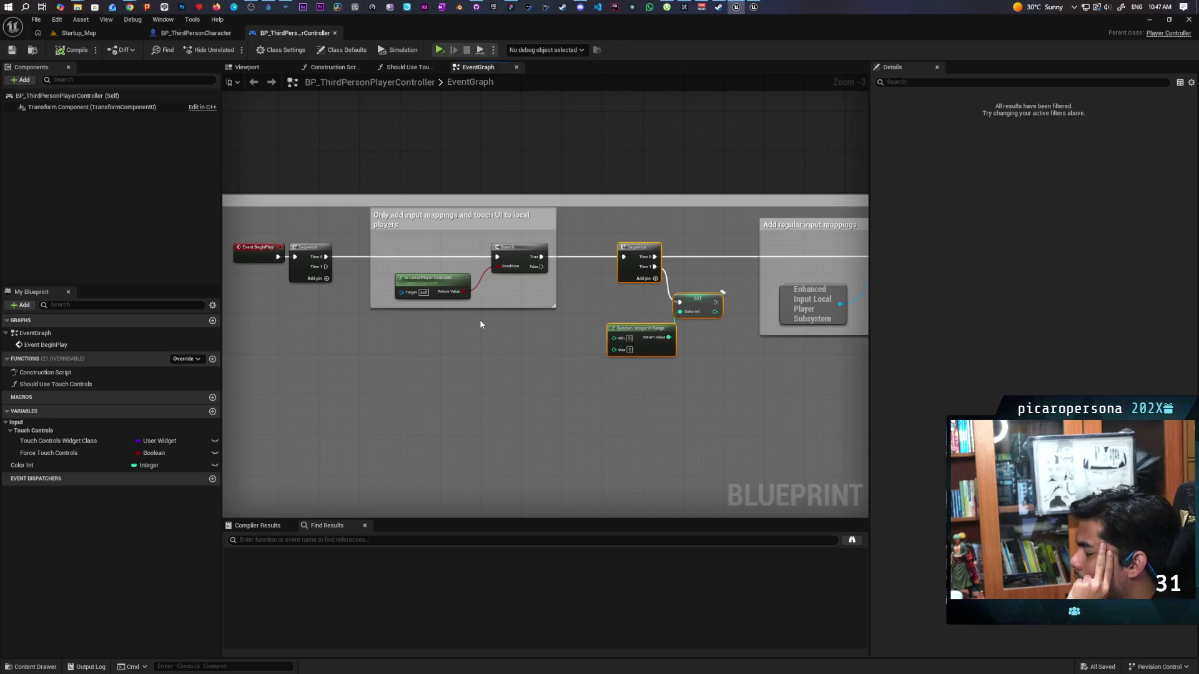
pyautogui.click(256, 278)
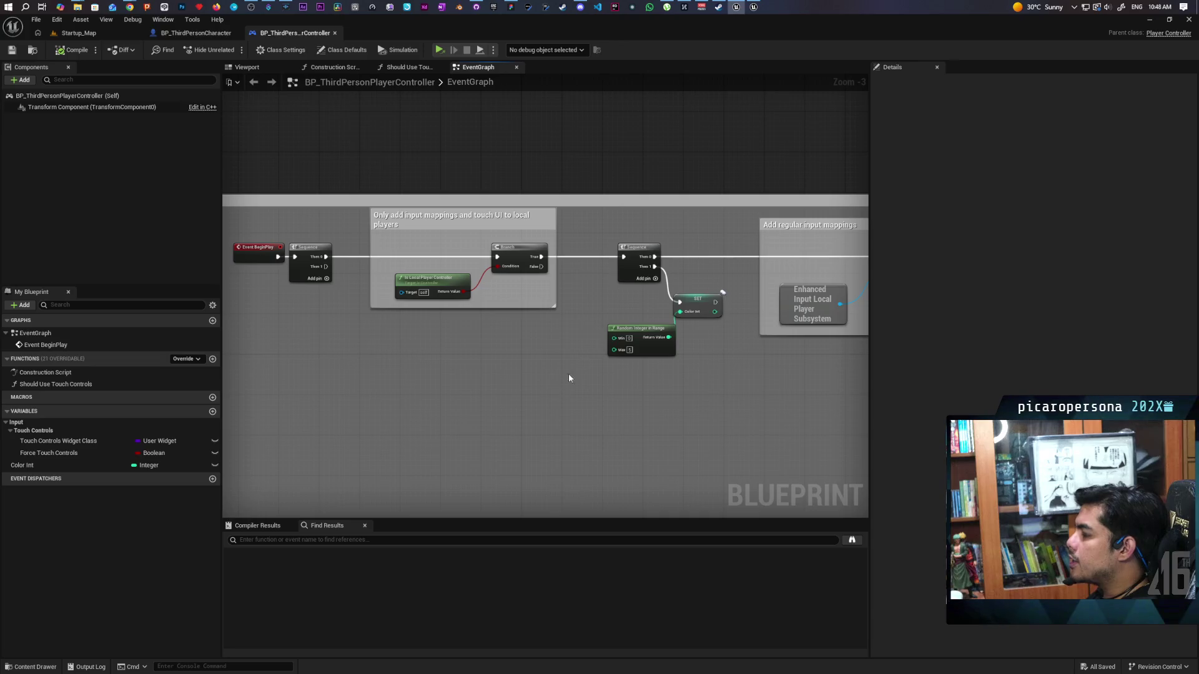
# - Frame the local-player Sequence and inspect the Color Int variable on the SET node
pyautogui.scroll(3, 564, 378)
pyautogui.moveTo(498, 402); pyautogui.dragTo(504, 384)
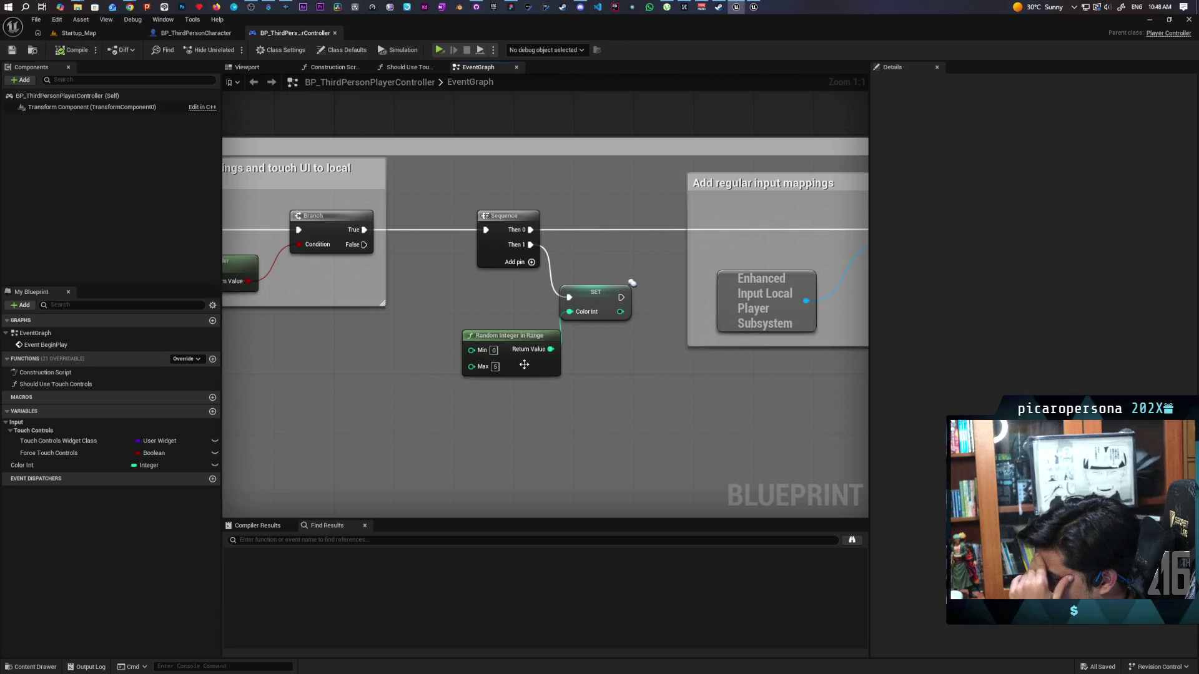
pyautogui.moveTo(322, 360)
pyautogui.mouseDown()
pyautogui.moveTo(567, 360)
pyautogui.moveTo(446, 340)
pyautogui.mouseUp()
pyautogui.moveTo(661, 293); pyautogui.dragTo(794, 377)
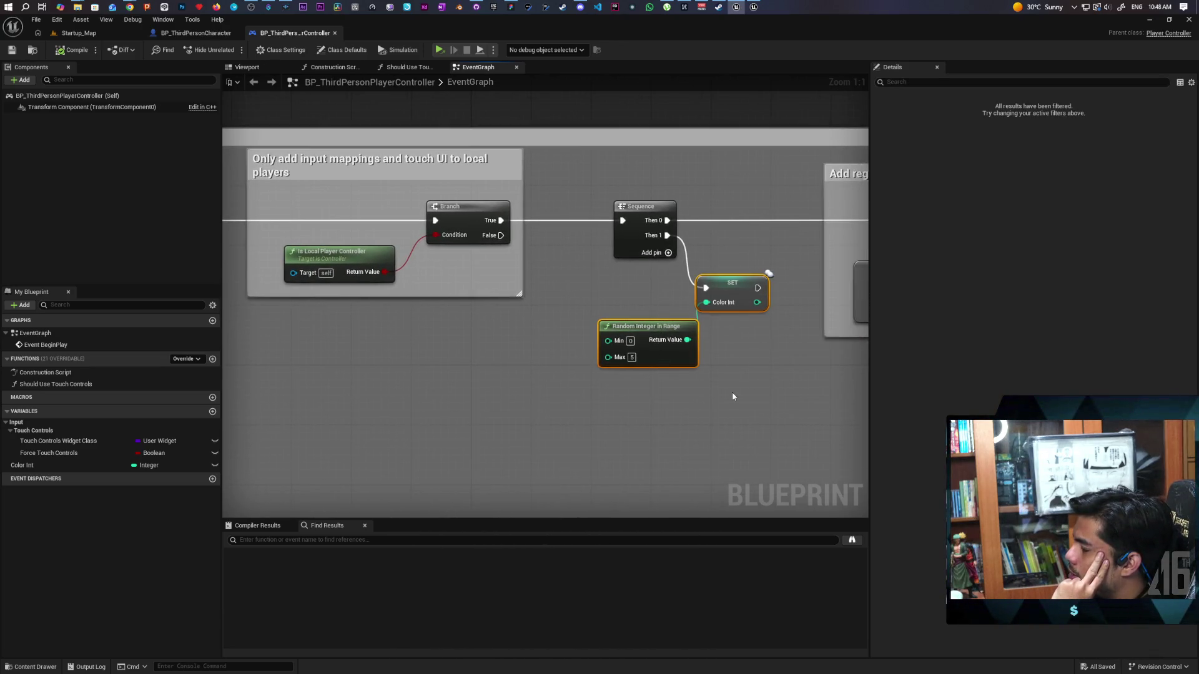
pyautogui.click(738, 294)
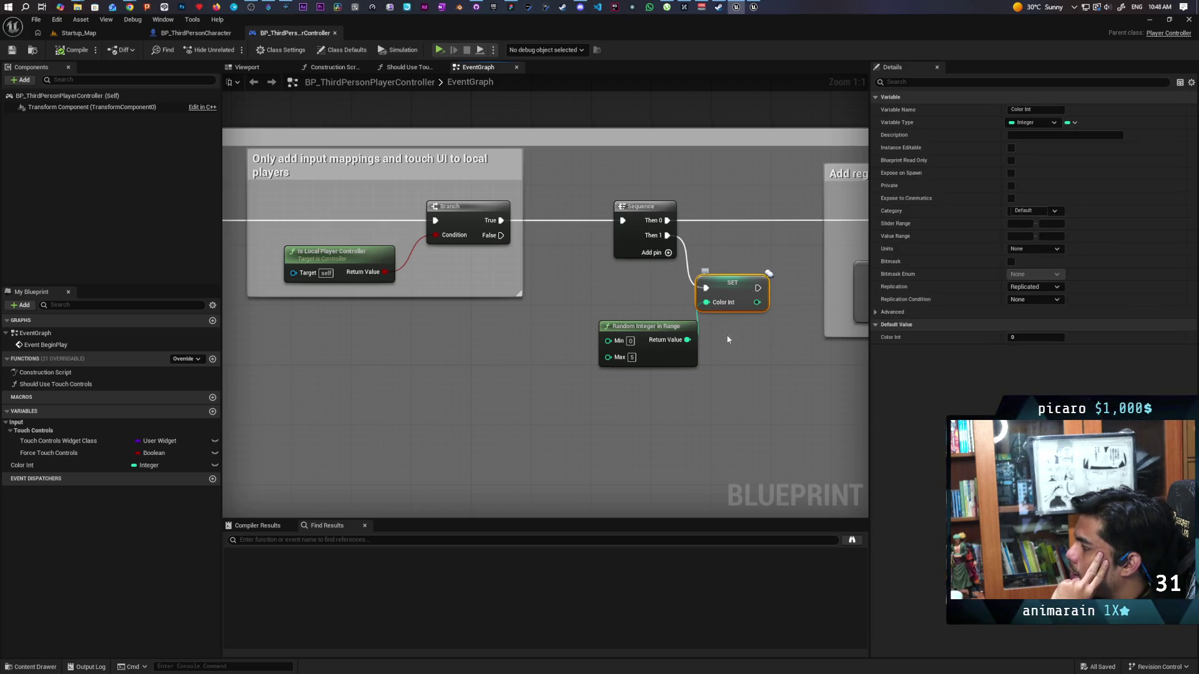
pyautogui.moveTo(727, 331)
pyautogui.mouseDown()
pyautogui.moveTo(740, 231)
pyautogui.moveTo(735, 275)
pyautogui.mouseUp()
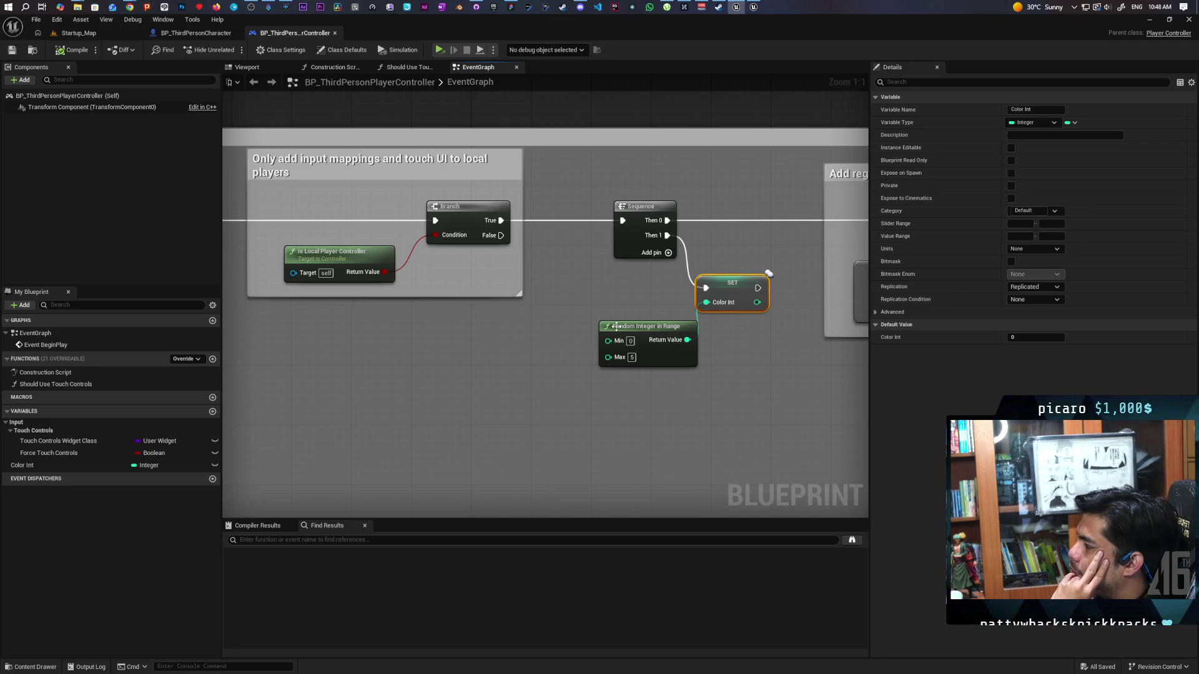
# - Shift the Random Integer in Range node slightly left beneath SET Color Int
pyautogui.moveTo(661, 295); pyautogui.dragTo(750, 379)
pyautogui.click(750, 379)
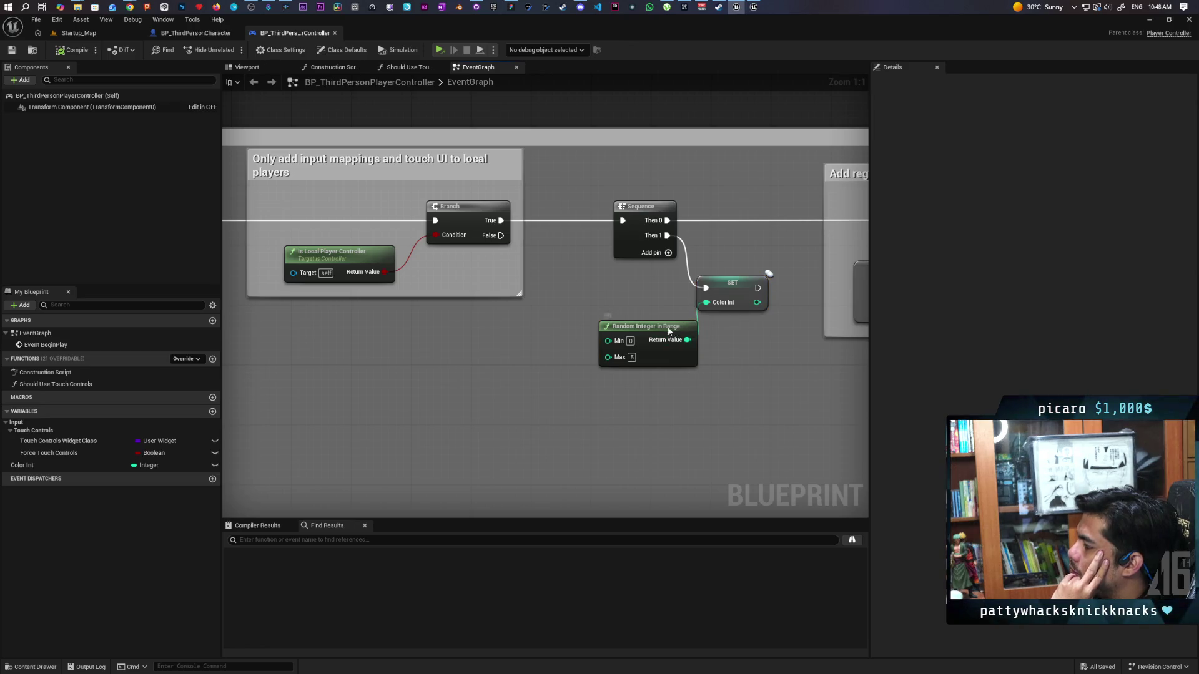
pyautogui.moveTo(676, 329); pyautogui.dragTo(660, 329)
pyautogui.click(729, 286)
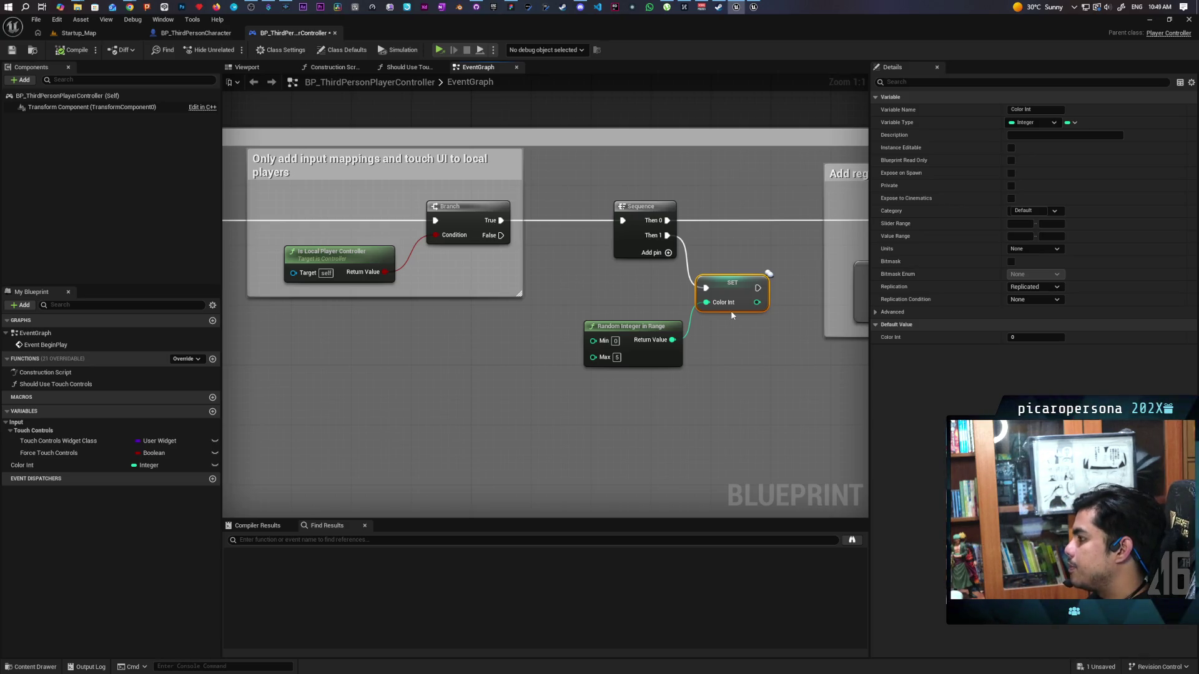
pyautogui.moveTo(650, 282)
pyautogui.mouseDown()
pyautogui.moveTo(738, 365)
pyautogui.moveTo(736, 348)
pyautogui.mouseUp()
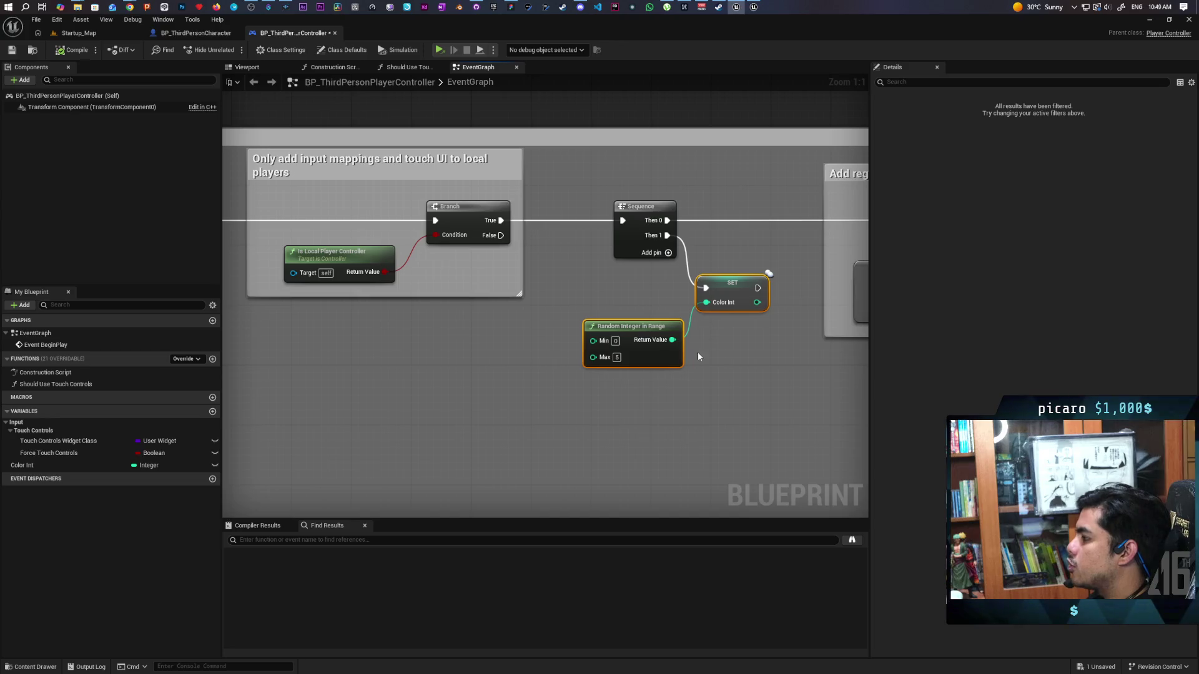
pyautogui.moveTo(627, 281); pyautogui.dragTo(744, 349)
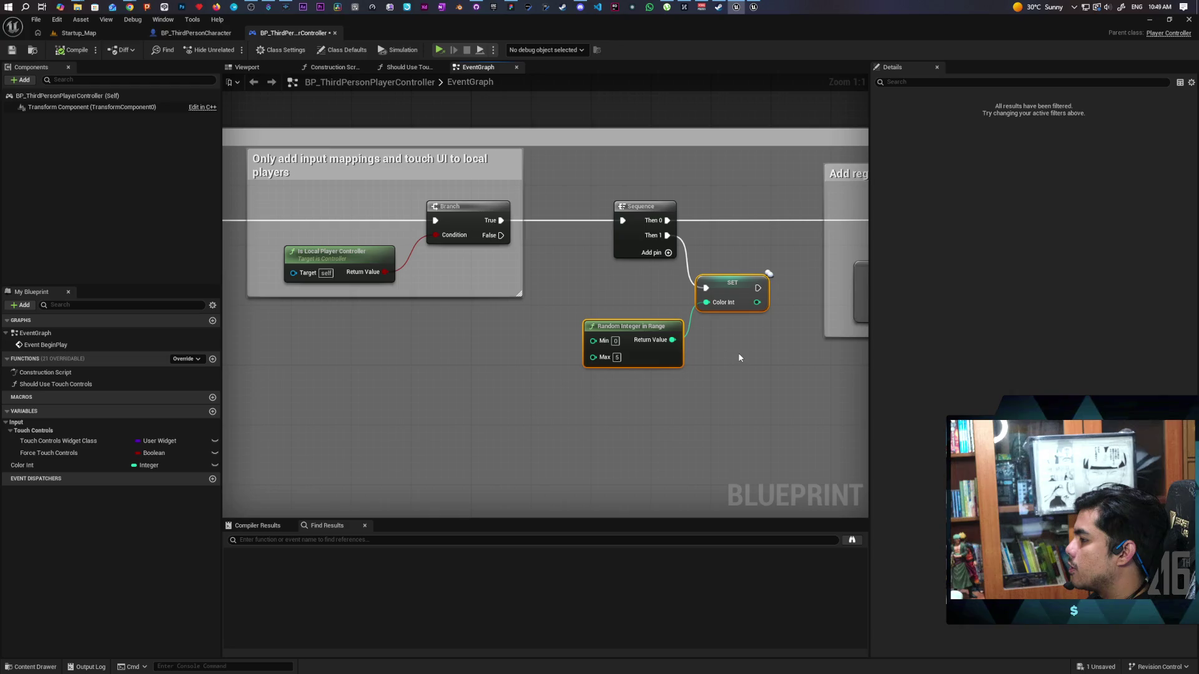
pyautogui.scroll(-2, 690, 342)
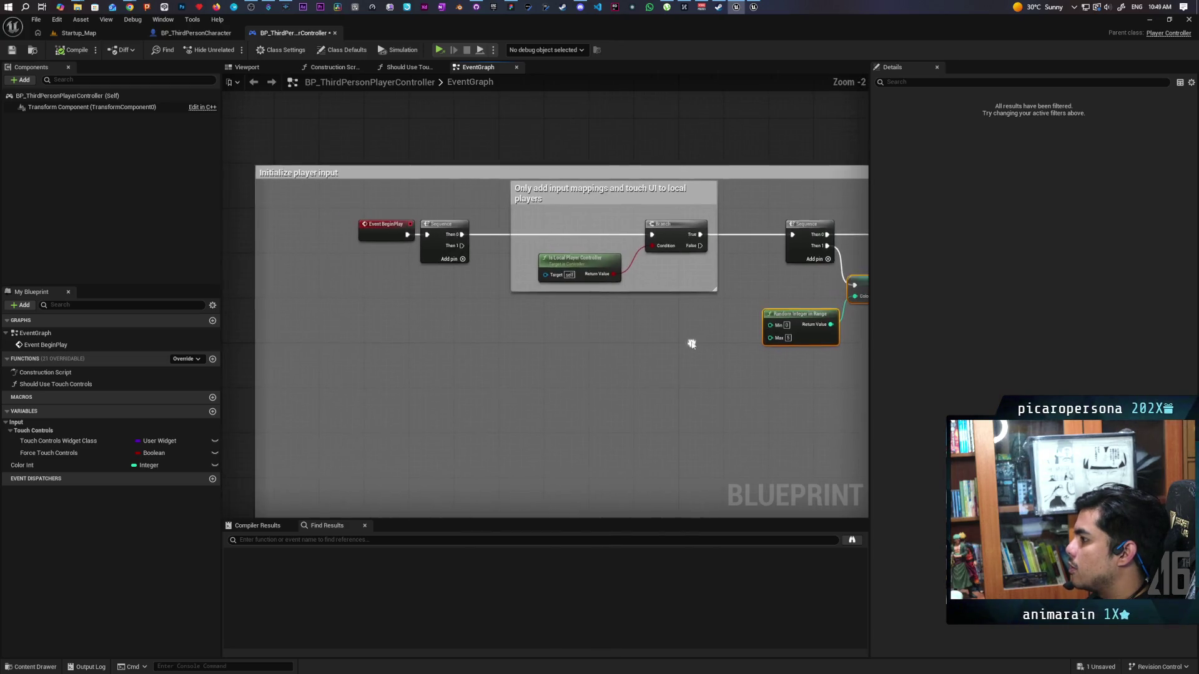
pyautogui.moveTo(826, 253); pyautogui.dragTo(605, 260)
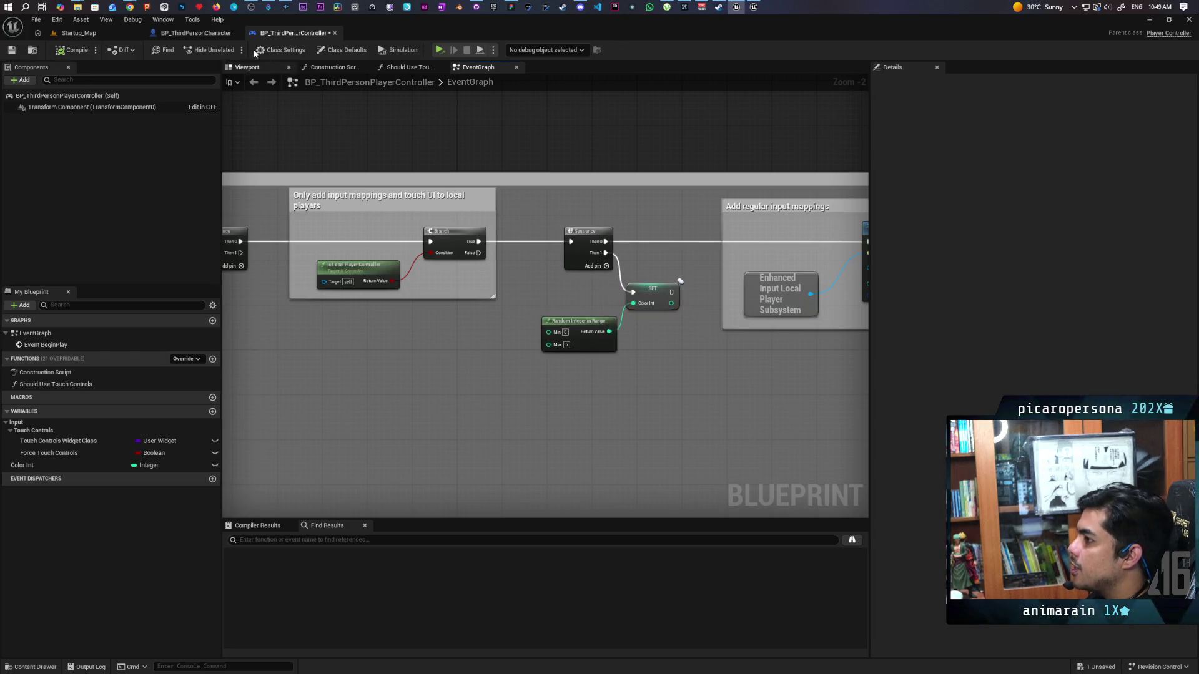
# - Switch to BP_ThirdPersonCharacter's EventGraph and frame the Event BeginPlay, Sequence and Delay nodes
pyautogui.click(197, 35)
pyautogui.scroll(-3, 486, 251)
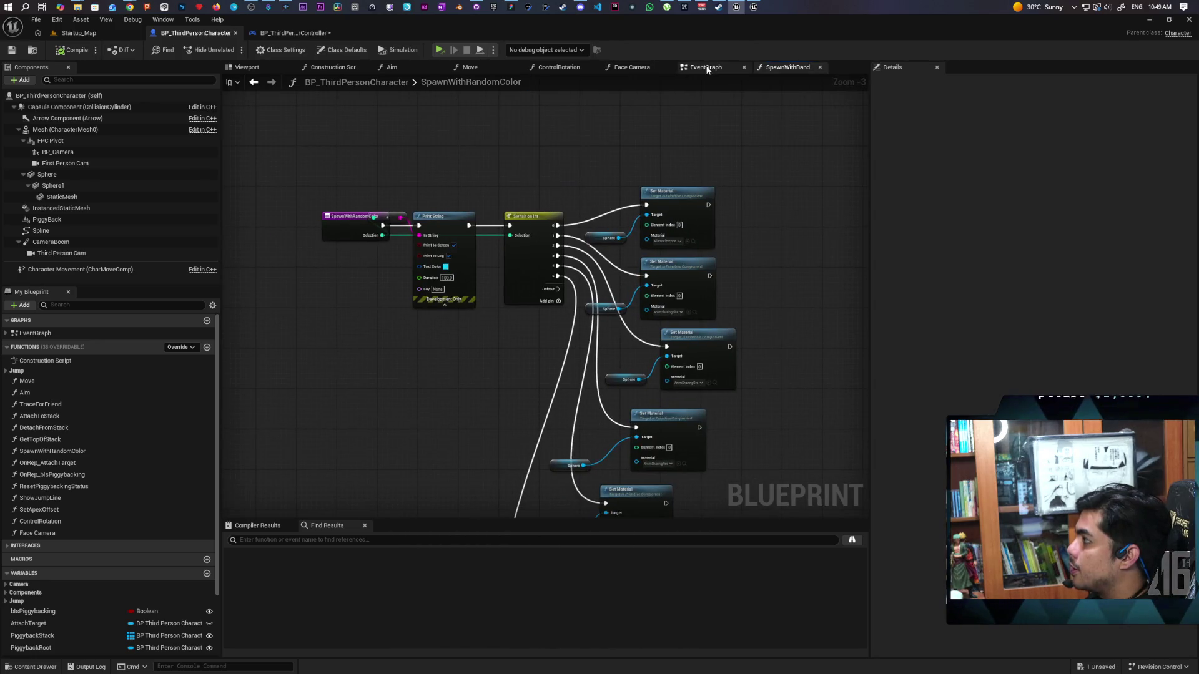
pyautogui.click(701, 67)
pyautogui.scroll(-1, 497, 187)
pyautogui.moveTo(497, 187)
pyautogui.mouseDown()
pyautogui.moveTo(618, 299)
pyautogui.moveTo(656, 279)
pyautogui.mouseUp()
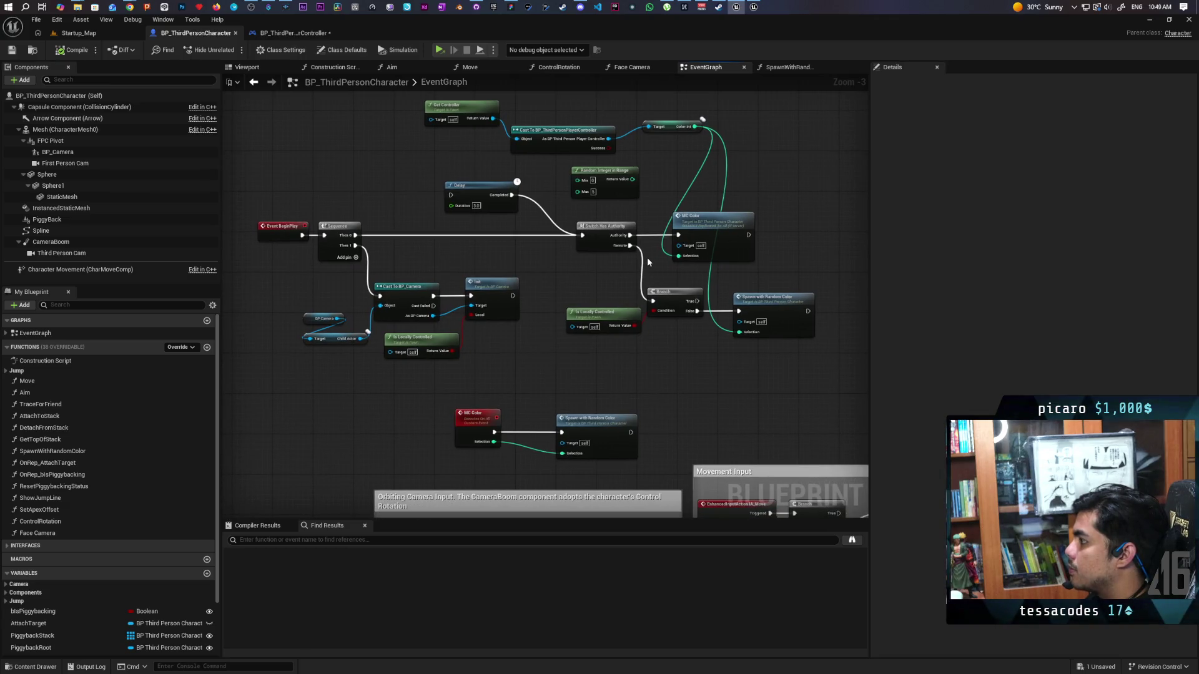
# - Select the Is Locally Controlled node, then restore the editor window from full screen
pyautogui.scroll(2, 600, 287)
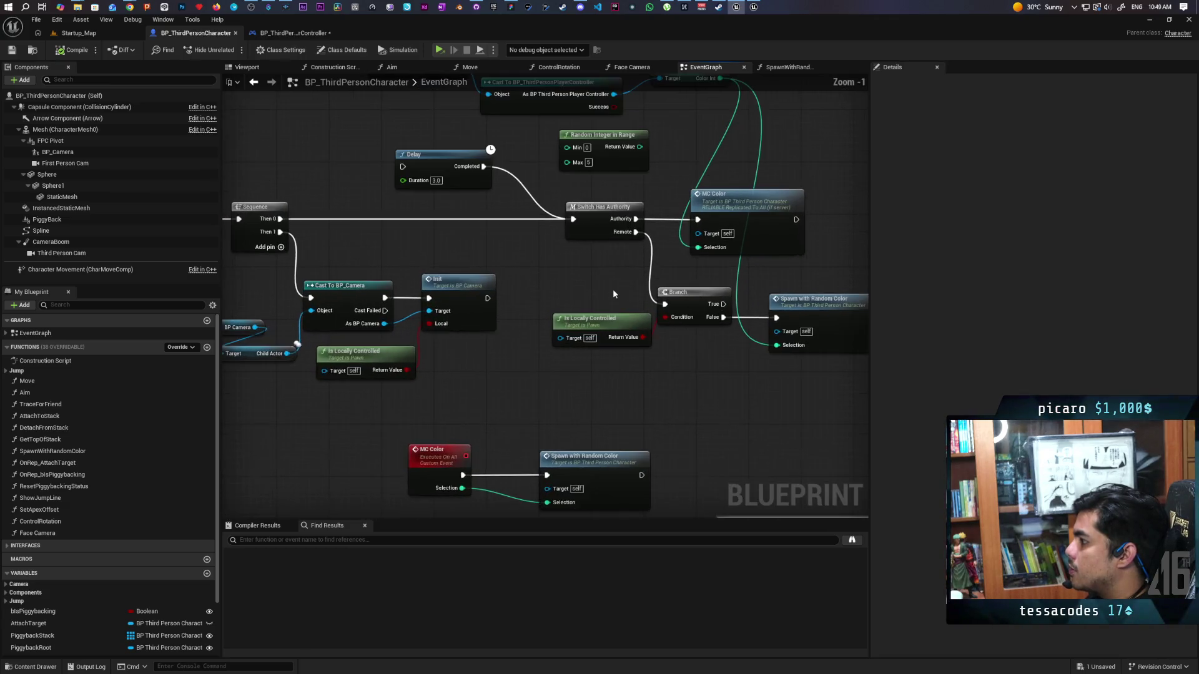
pyautogui.moveTo(605, 367); pyautogui.dragTo(639, 339)
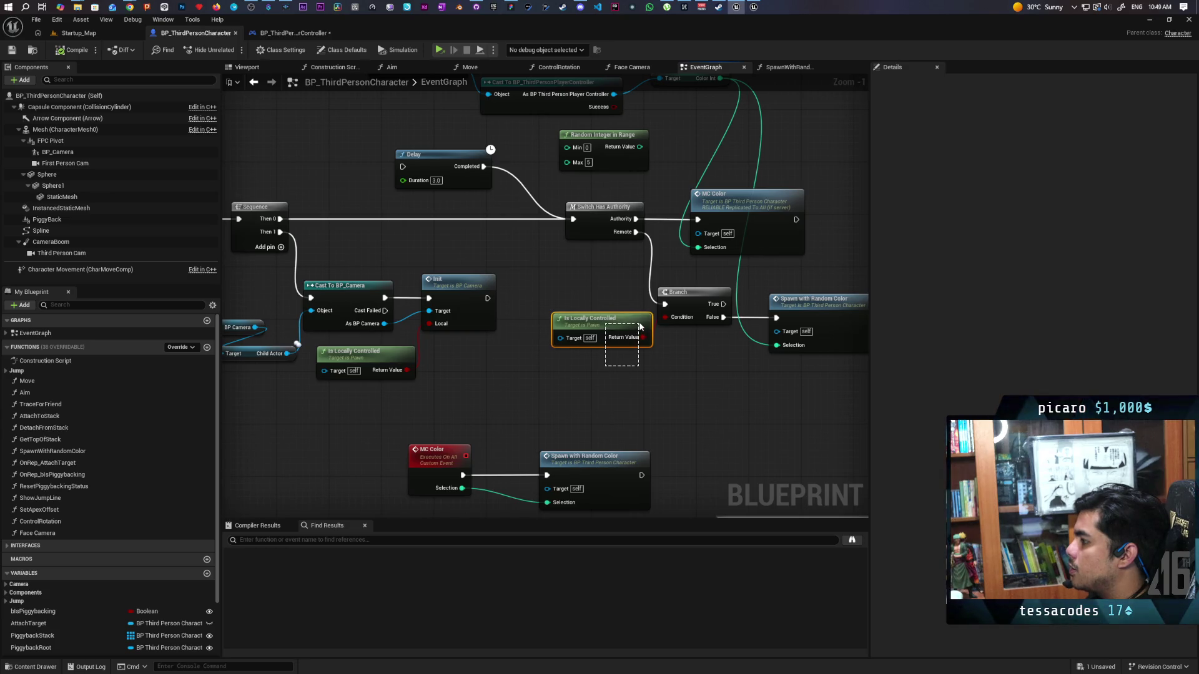
pyautogui.moveTo(616, 298); pyautogui.dragTo(583, 384)
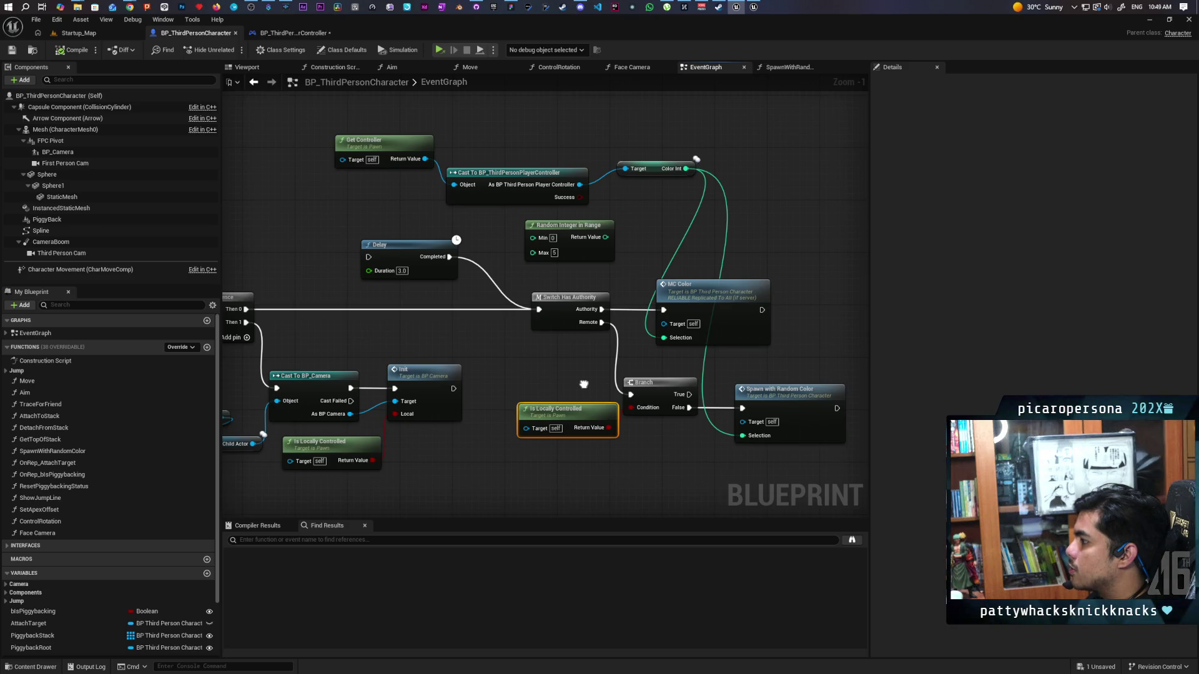
pyautogui.moveTo(582, 36)
pyautogui.mouseDown()
pyautogui.moveTo(407, 93)
pyautogui.moveTo(402, 42)
pyautogui.mouseUp()
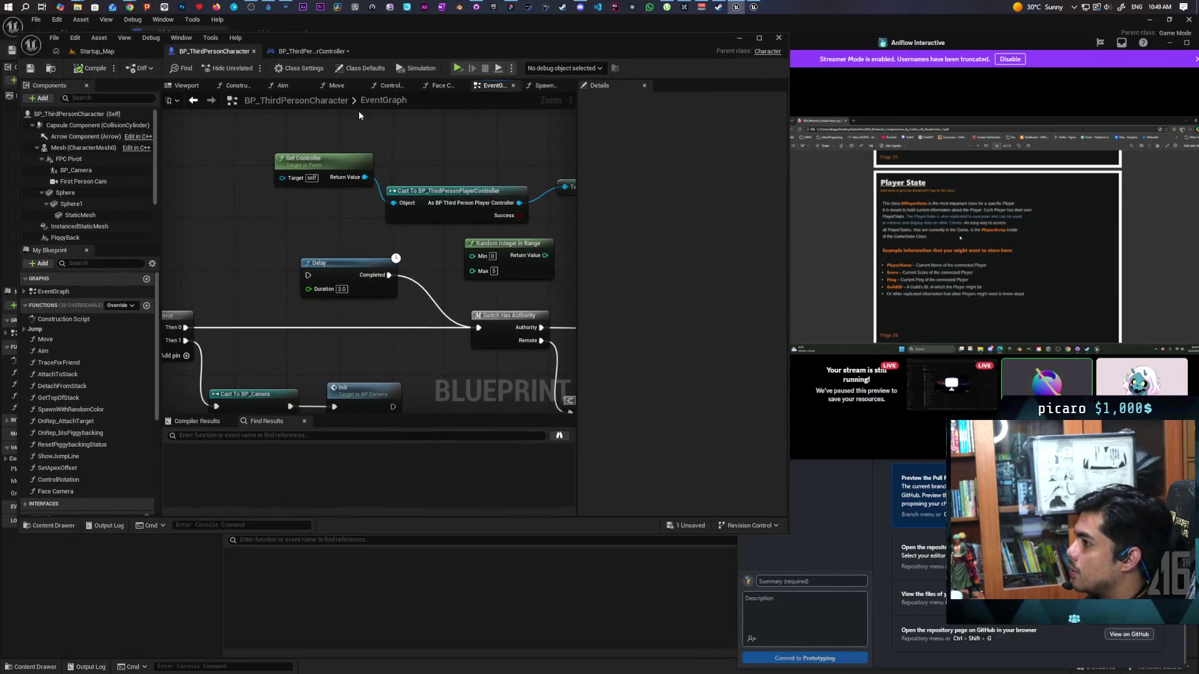
# - Return to Startup_Map and hit Play, triggering the save prompt for BP_ThirdPersonPlayerController
pyautogui.click(50, 69)
pyautogui.click(95, 51)
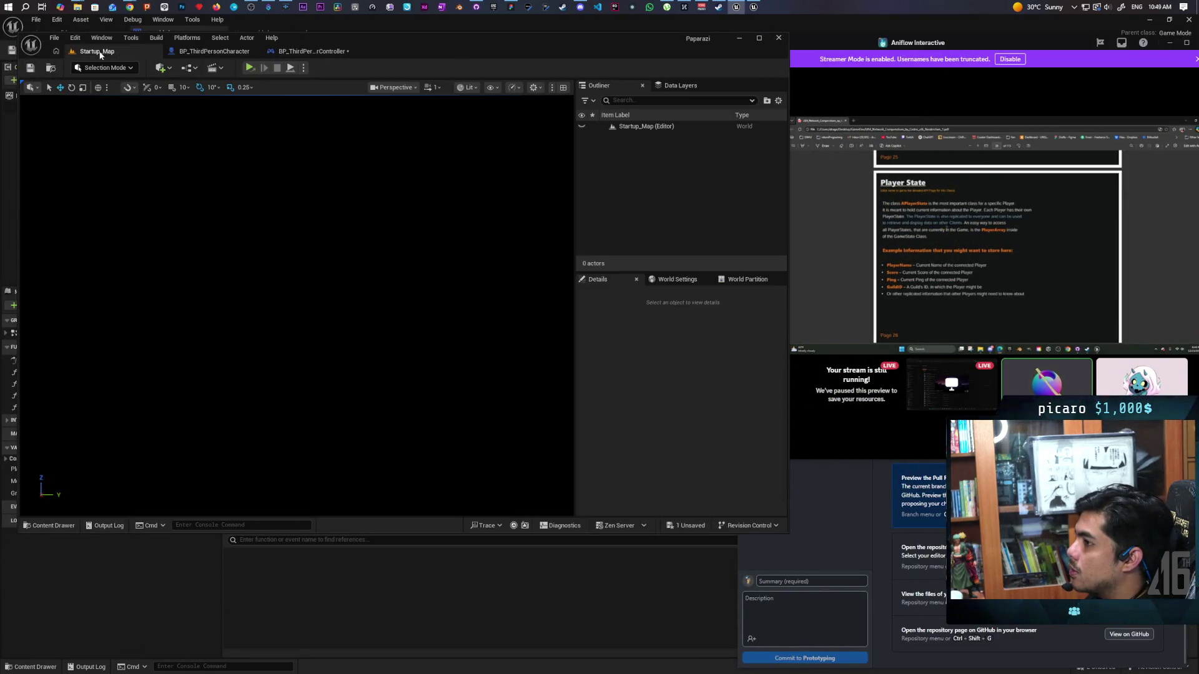
pyautogui.click(249, 69)
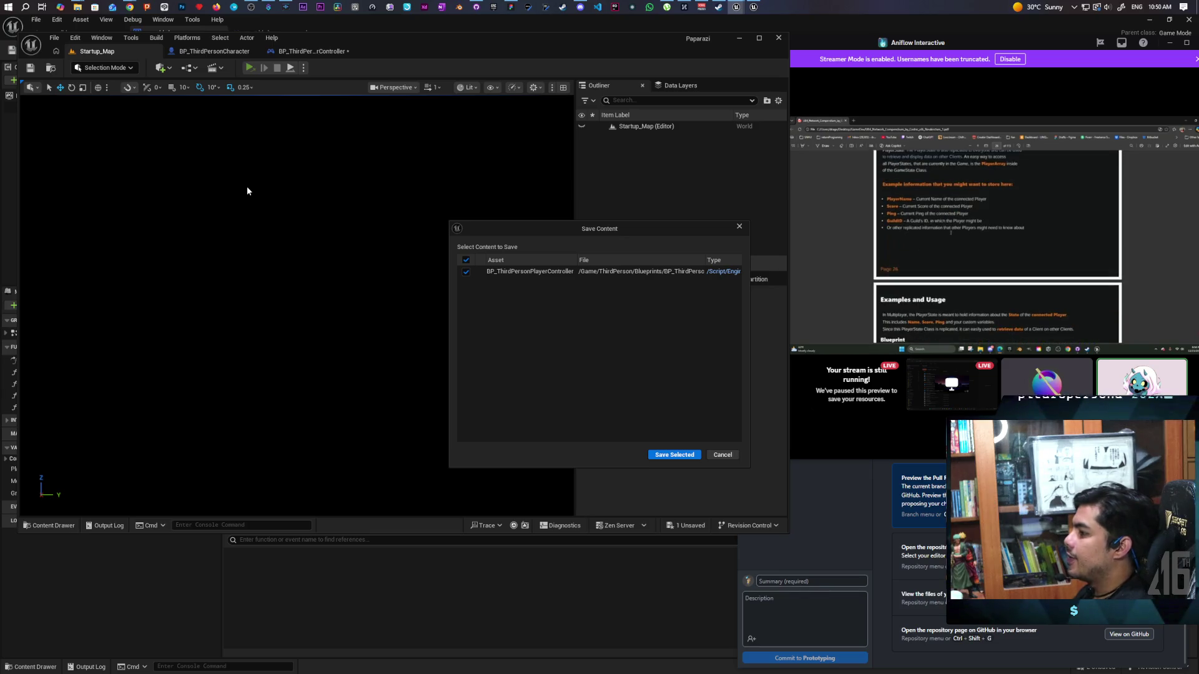
# - Save BP_ThirdPersonPlayerController via Save Selected so the Paparazi game launches
pyautogui.click(674, 455)
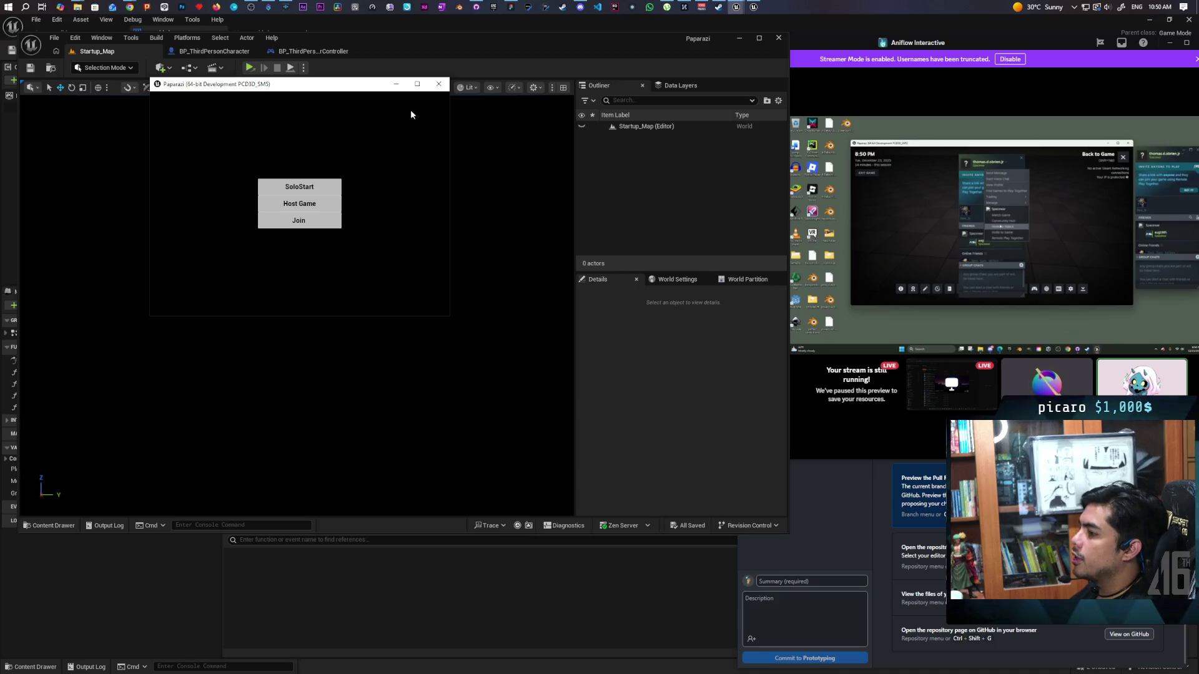
# - Close the running Paparazi game window
pyautogui.click(438, 83)
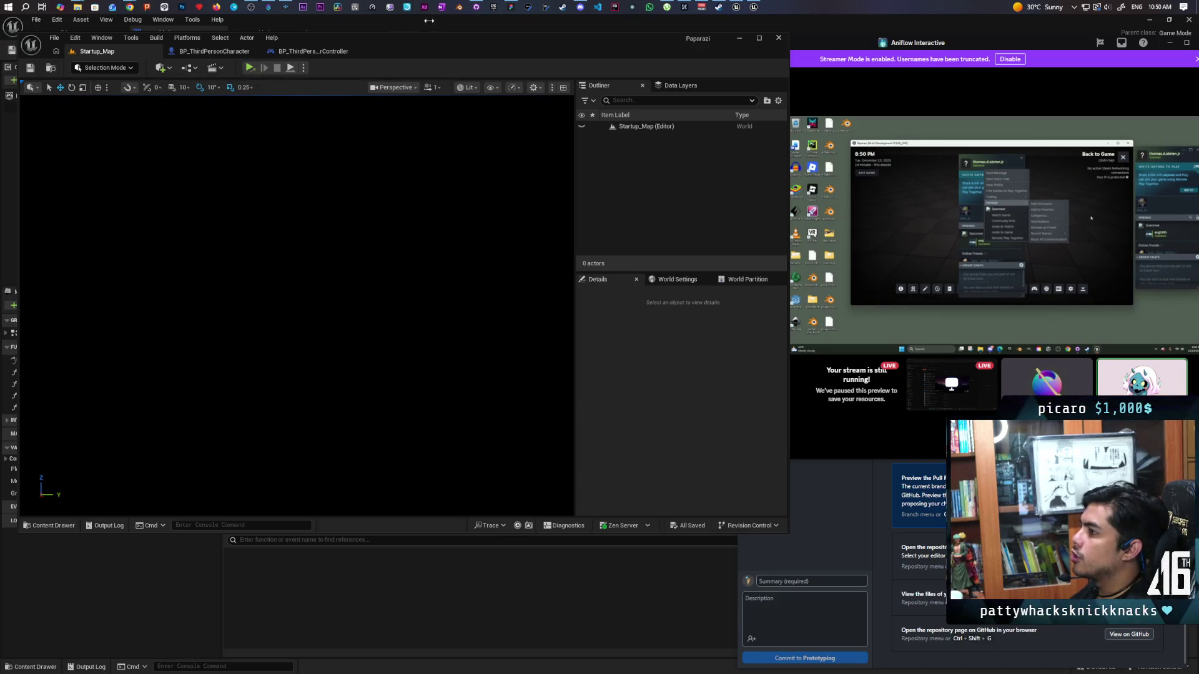
# - Commit the two changed blueprint files to Prototyping with summary 'moved color logic'
pyautogui.click(475, 7)
pyautogui.click(790, 582)
pyautogui.write('moved c')
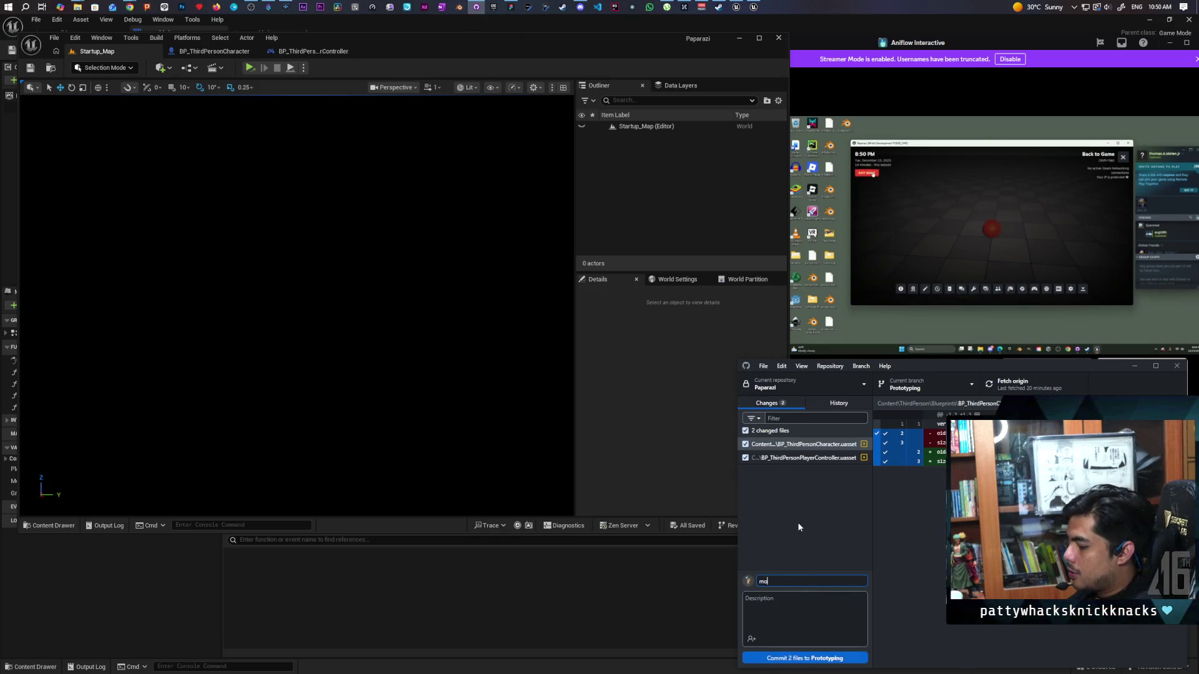
pyautogui.write('olor')
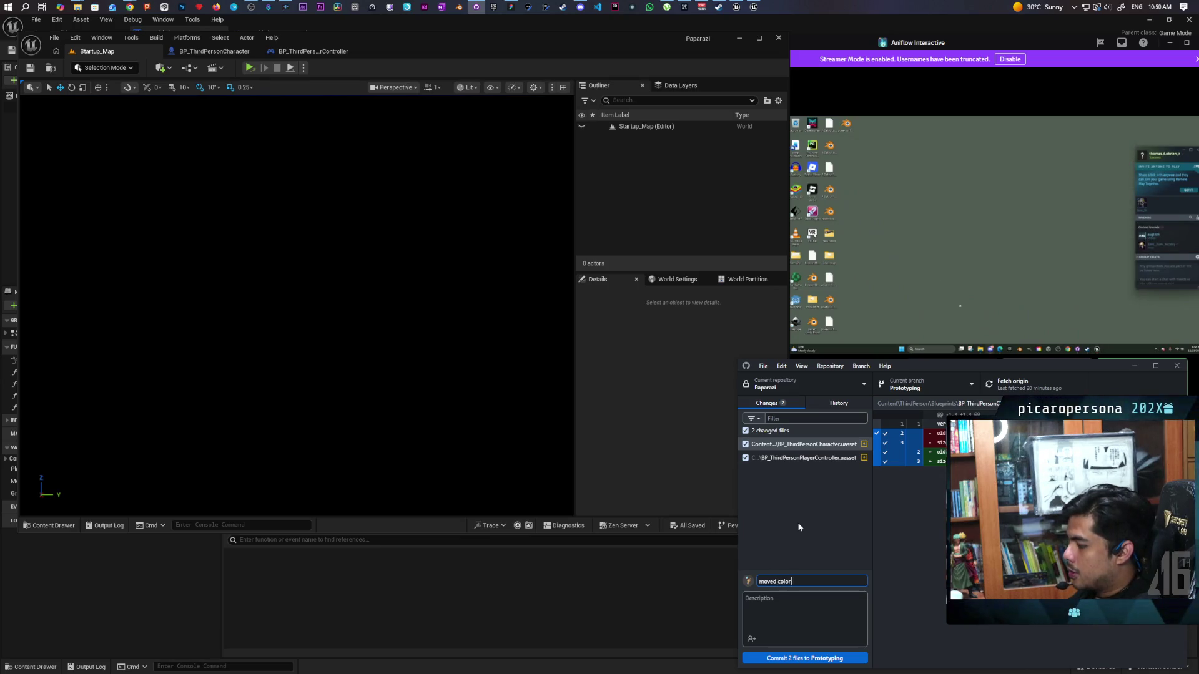
pyautogui.write(' logic')
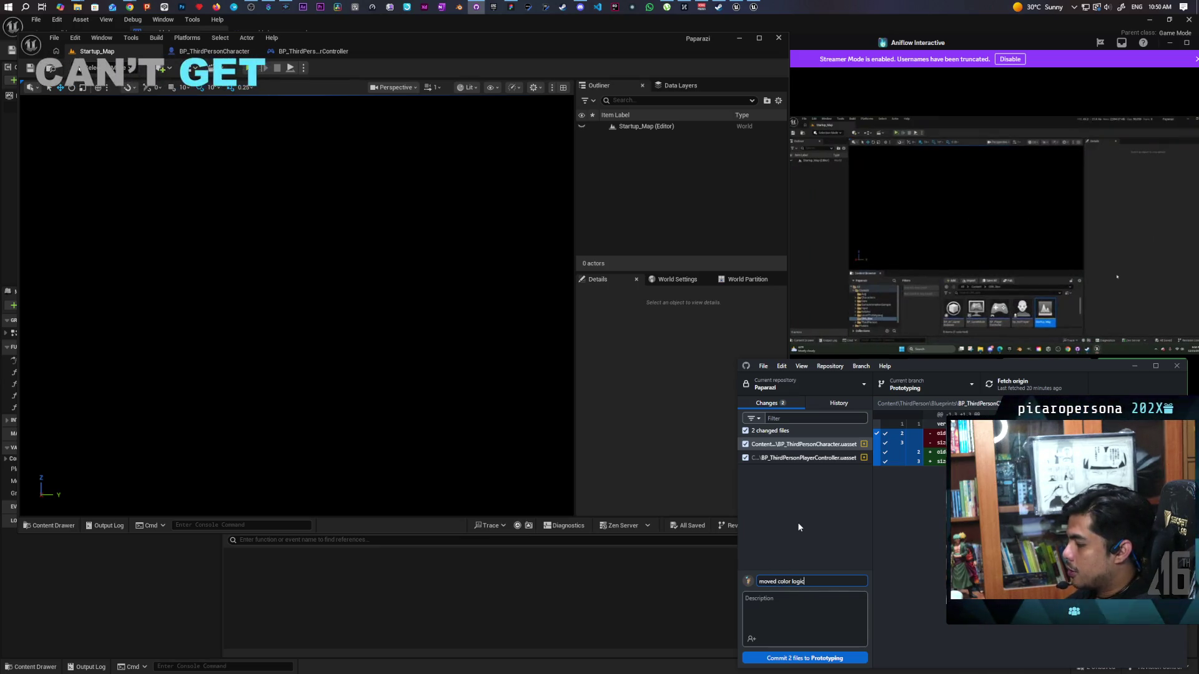
pyautogui.click(860, 657)
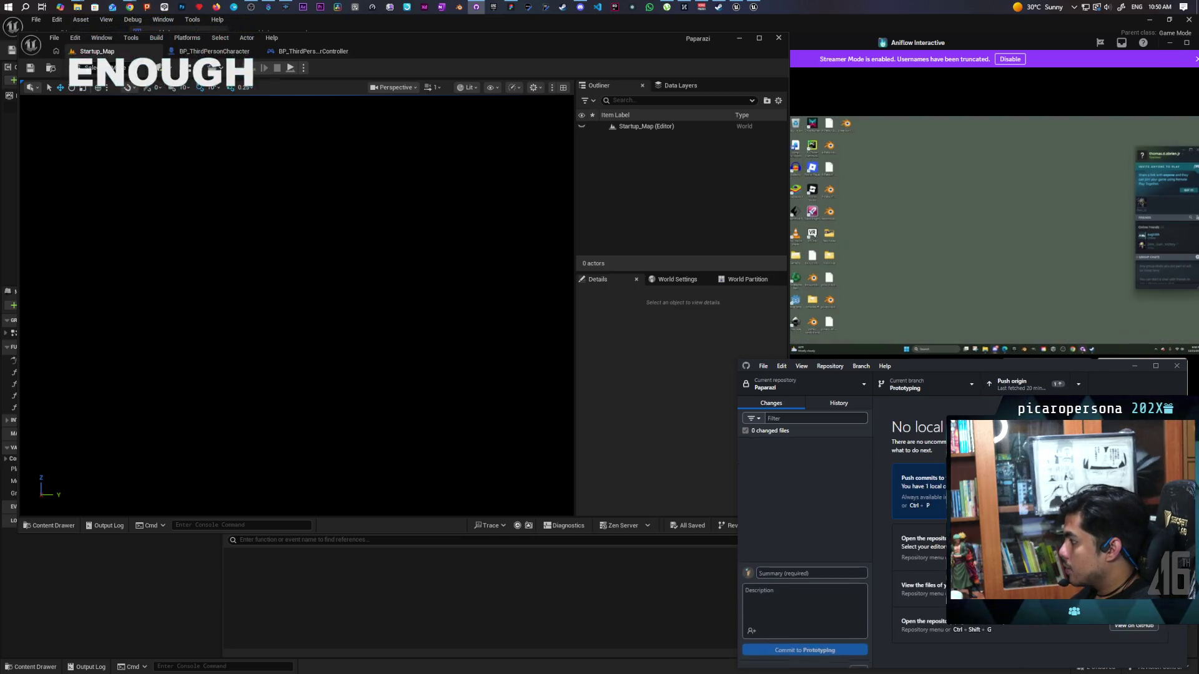
# - Push the commit to origin, check it in History, and return to Changes
pyautogui.hotkey('ctrl', 'p')
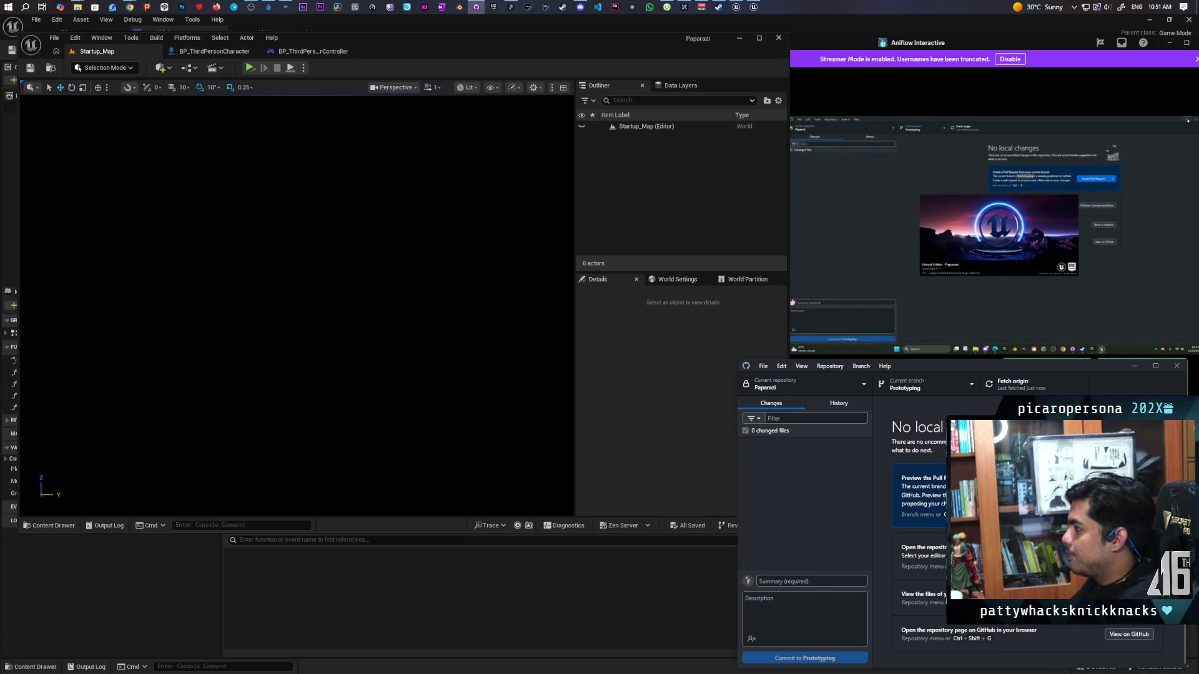
pyautogui.click(839, 401)
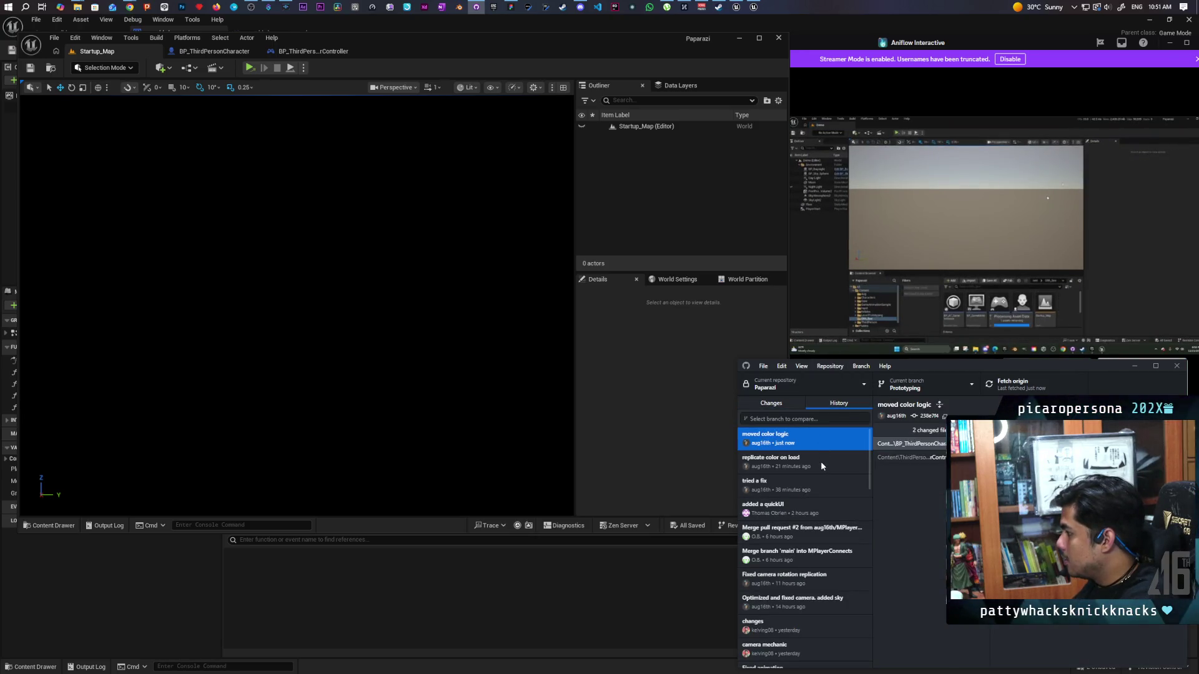
pyautogui.click(780, 405)
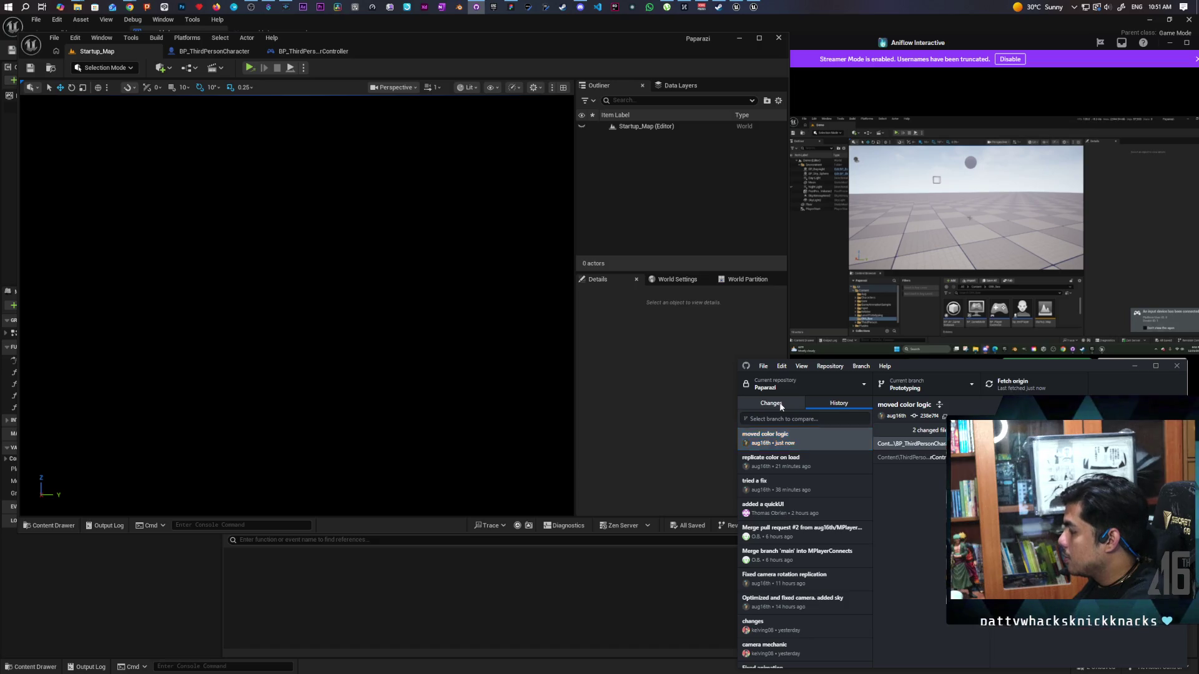
# - Relaunch the game, host and create a new session, then bring up the Exit/Back menu
pyautogui.click(250, 68)
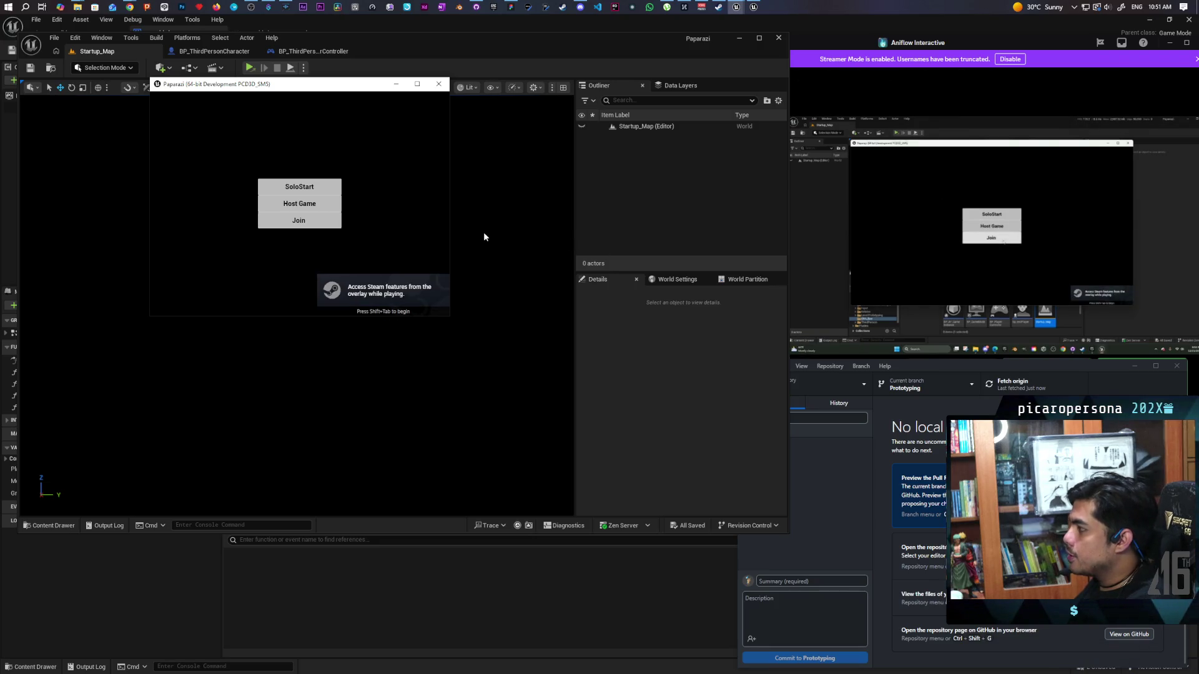
pyautogui.click(320, 203)
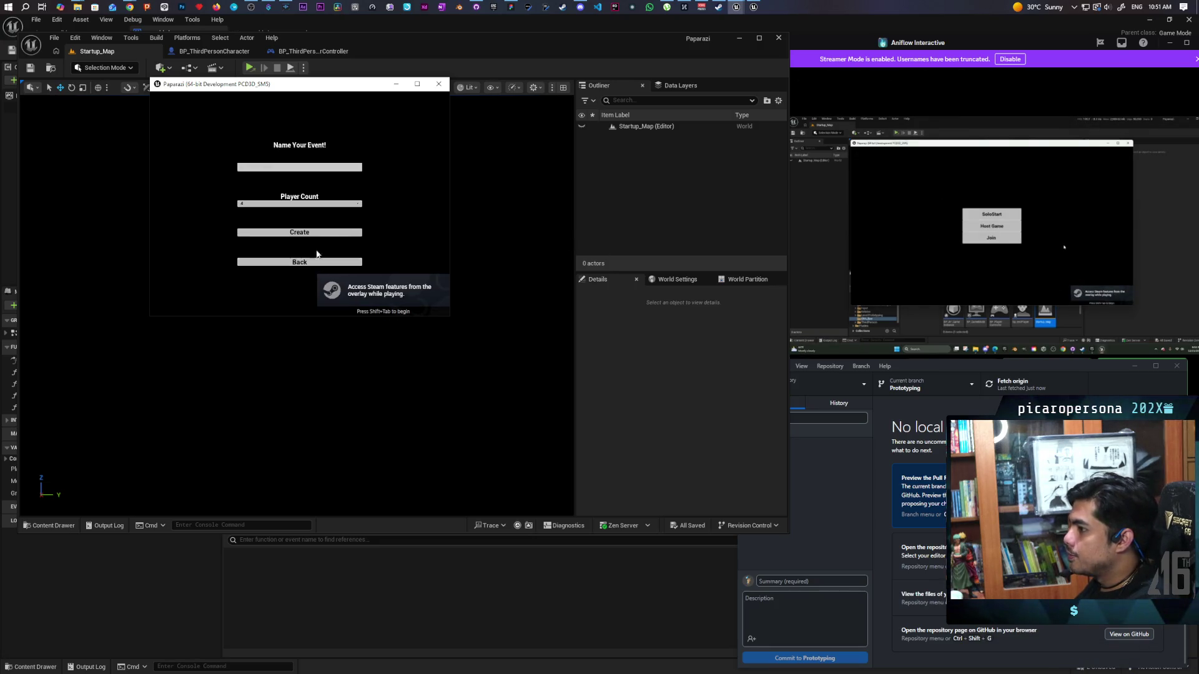
pyautogui.click(307, 235)
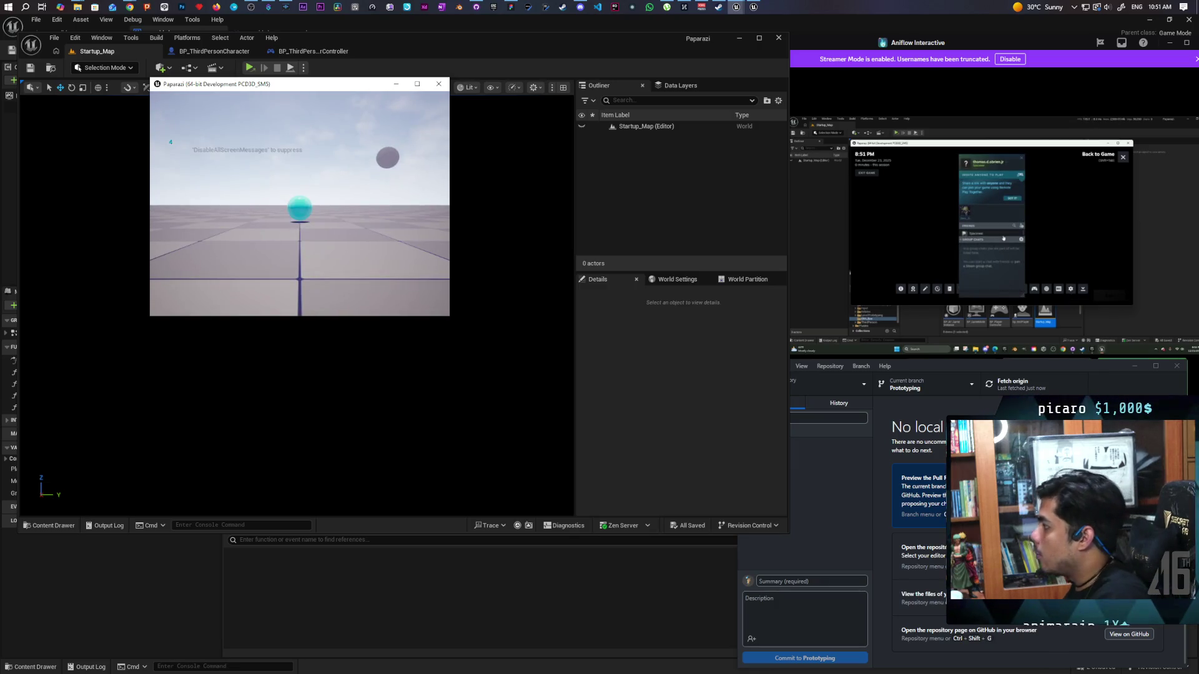
pyautogui.press('Escape')
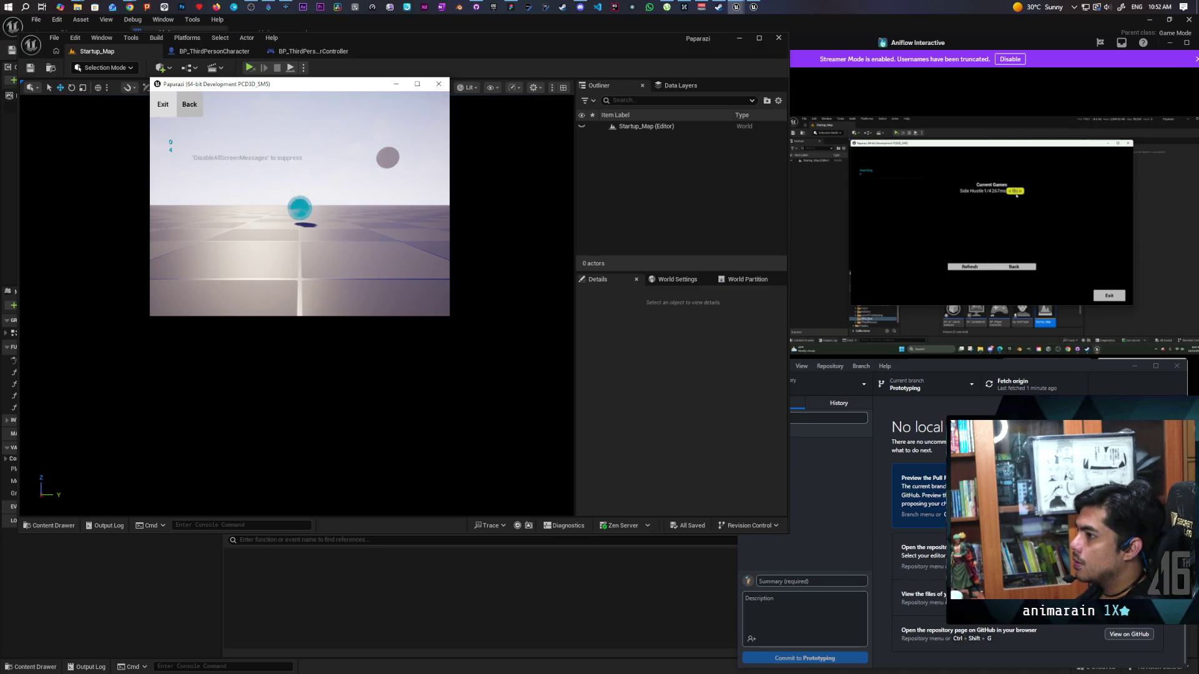
# - Quit the game and open BP_ThirdPersonCharacter's event graph maximized
pyautogui.click(162, 106)
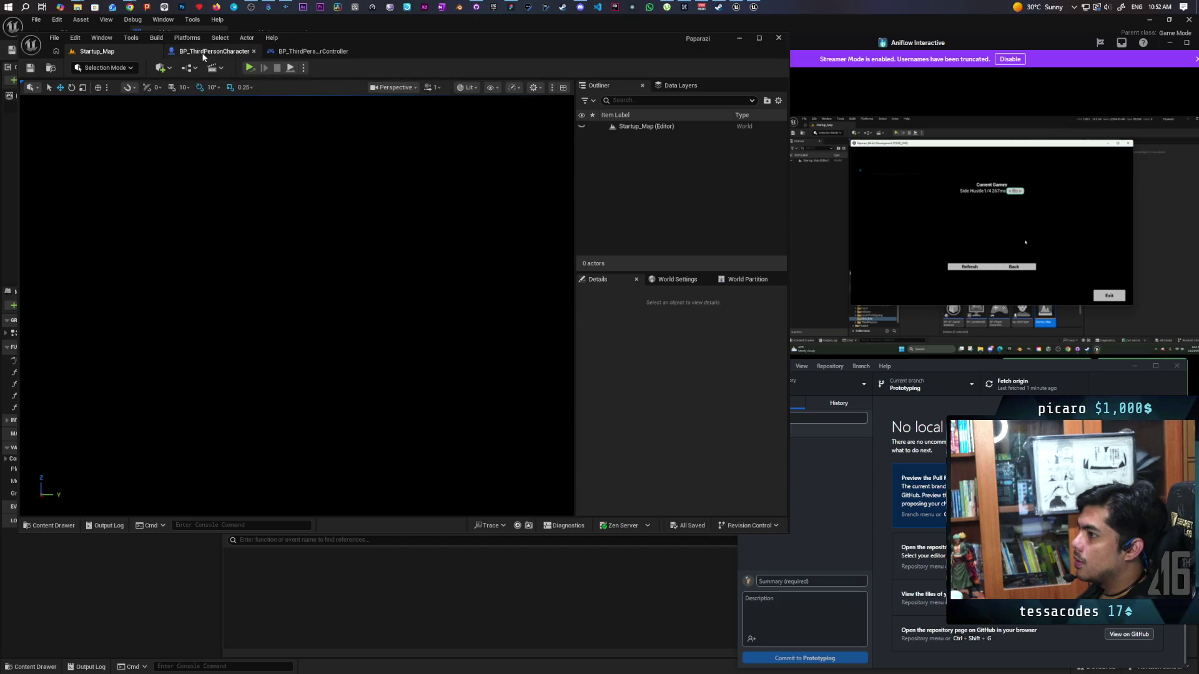
pyautogui.click(219, 51)
pyautogui.scroll(-4, 308, 241)
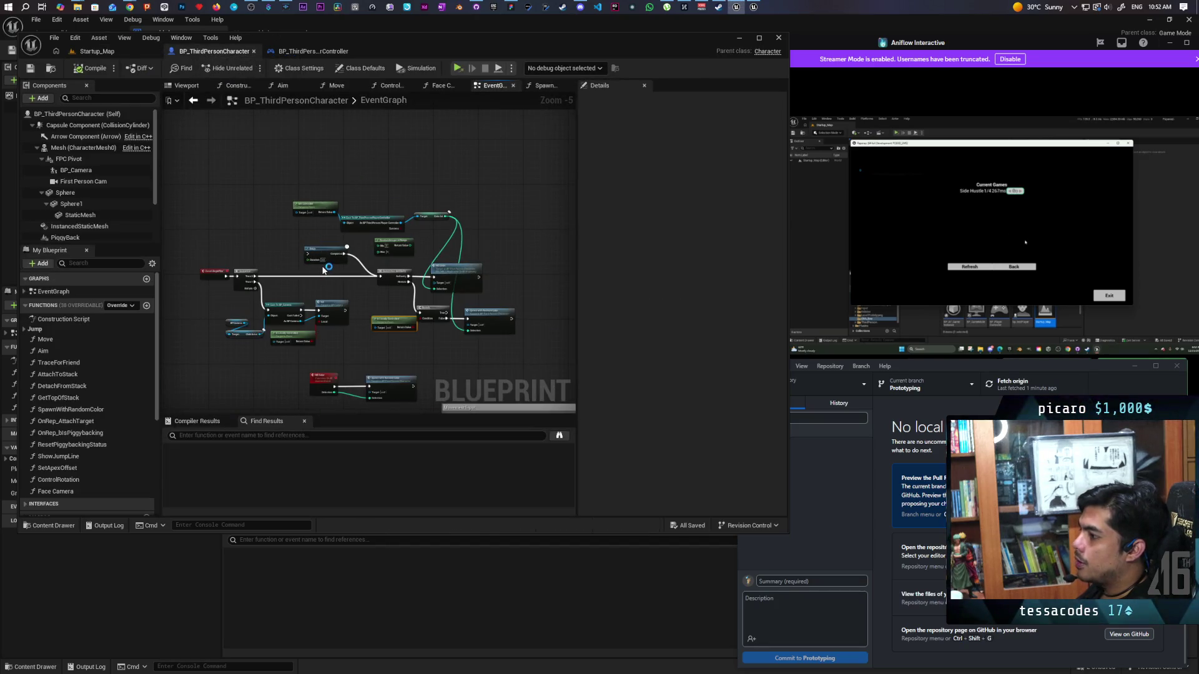
pyautogui.doubleClick(465, 50)
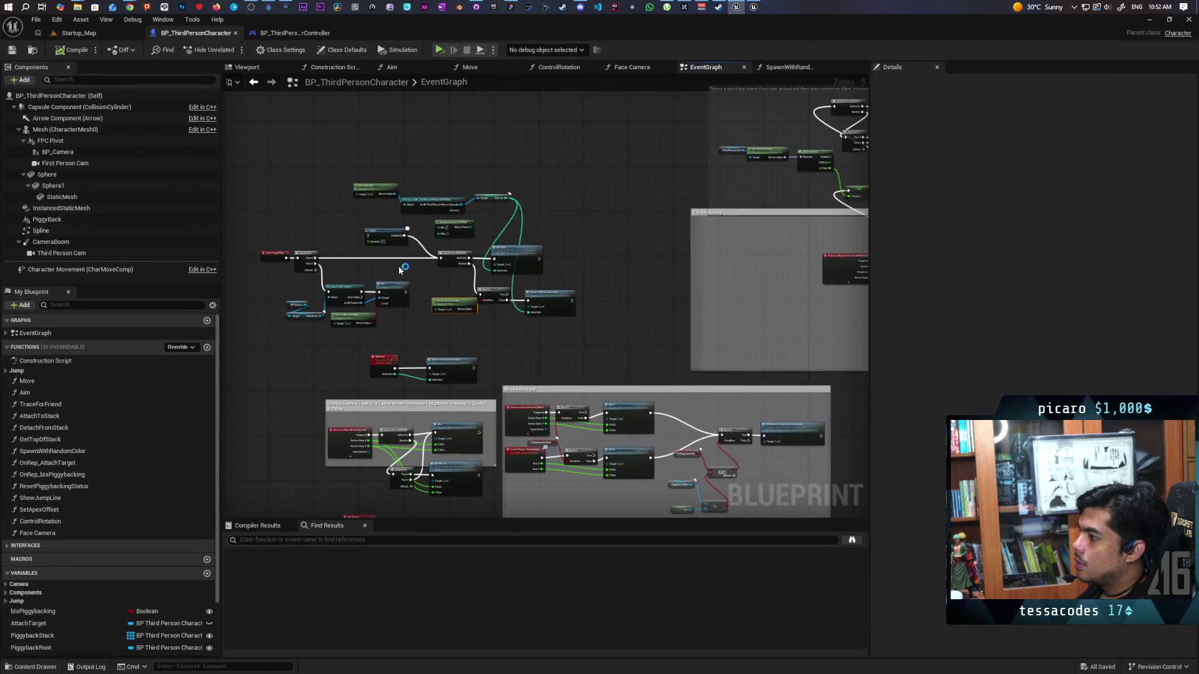
pyautogui.scroll(5, 402, 268)
pyautogui.scroll(-2, 634, 224)
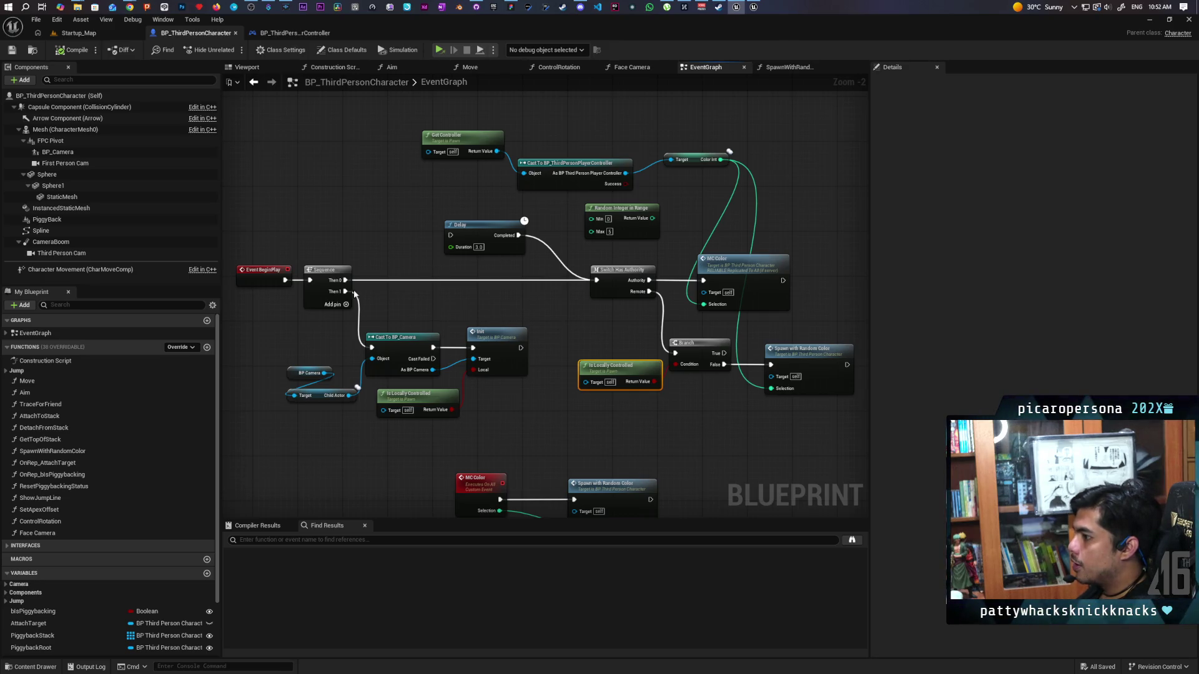
# - Wire Sequence Then 0 into Spawn with Random Color ahead of the authority switch and save
pyautogui.moveTo(349, 285); pyautogui.dragTo(793, 278)
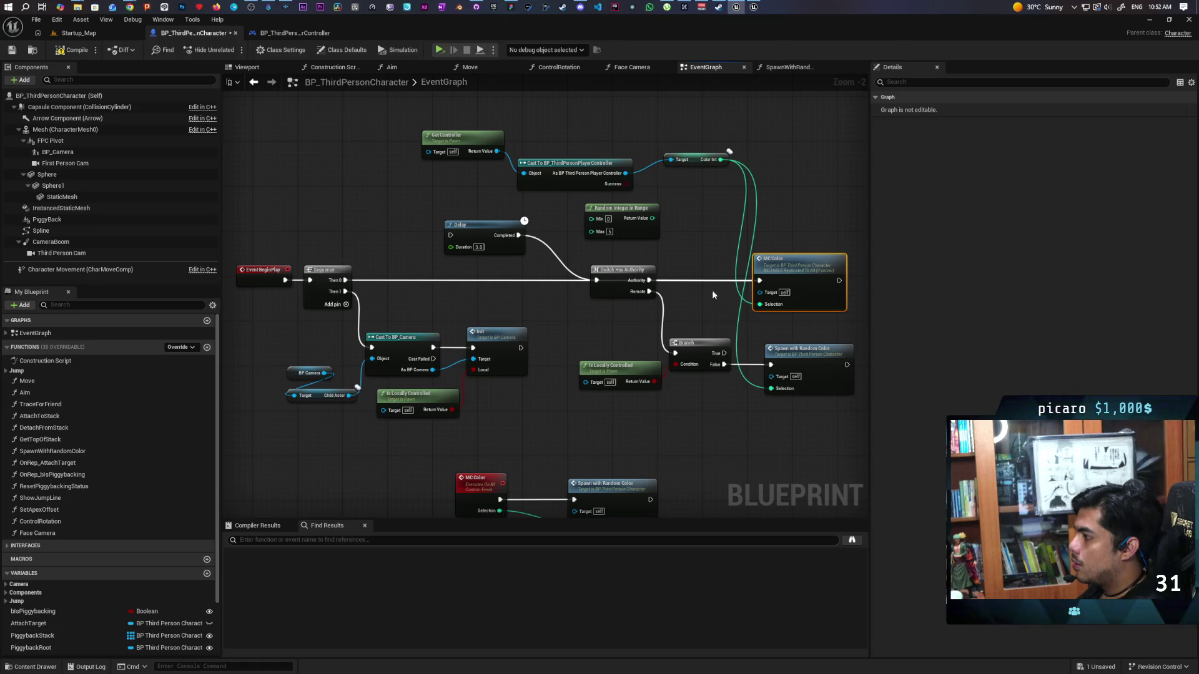
pyautogui.moveTo(344, 283)
pyautogui.mouseDown()
pyautogui.moveTo(643, 368)
pyautogui.moveTo(682, 348)
pyautogui.moveTo(770, 364)
pyautogui.mouseUp()
pyautogui.moveTo(784, 385)
pyautogui.mouseDown()
pyautogui.moveTo(766, 402)
pyautogui.moveTo(549, 300)
pyautogui.moveTo(528, 275)
pyautogui.mouseUp()
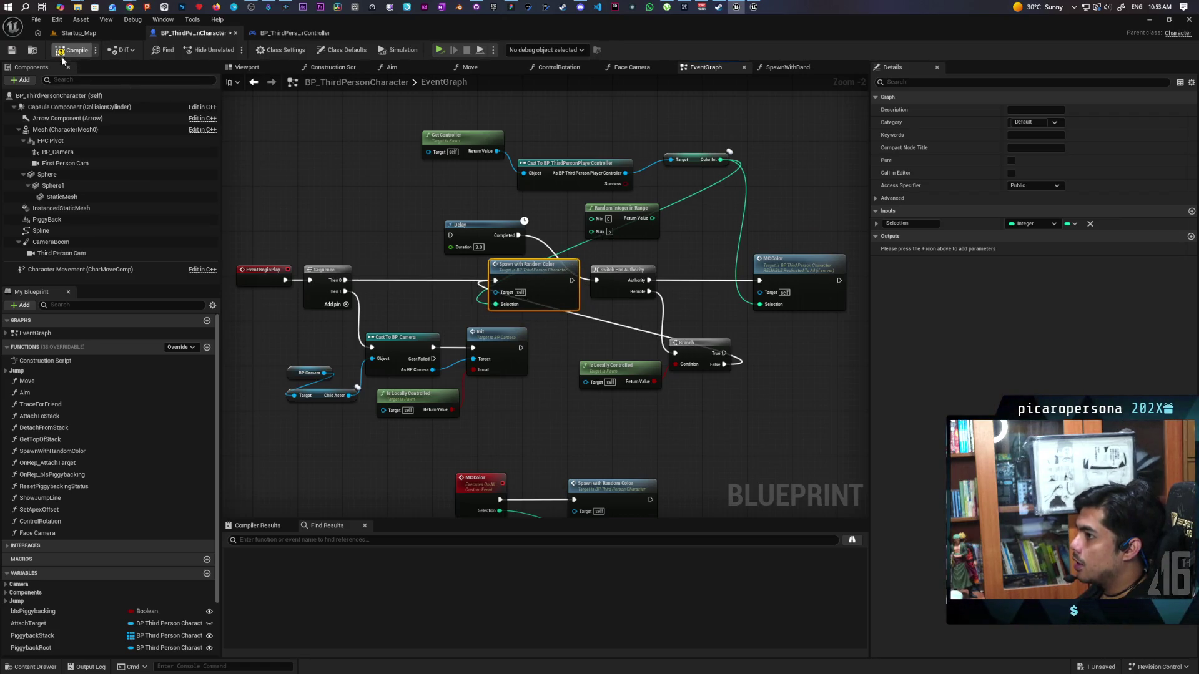
pyautogui.click(11, 51)
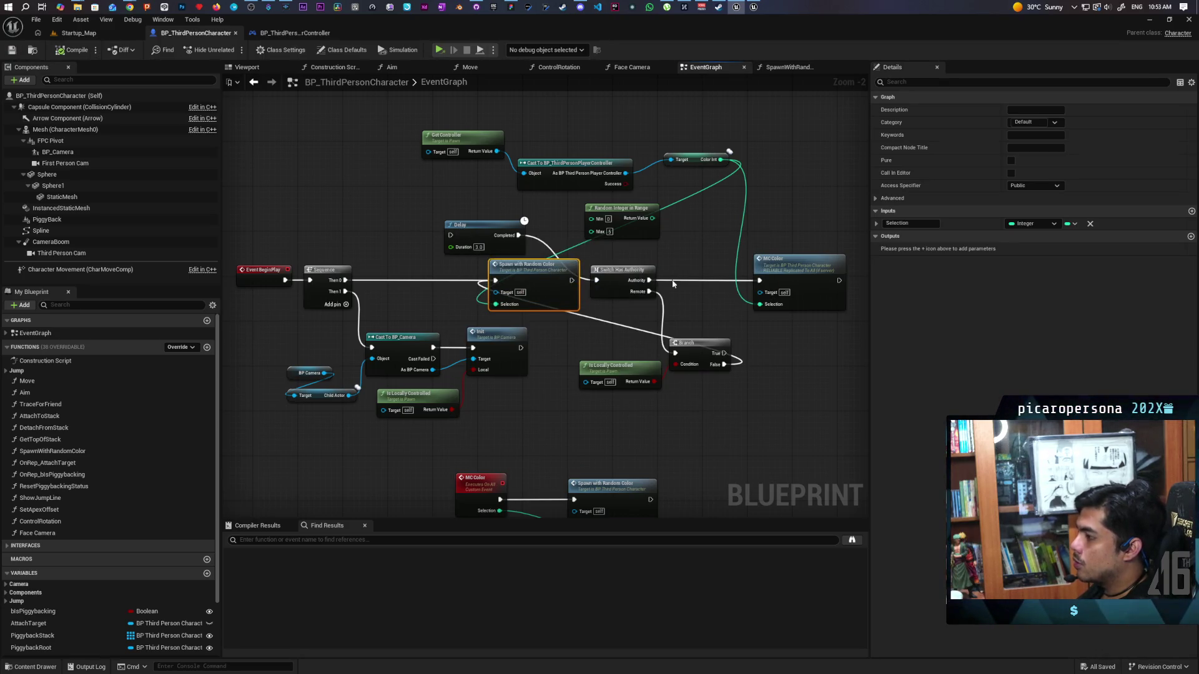
# - Restore the editor window size and launch the game again
pyautogui.moveTo(439, 19)
pyautogui.mouseDown()
pyautogui.moveTo(445, 39)
pyautogui.moveTo(318, 72)
pyautogui.moveTo(389, 42)
pyautogui.mouseUp()
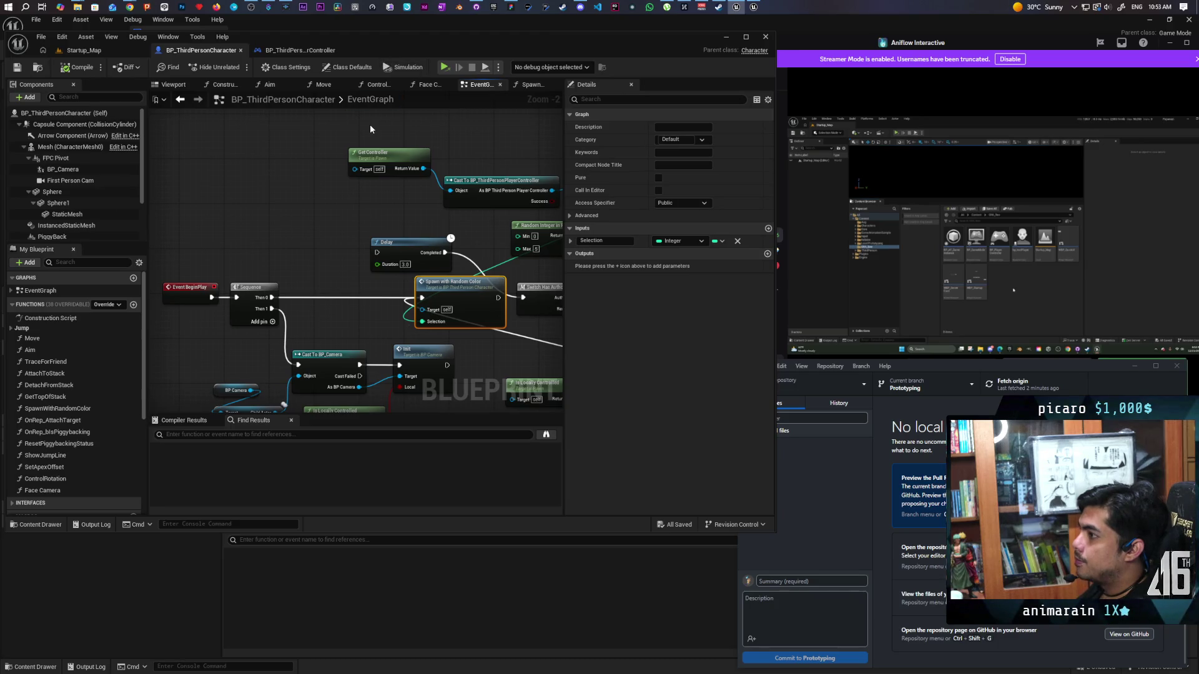
pyautogui.moveTo(803, 183)
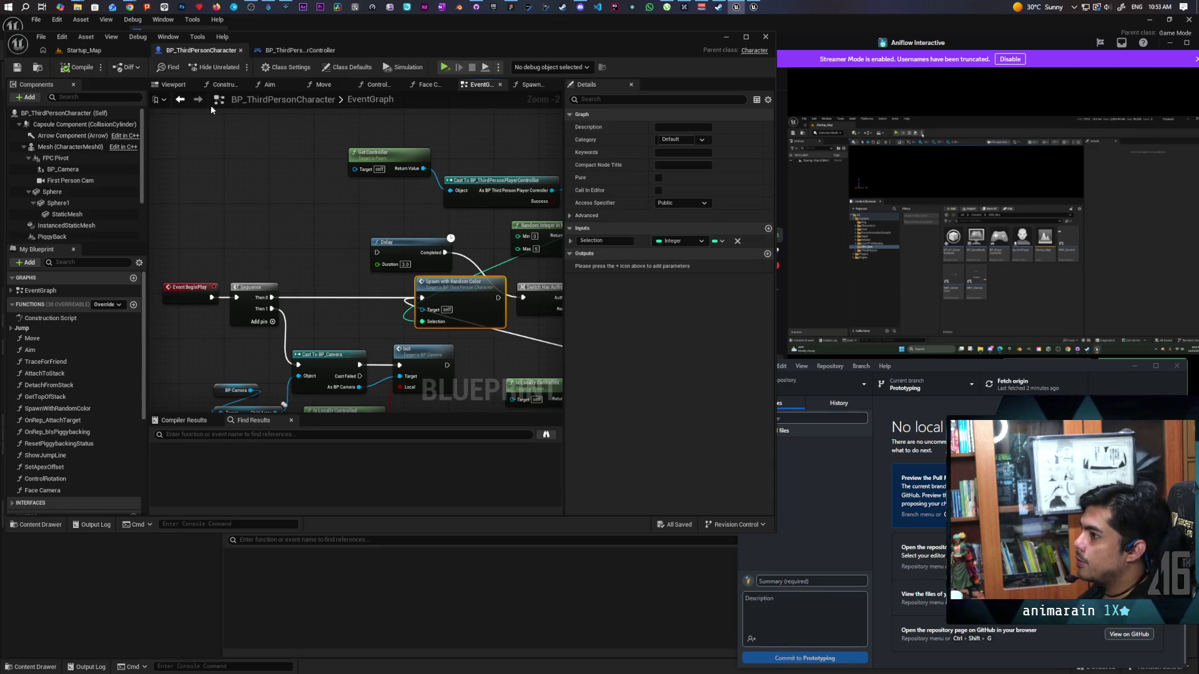
pyautogui.click(446, 69)
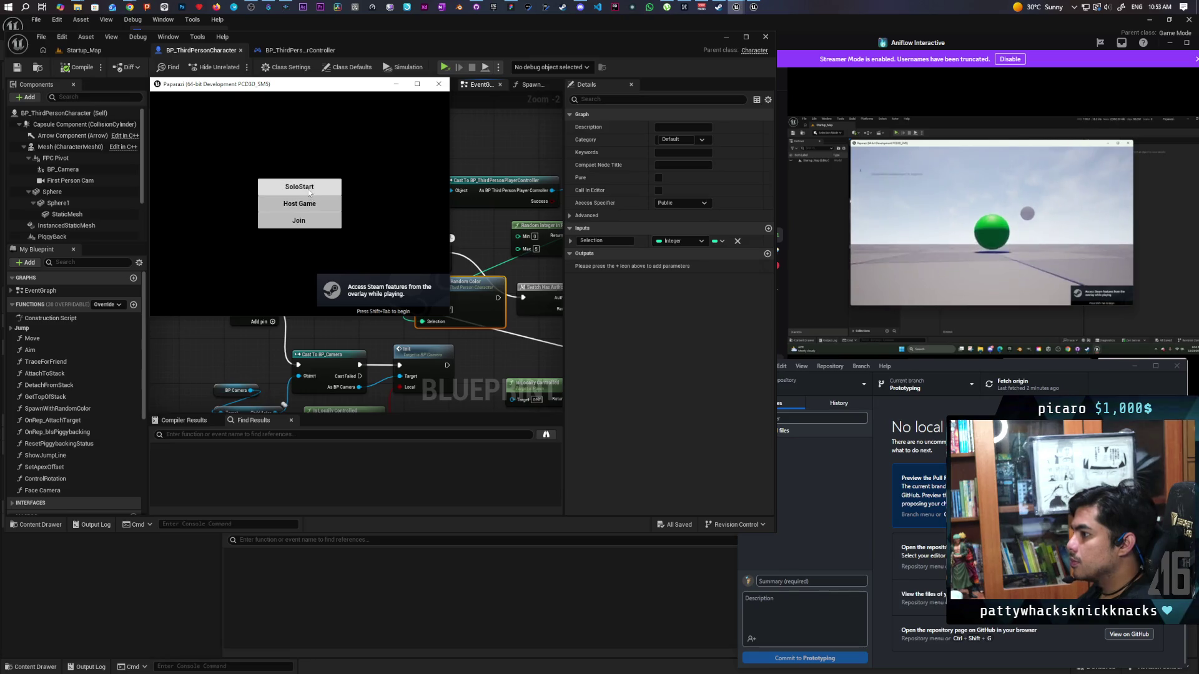
# - Join the listed session from Current Games, check the green and magenta spheres, then exit
pyautogui.click(301, 219)
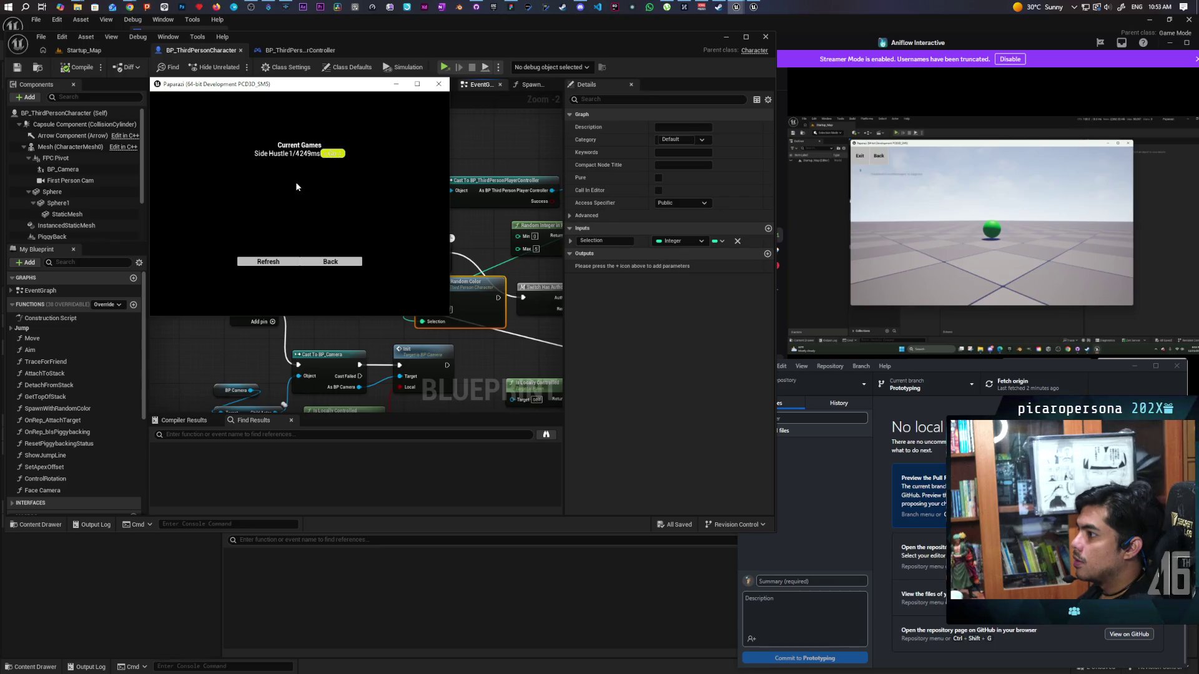
pyautogui.click(332, 153)
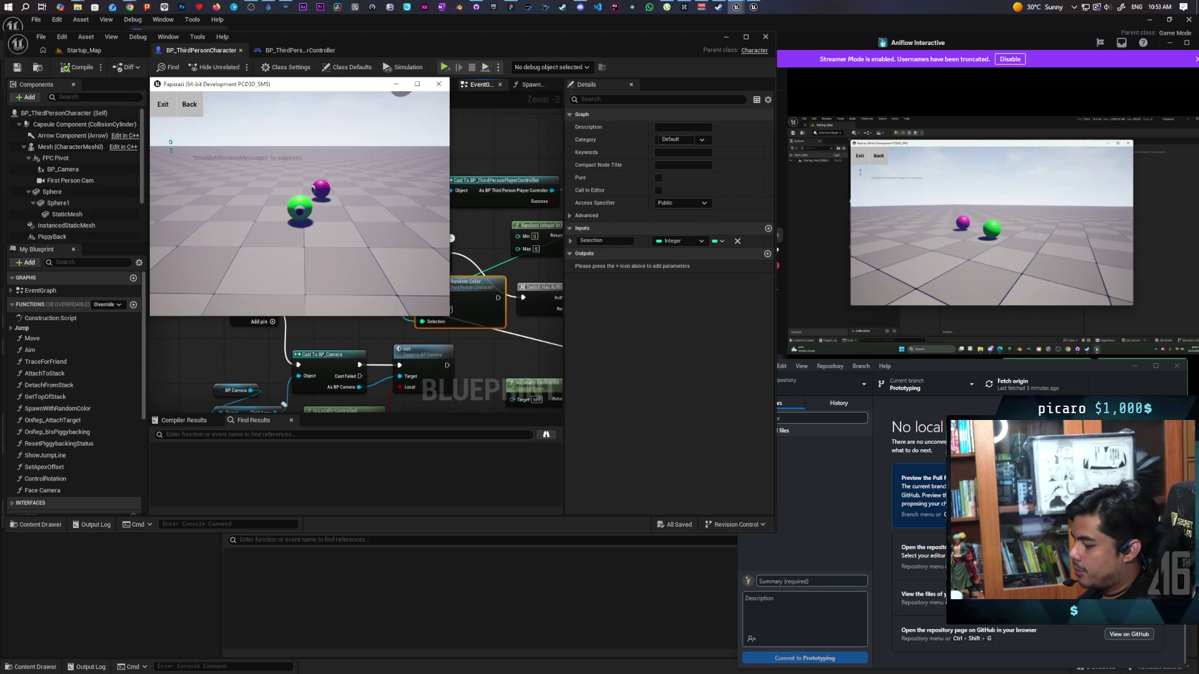
pyautogui.press('Escape')
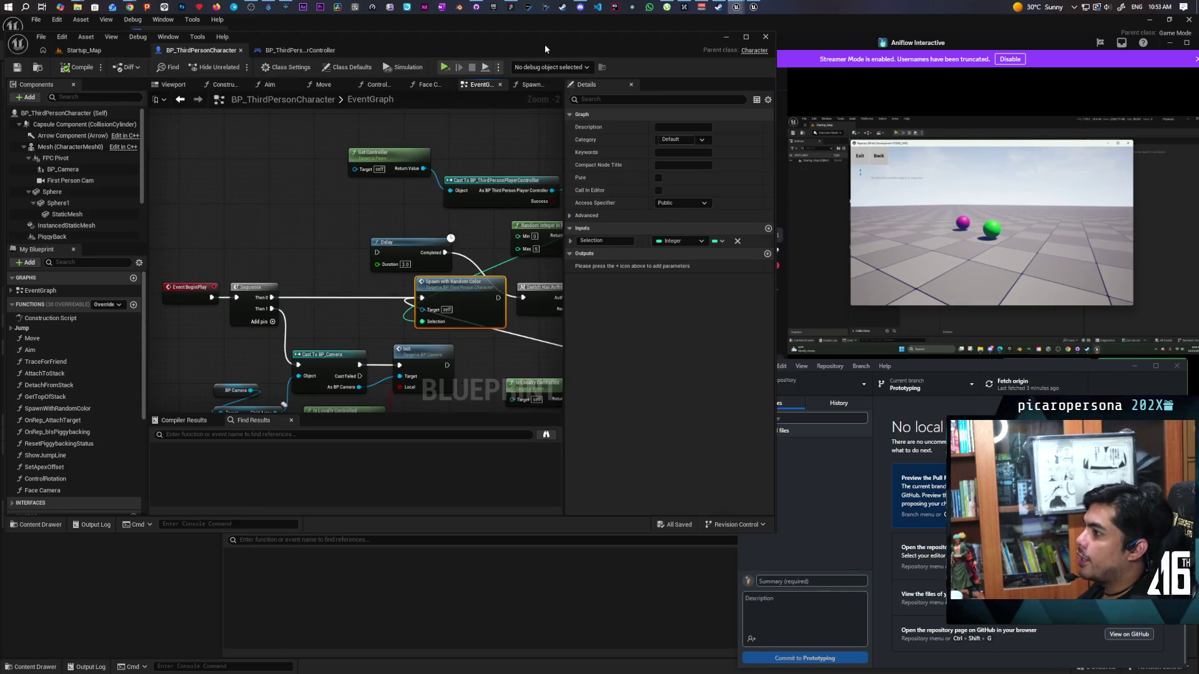
# - Commit BP_ThirdPersonCharacter to Prototyping with summary 'fixed color' and push to origin
pyautogui.click(478, 7)
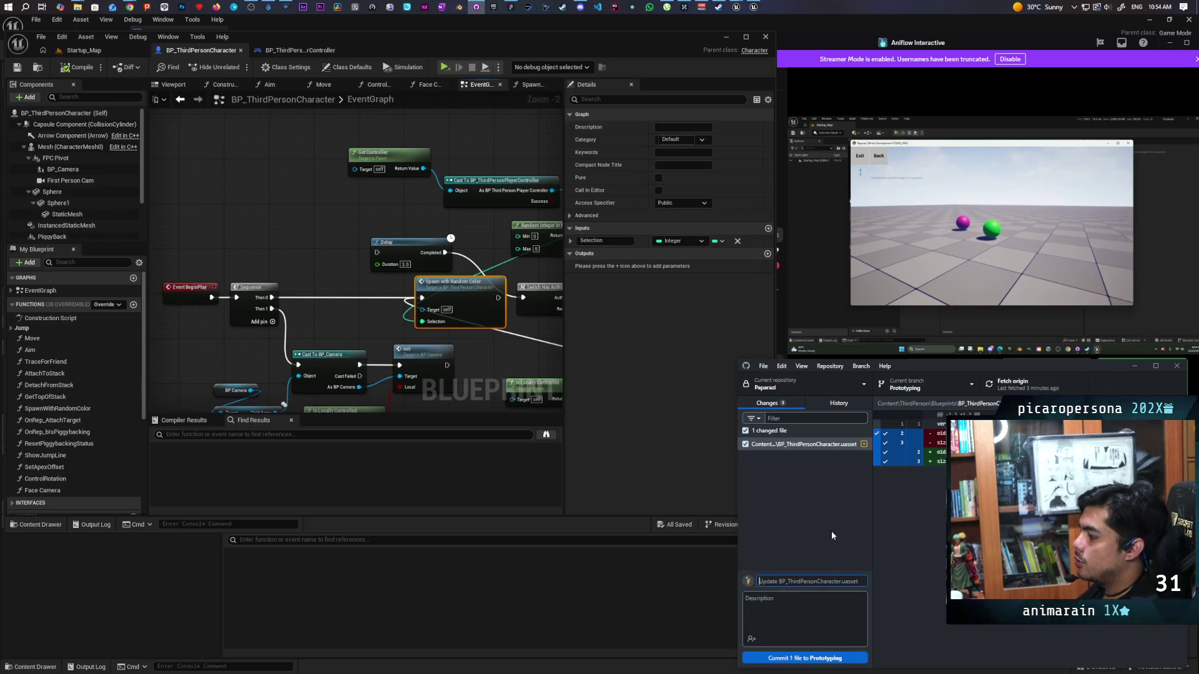
pyautogui.write('fixed color')
pyautogui.click(838, 658)
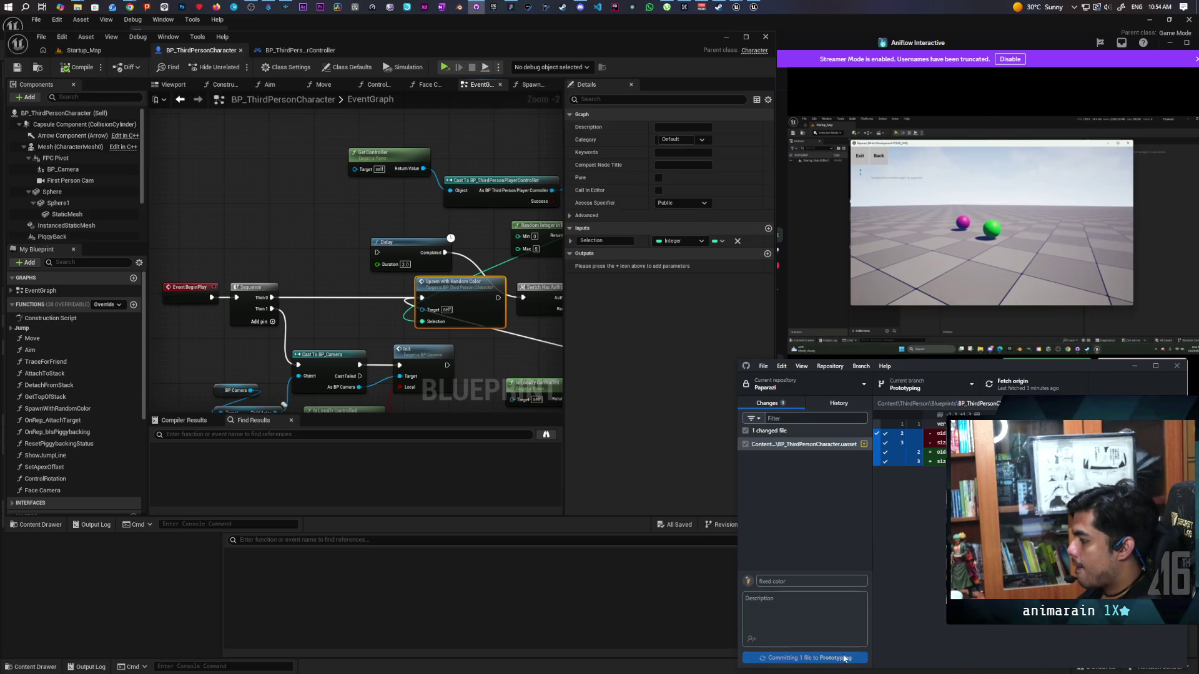
pyautogui.click(1117, 490)
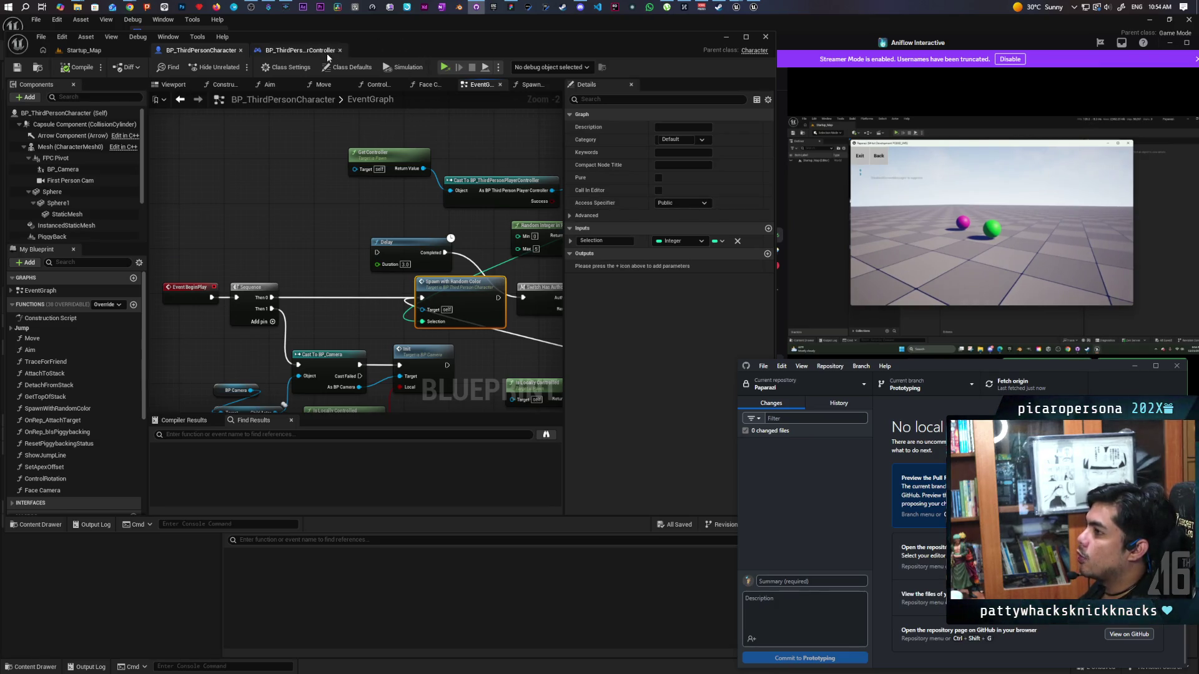
# - Switch to the second editor's BP_ThirdPersonGameMode and bring Discord up beside it
pyautogui.click(753, 8)
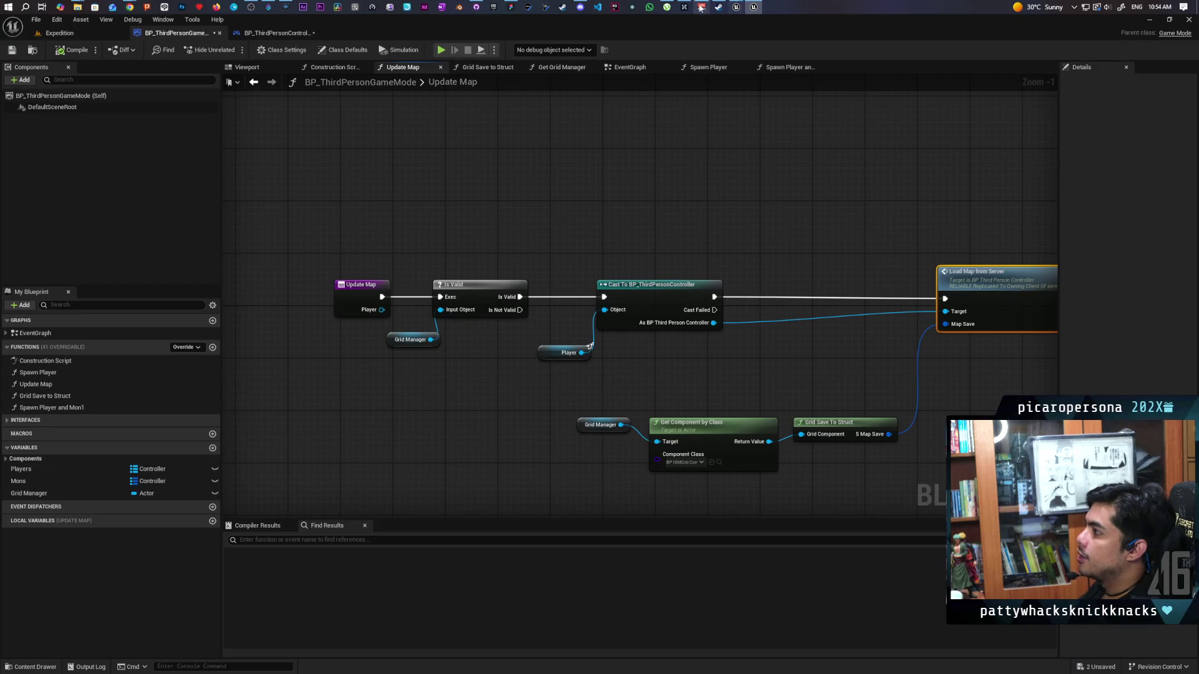
pyautogui.click(580, 7)
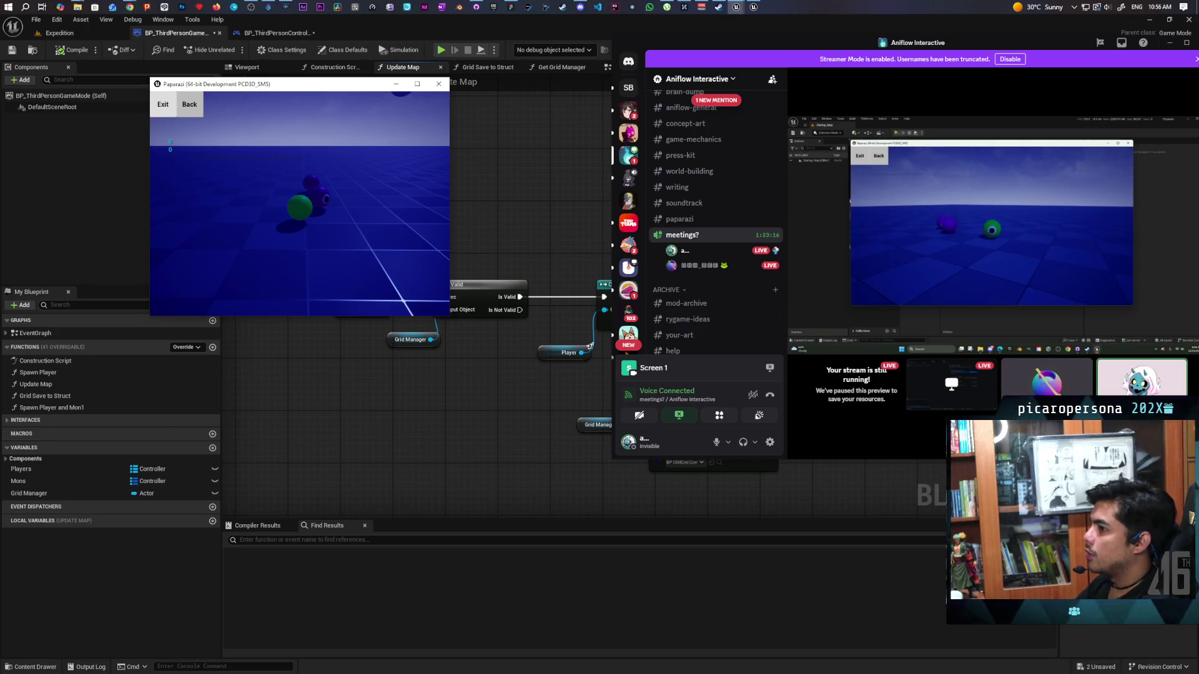
# - Exit the Paparazi game and close the crash report without sending it
pyautogui.click(163, 105)
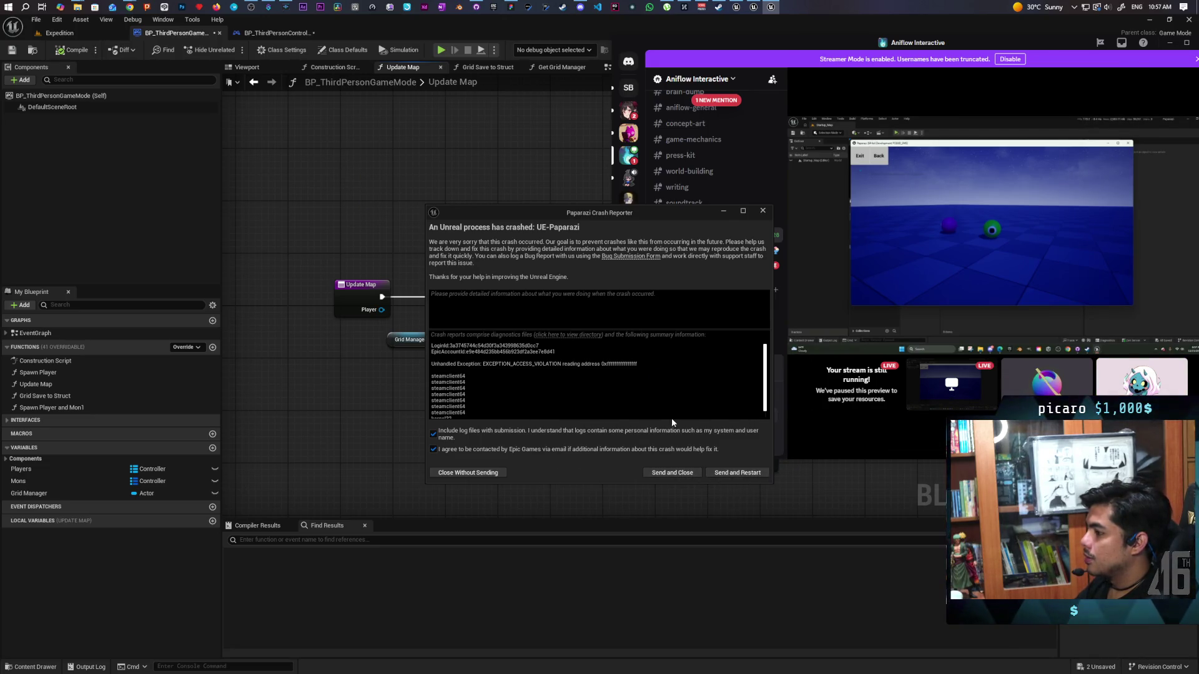
pyautogui.click(468, 473)
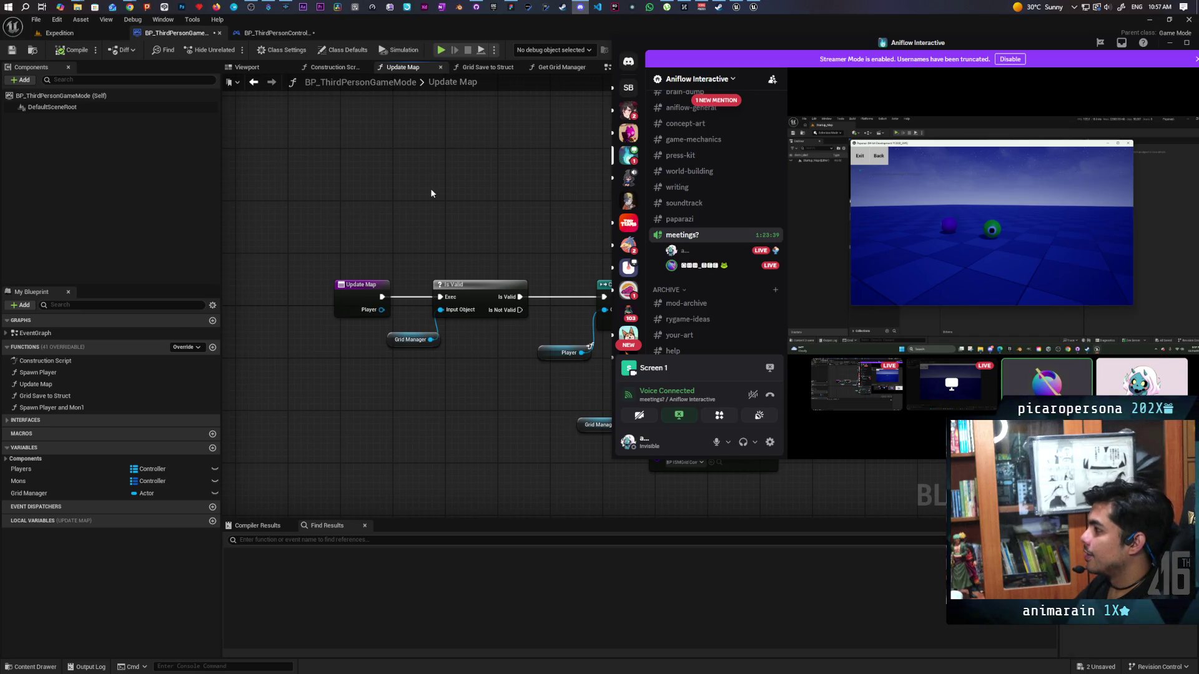
# - Bring the BP_ThirdPersonCharacter editor in front of Discord and maximize it
pyautogui.click(446, 29)
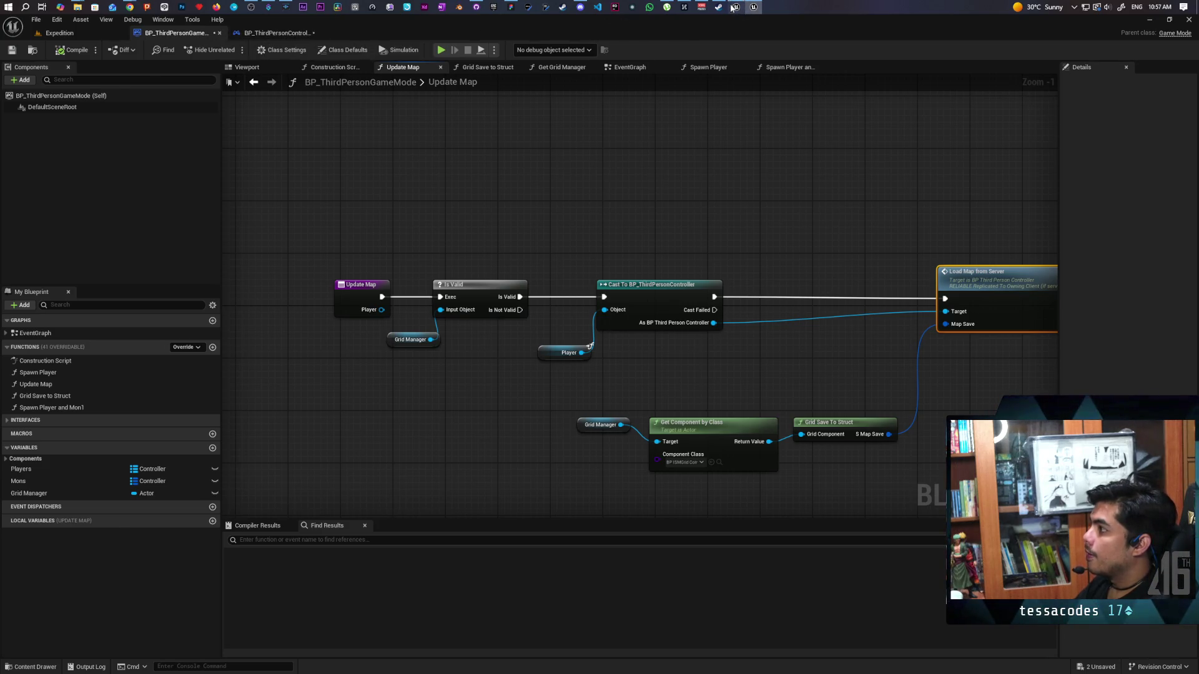
pyautogui.hotkey('alt', 'Tab')
pyautogui.doubleClick(526, 40)
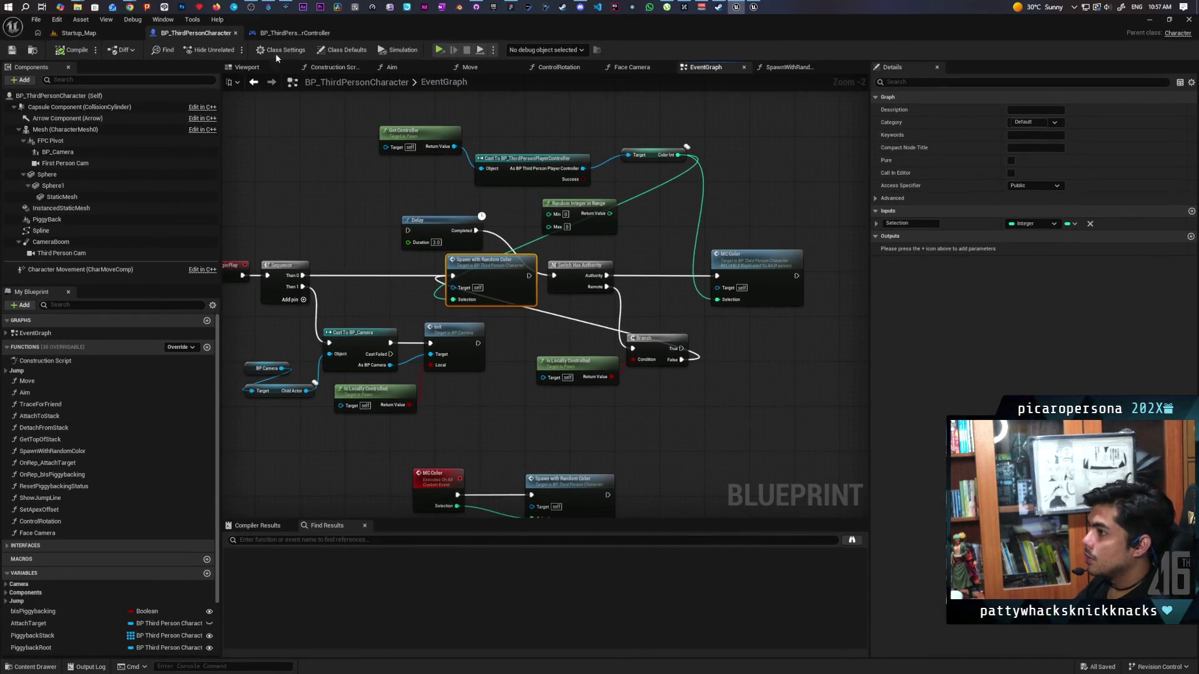
# - Set the player controller's Random Integer in Range Min to 1 and save
pyautogui.click(293, 33)
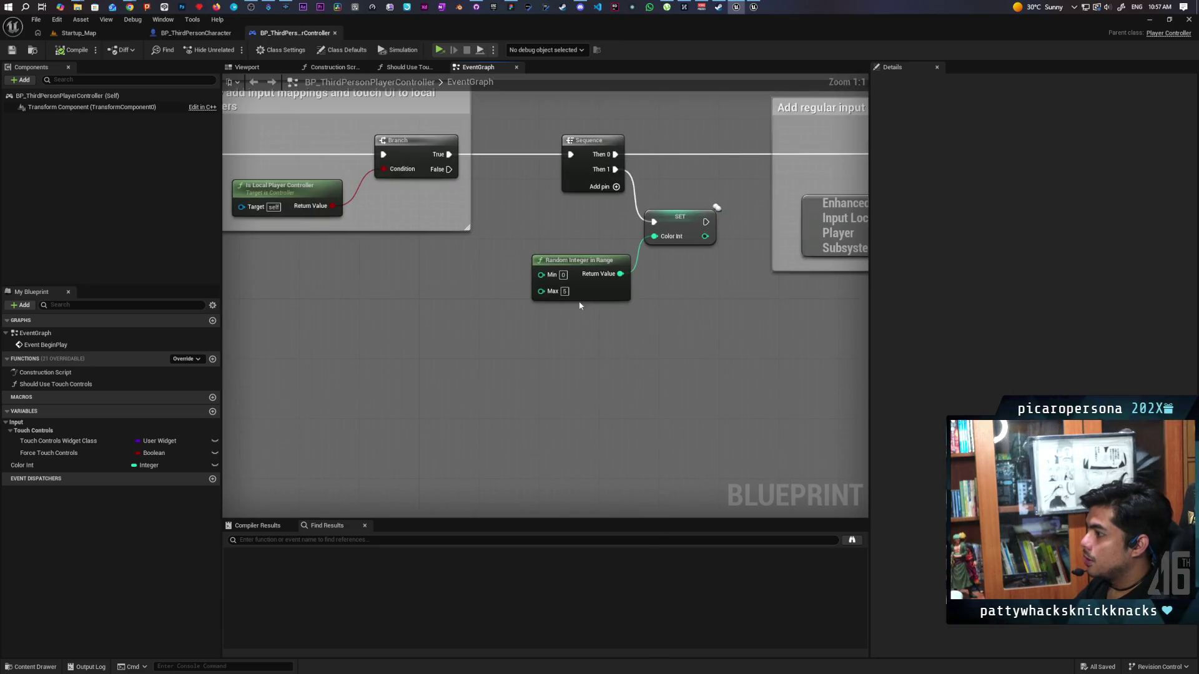
pyautogui.write('1')
pyautogui.press('Return')
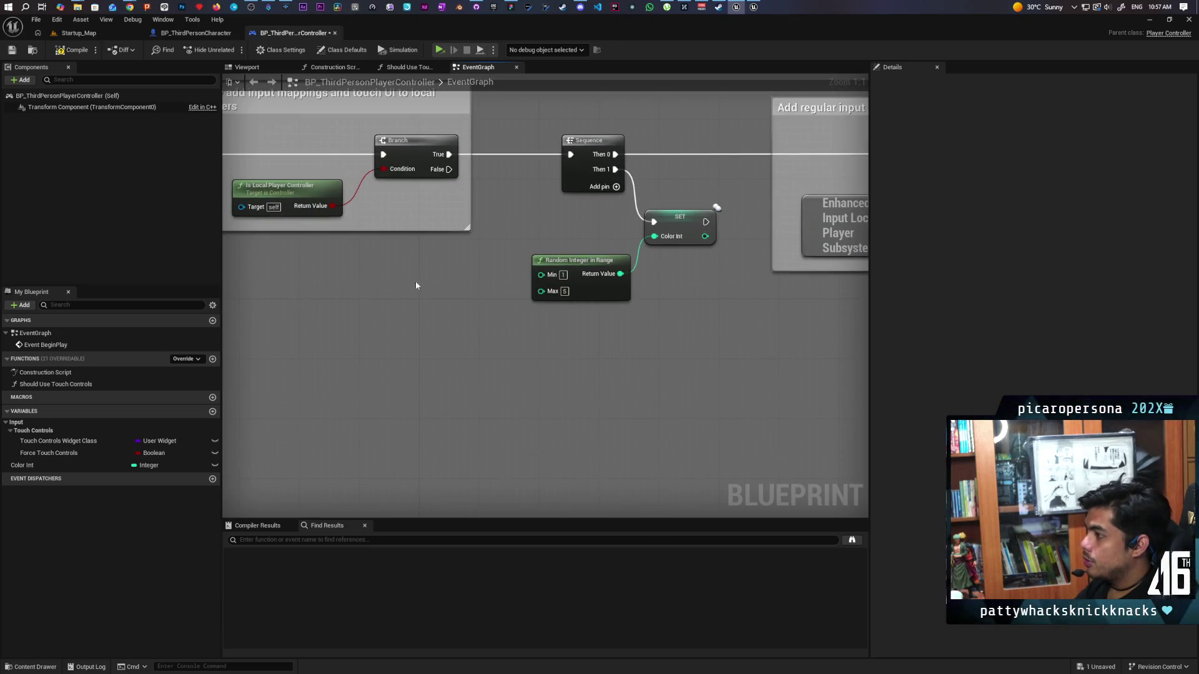
pyautogui.hotkey('ctrl', 's')
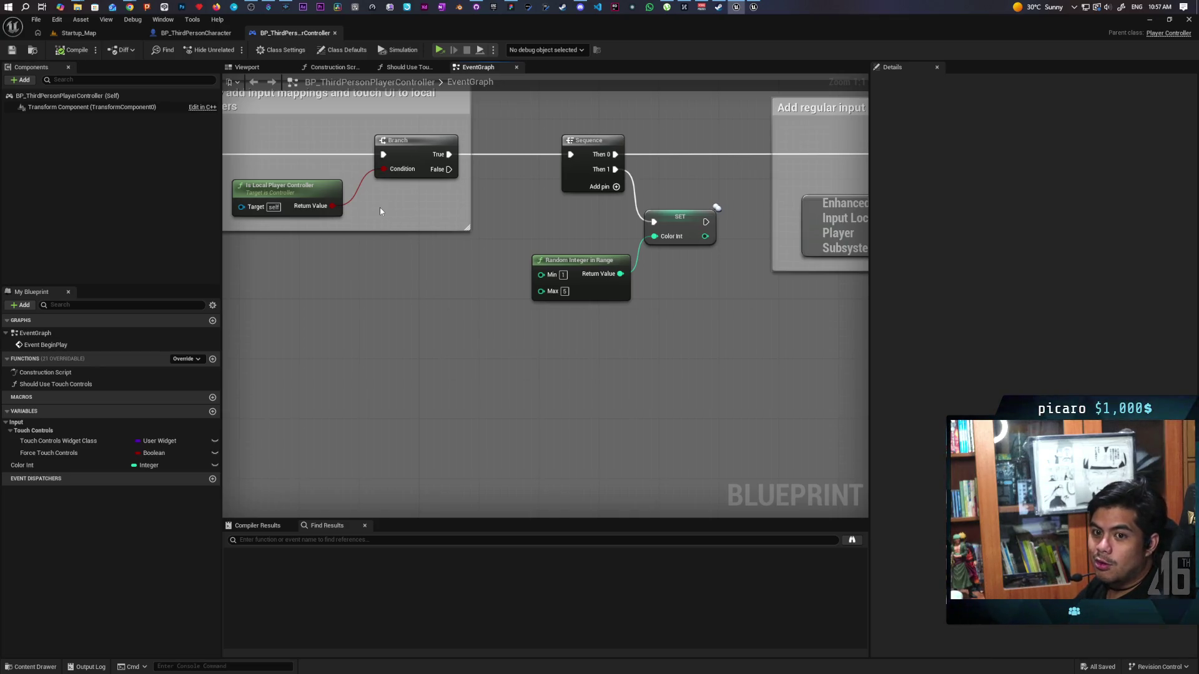
# - Tidy the Delay and Spawn with Random Color nodes, then open the SpawnWithRandomColor function
pyautogui.click(196, 33)
pyautogui.moveTo(594, 230); pyautogui.dragTo(612, 209)
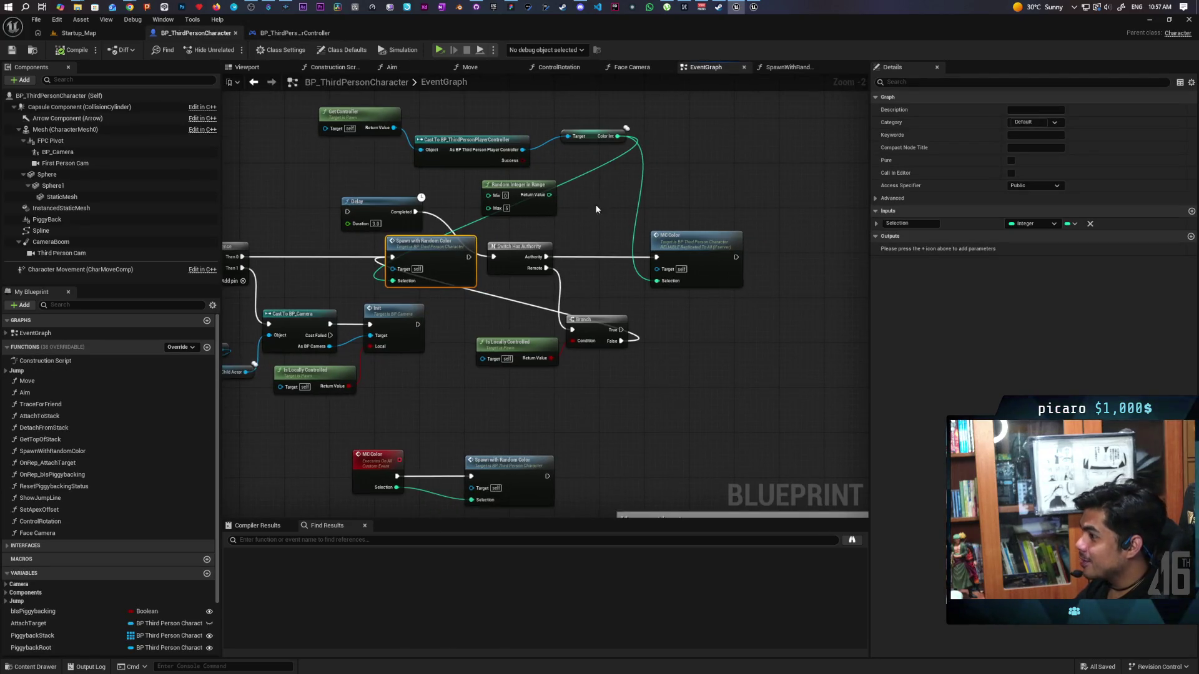
pyautogui.moveTo(370, 210); pyautogui.dragTo(398, 199)
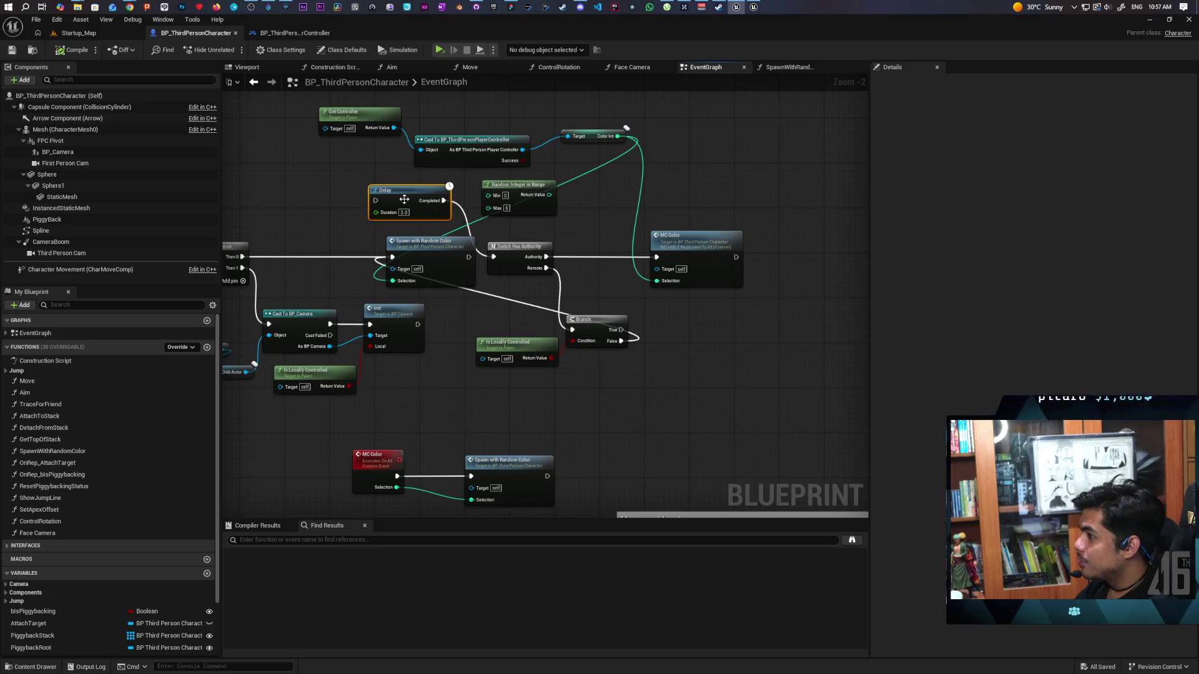
pyautogui.moveTo(662, 201)
pyautogui.mouseDown()
pyautogui.moveTo(657, 229)
pyautogui.moveTo(750, 184)
pyautogui.mouseUp()
pyautogui.moveTo(513, 269); pyautogui.dragTo(488, 244)
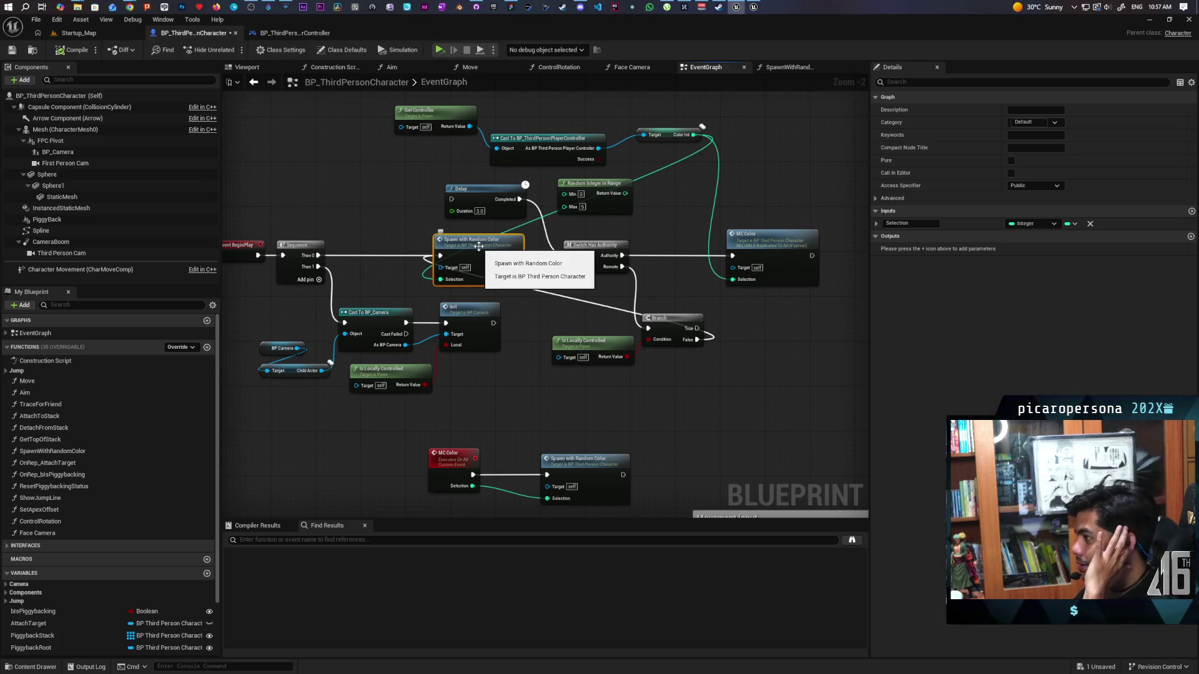
pyautogui.doubleClick(476, 246)
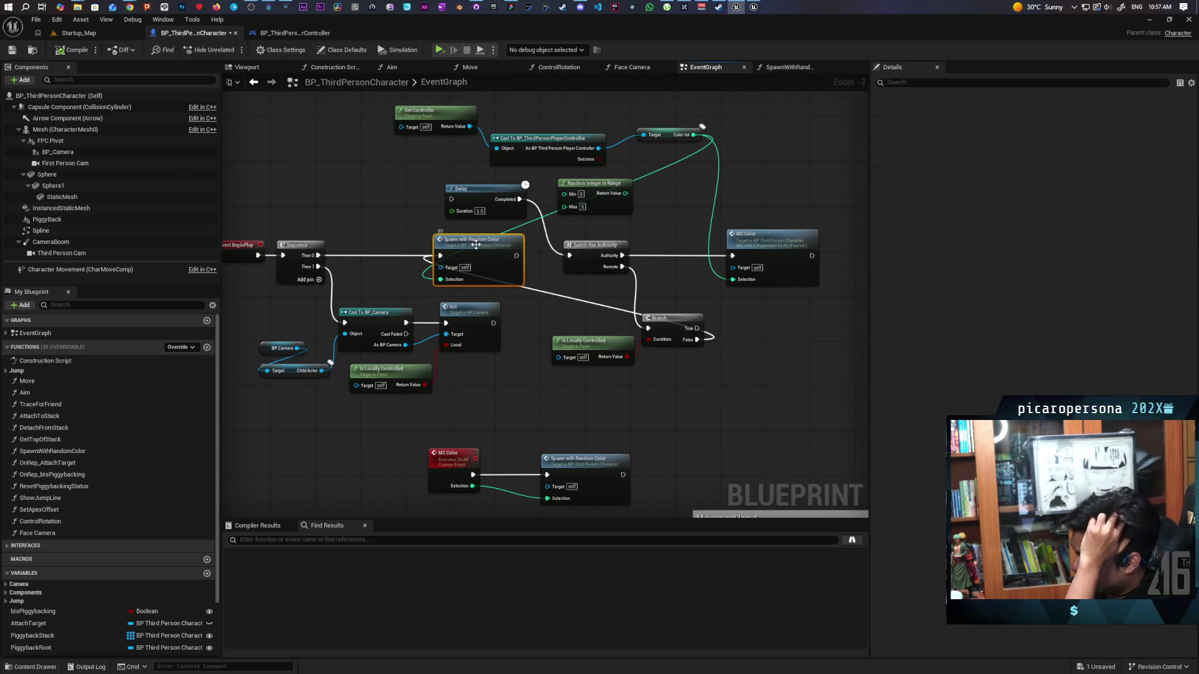
pyautogui.scroll(3, 531, 322)
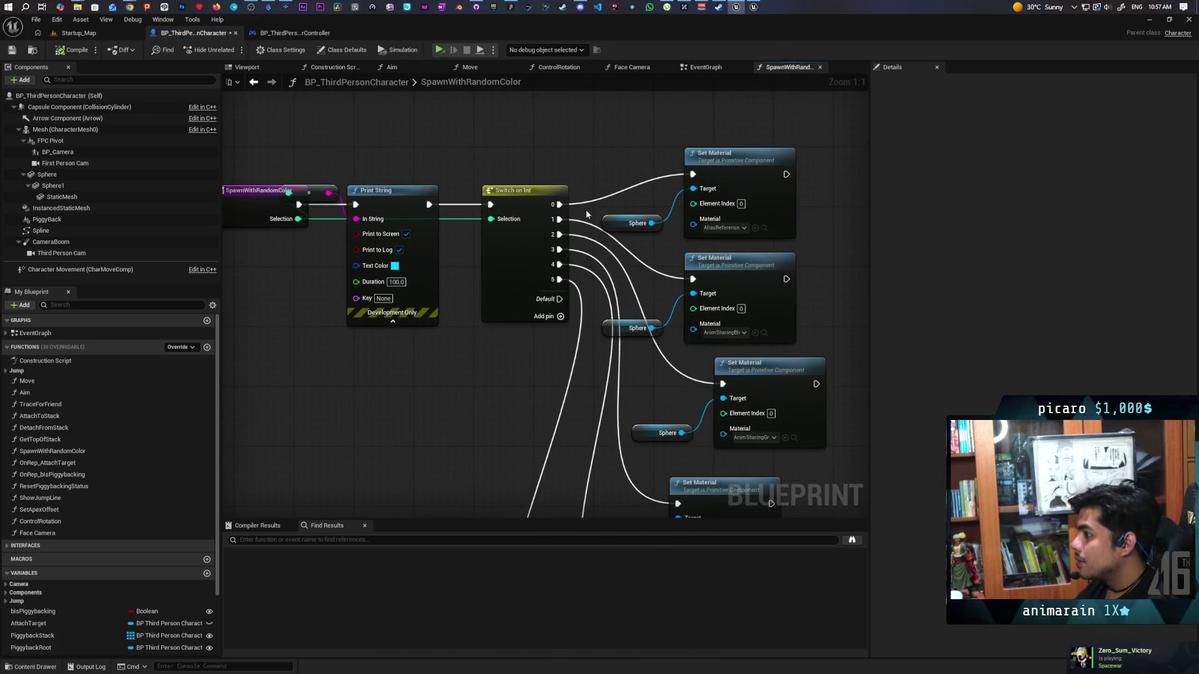
# - Unlink Switch on Int output 0, add output 6, and wire it to the first Set Material
pyautogui.keyDown('alt'); pyautogui.click(558, 204); pyautogui.keyUp('alt')
pyautogui.moveTo(548, 332)
pyautogui.mouseDown()
pyautogui.moveTo(427, 340)
pyautogui.moveTo(382, 329)
pyautogui.mouseUp()
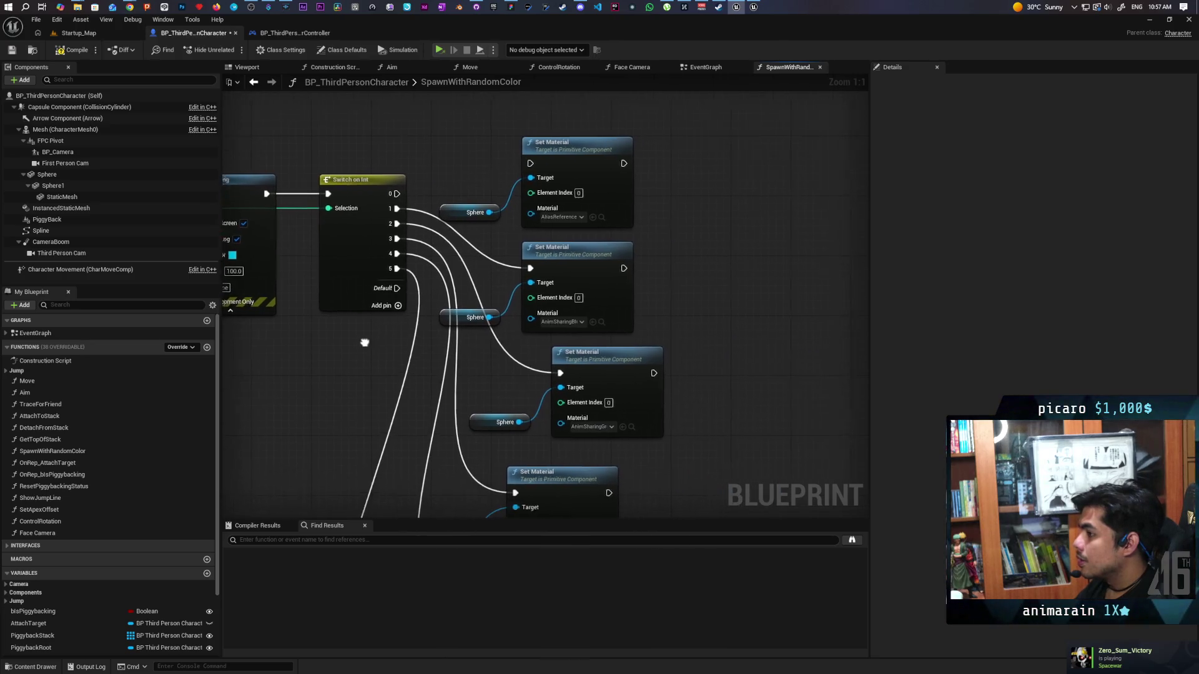
pyautogui.click(393, 305)
pyautogui.moveTo(392, 282)
pyautogui.mouseDown()
pyautogui.moveTo(516, 152)
pyautogui.moveTo(525, 163)
pyautogui.mouseUp()
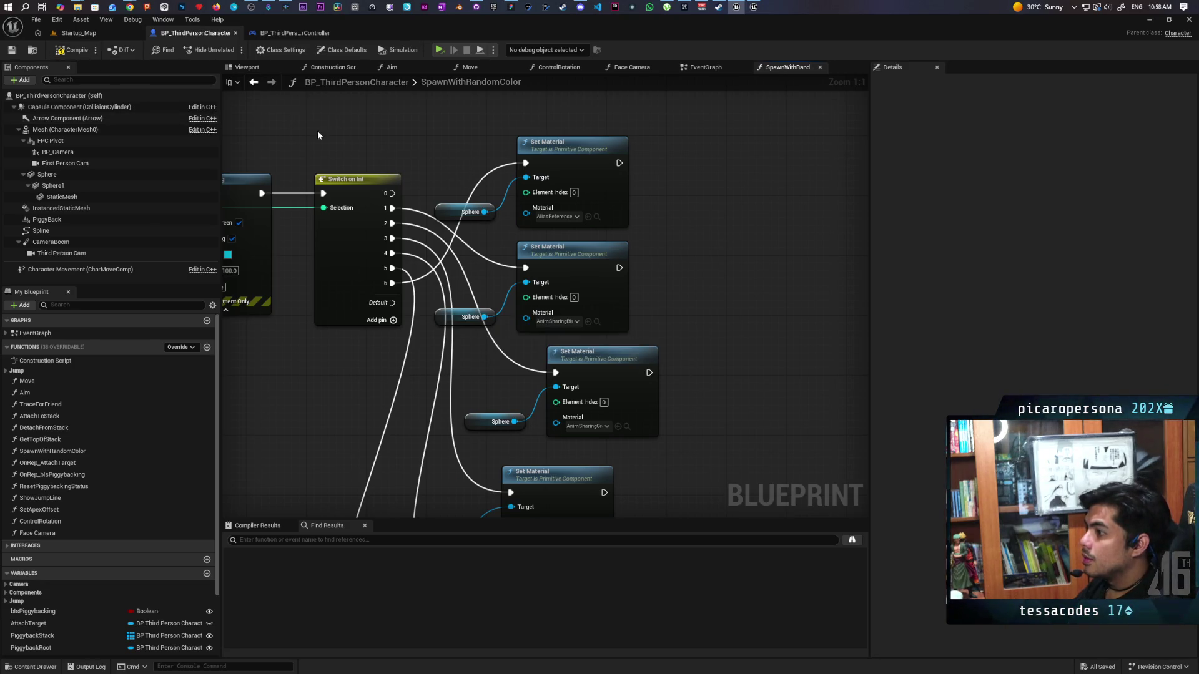
# - Compile the character blueprint, then set the controller's Random Integer Max to 6 and save
pyautogui.click(78, 53)
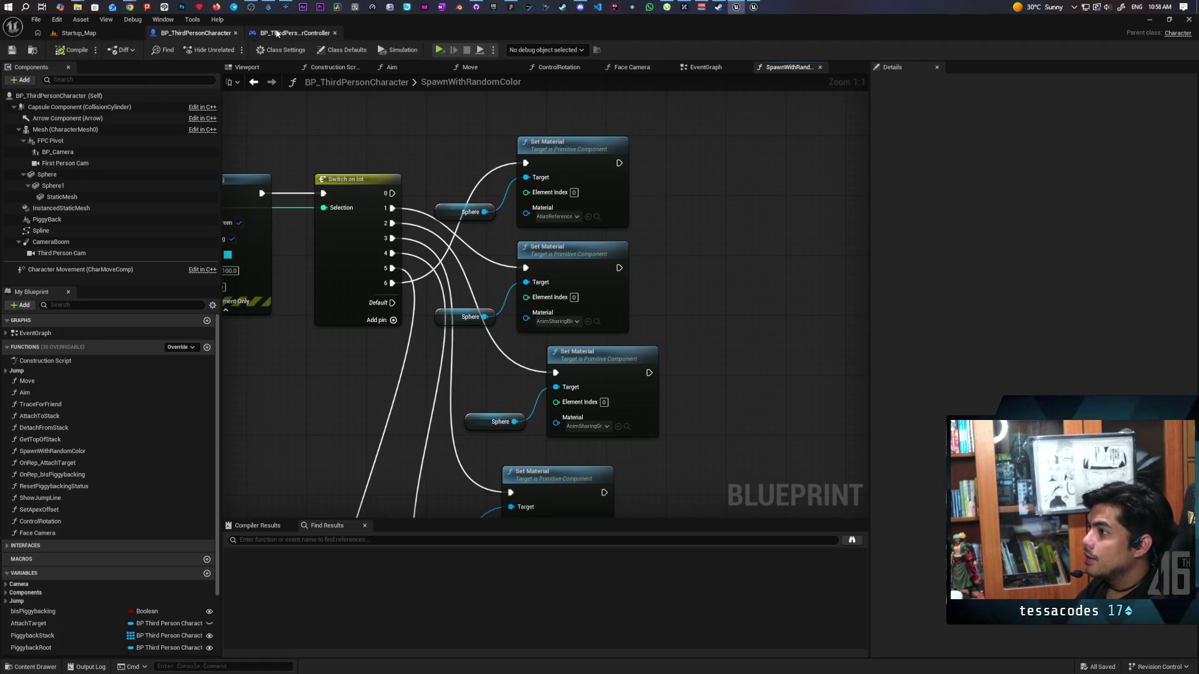
pyautogui.click(277, 33)
pyautogui.click(565, 291)
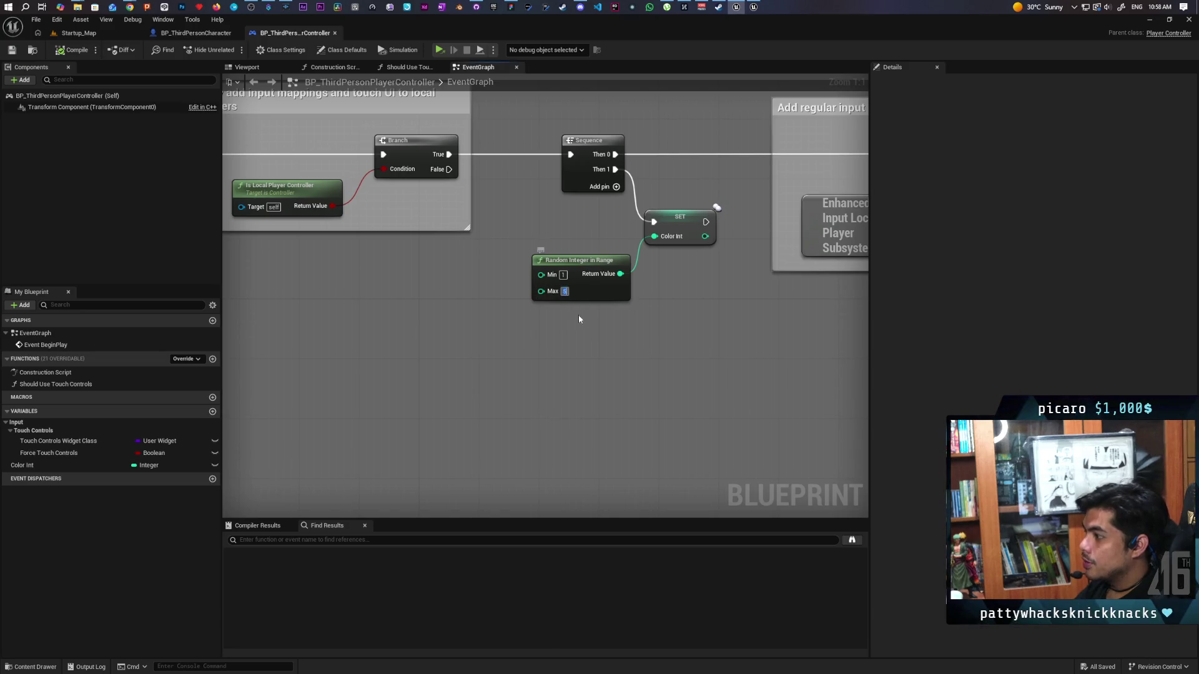
pyautogui.write('6')
pyautogui.press('Return')
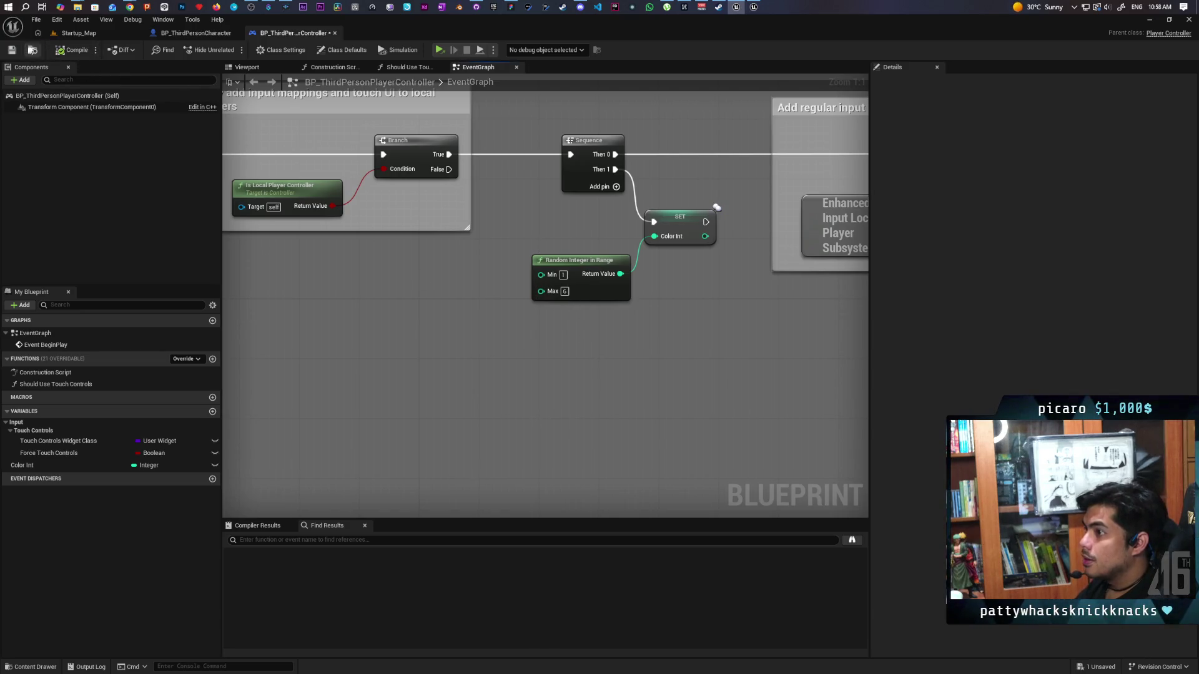
pyautogui.click(13, 50)
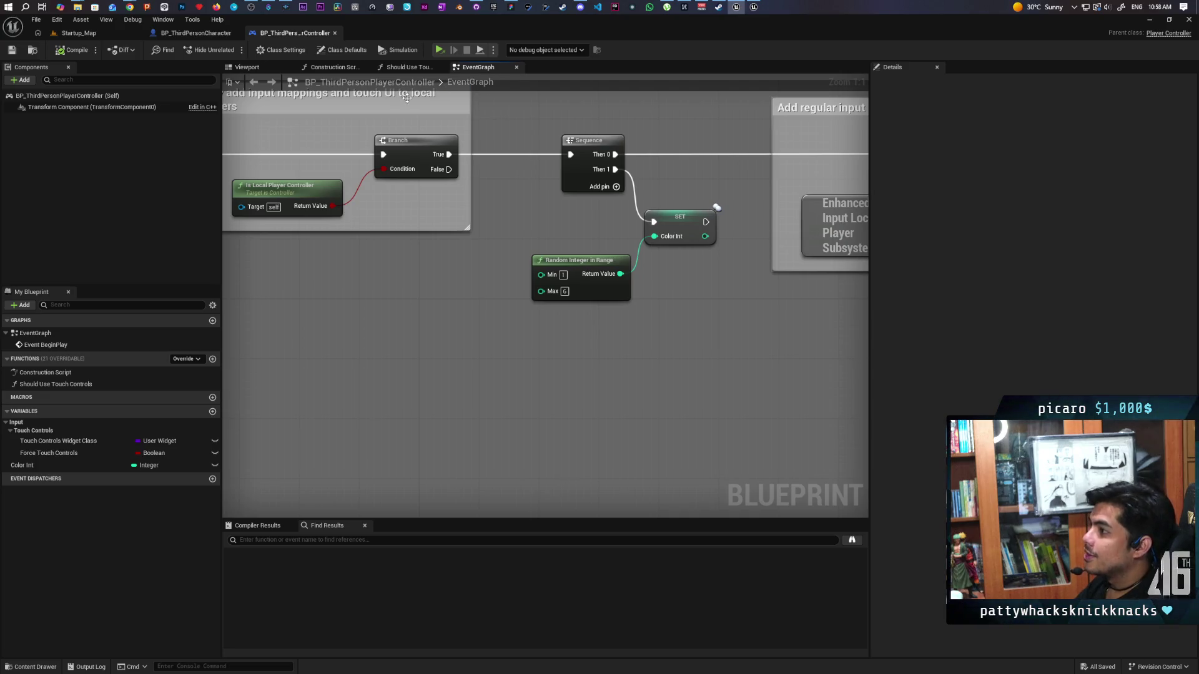
pyautogui.click(476, 7)
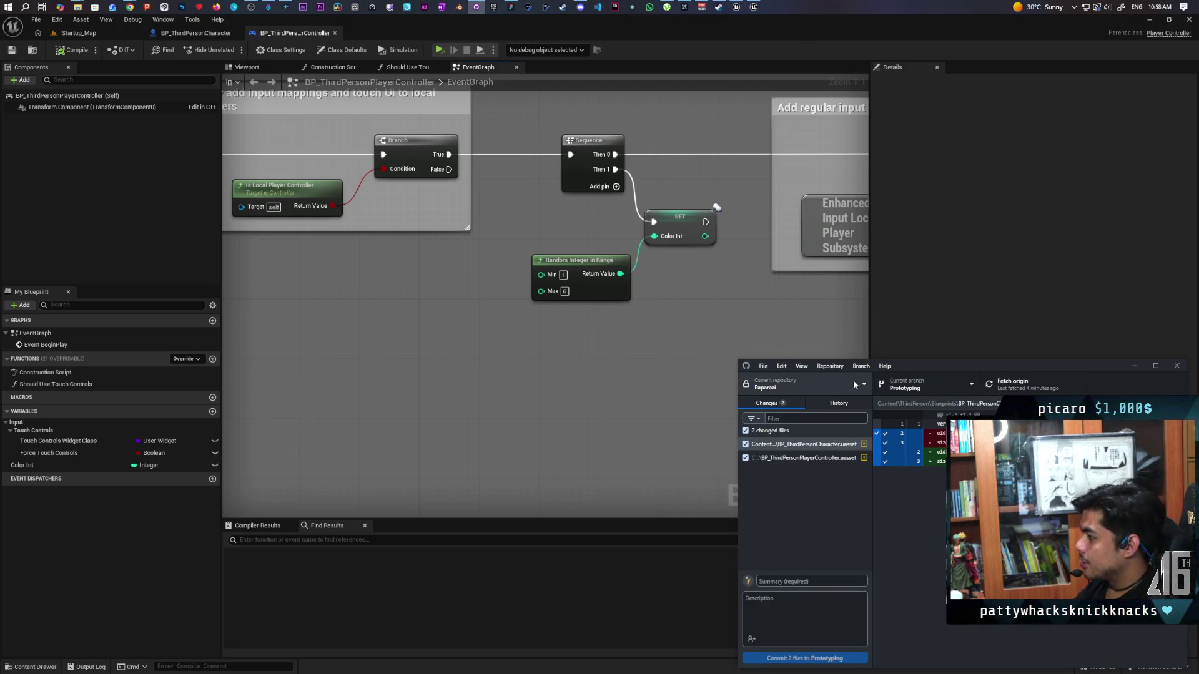
# - Commit both changed blueprints as 'make errors clearer' and push to origin
pyautogui.moveTo(927, 363); pyautogui.dragTo(891, 328)
pyautogui.click(743, 543)
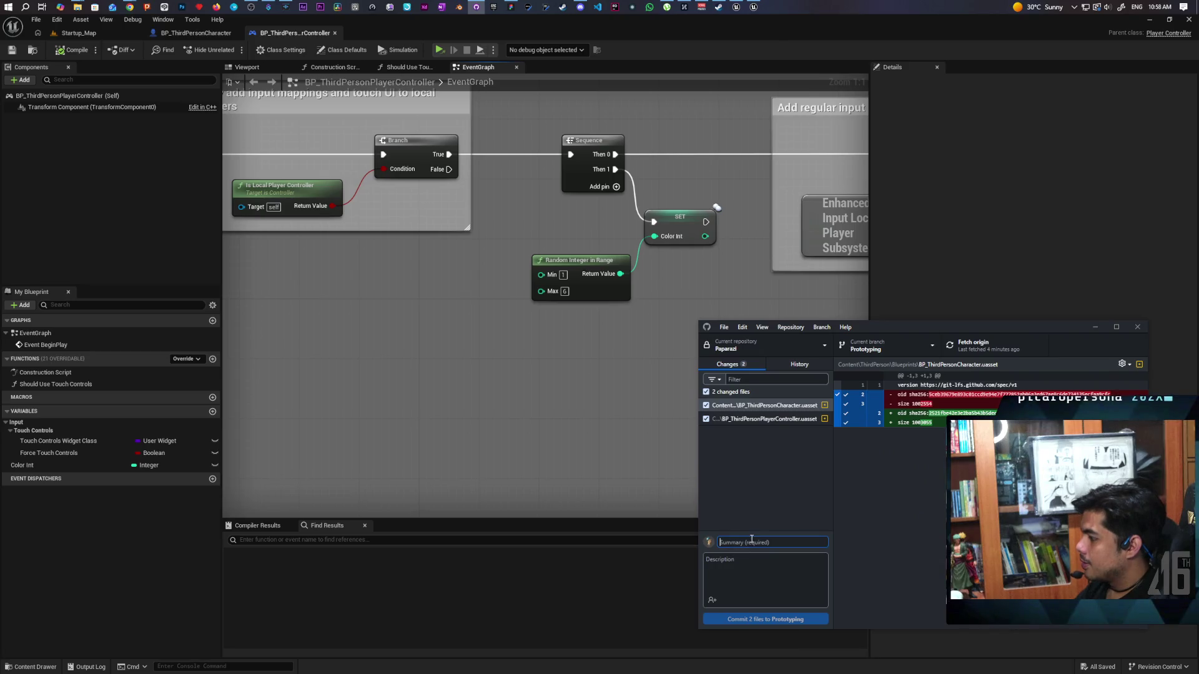
pyautogui.write('make e')
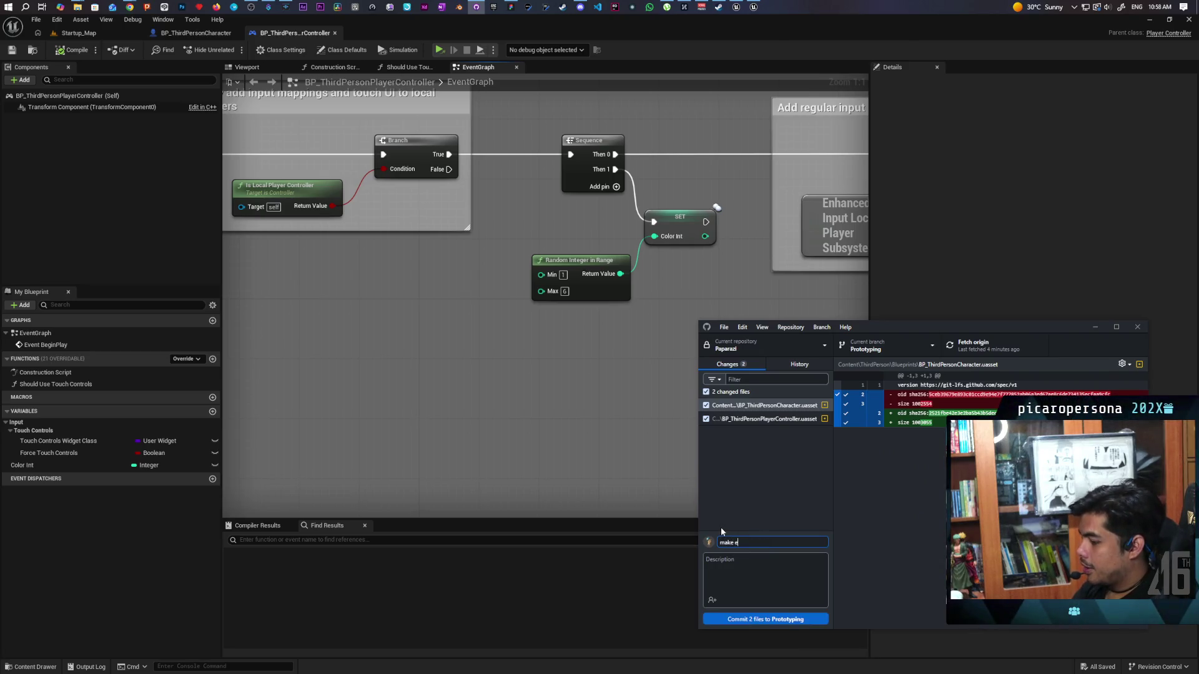
pyautogui.write('rrors clearer')
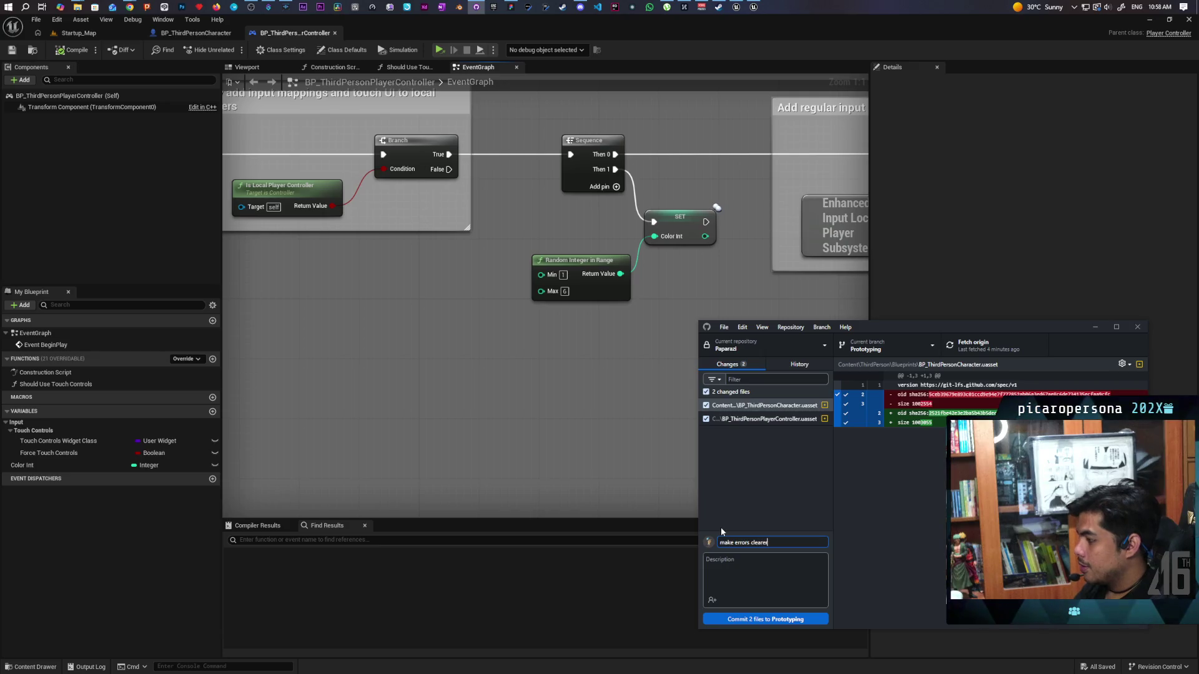
pyautogui.hotkey('ctrl', 'Return')
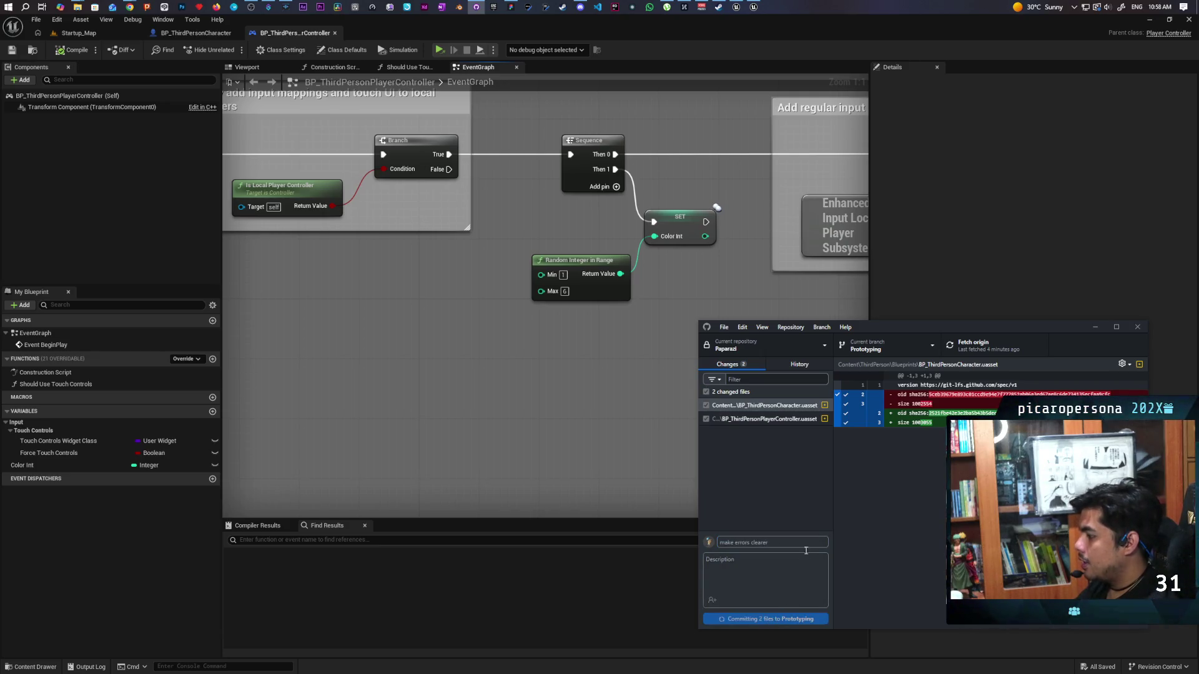
pyautogui.click(999, 345)
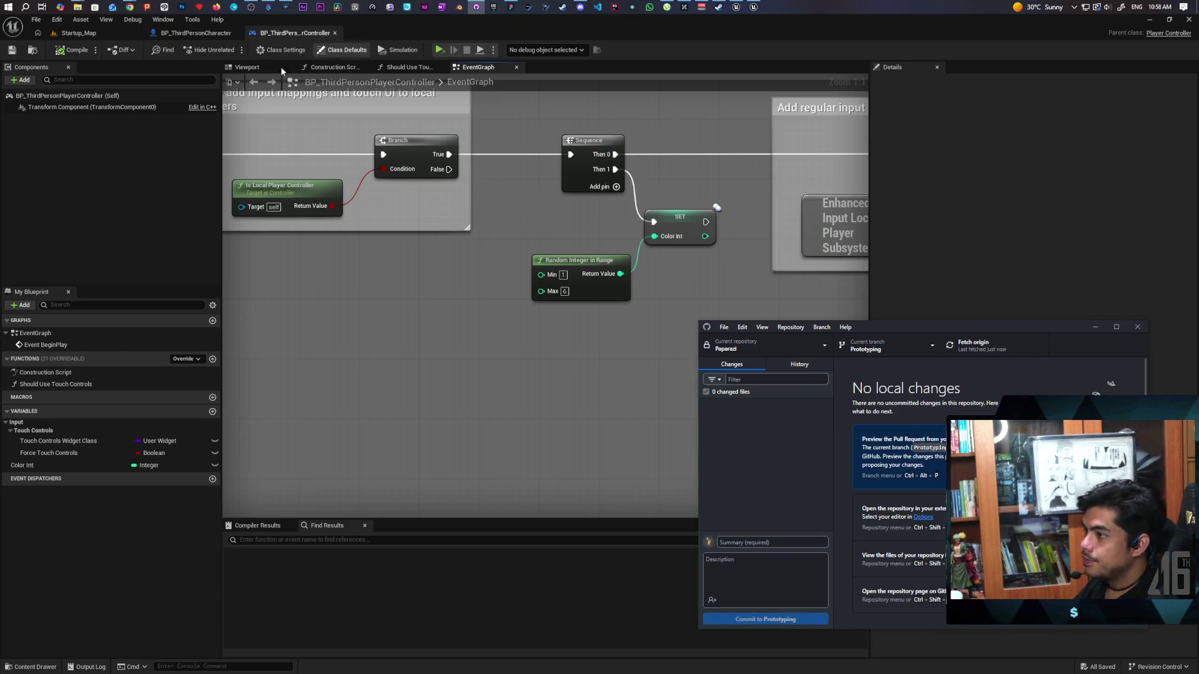
pyautogui.click(81, 36)
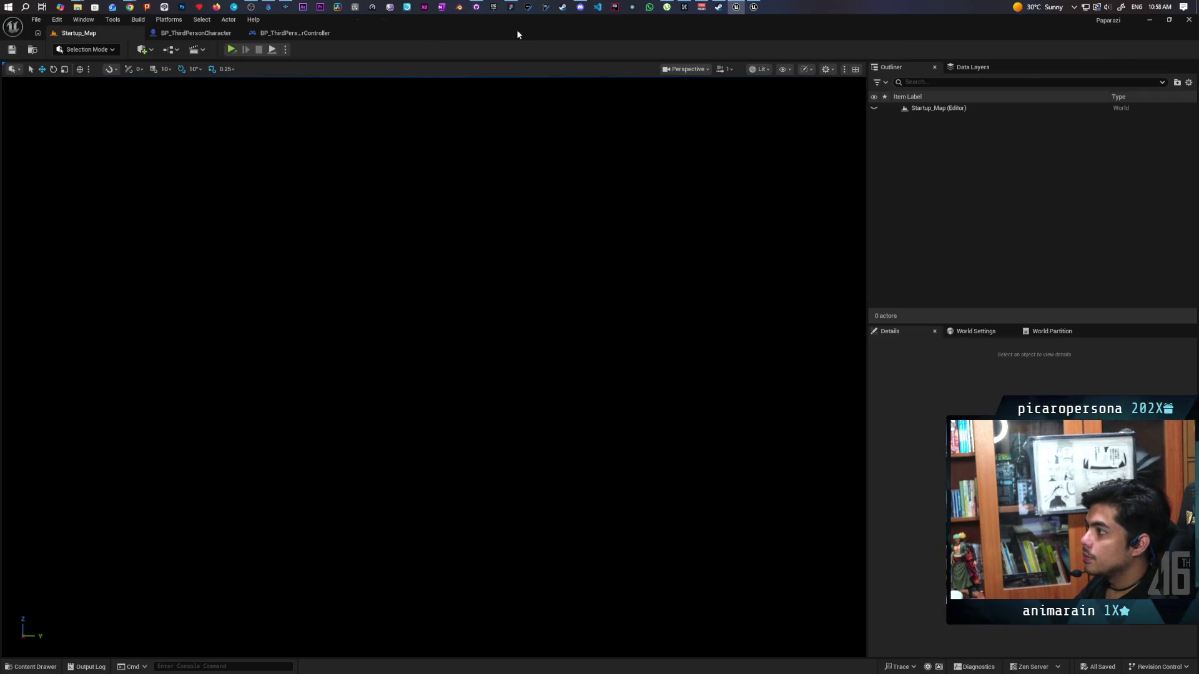
# - Restore the Startup_Map editor window beside Discord and position the Paparazi game window
pyautogui.doubleClick(516, 31)
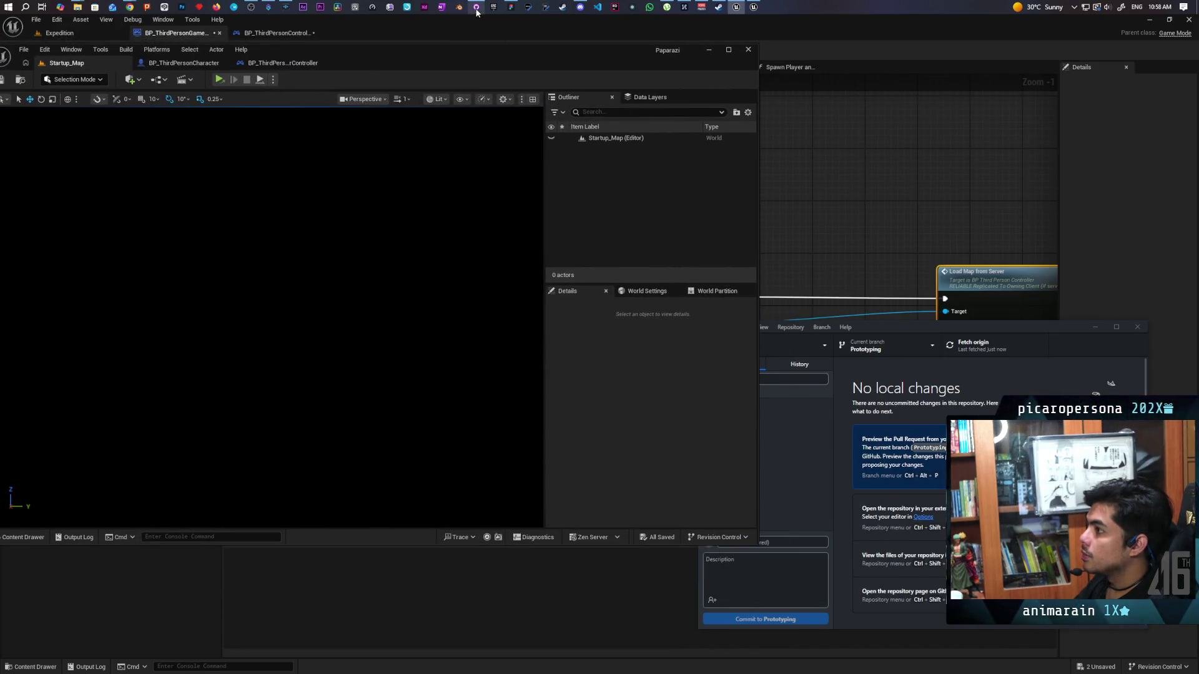
pyautogui.click(580, 7)
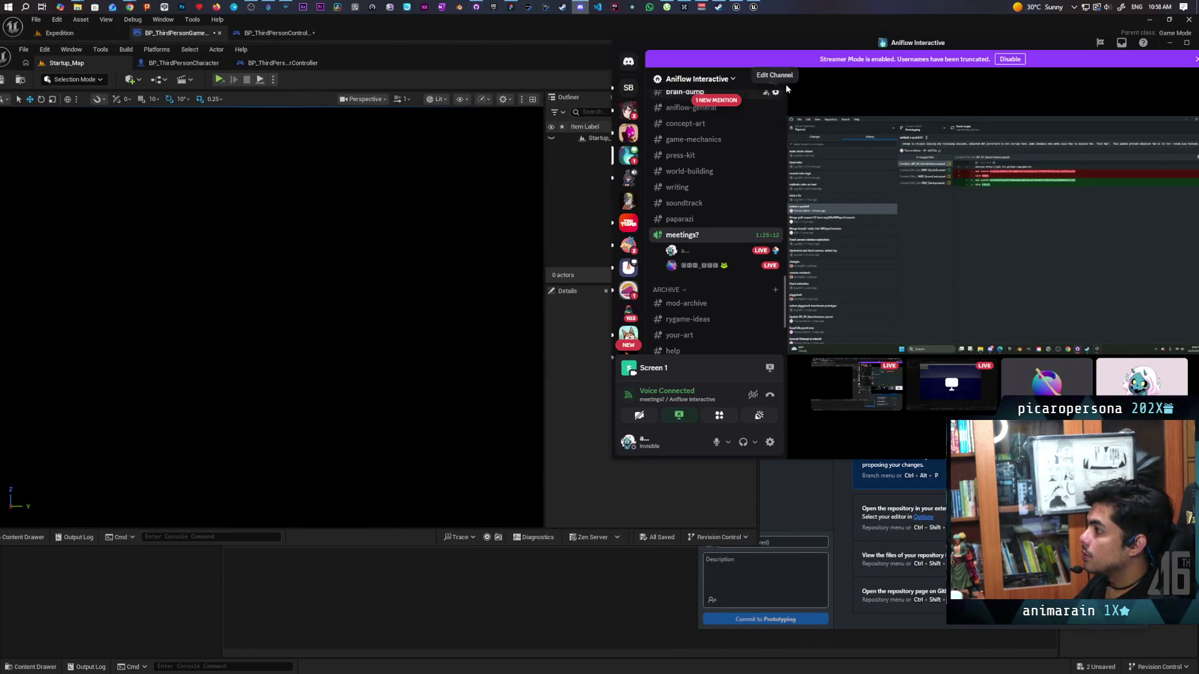
pyautogui.moveTo(786, 78)
pyautogui.mouseDown()
pyautogui.moveTo(748, 78)
pyautogui.moveTo(774, 78)
pyautogui.mouseUp()
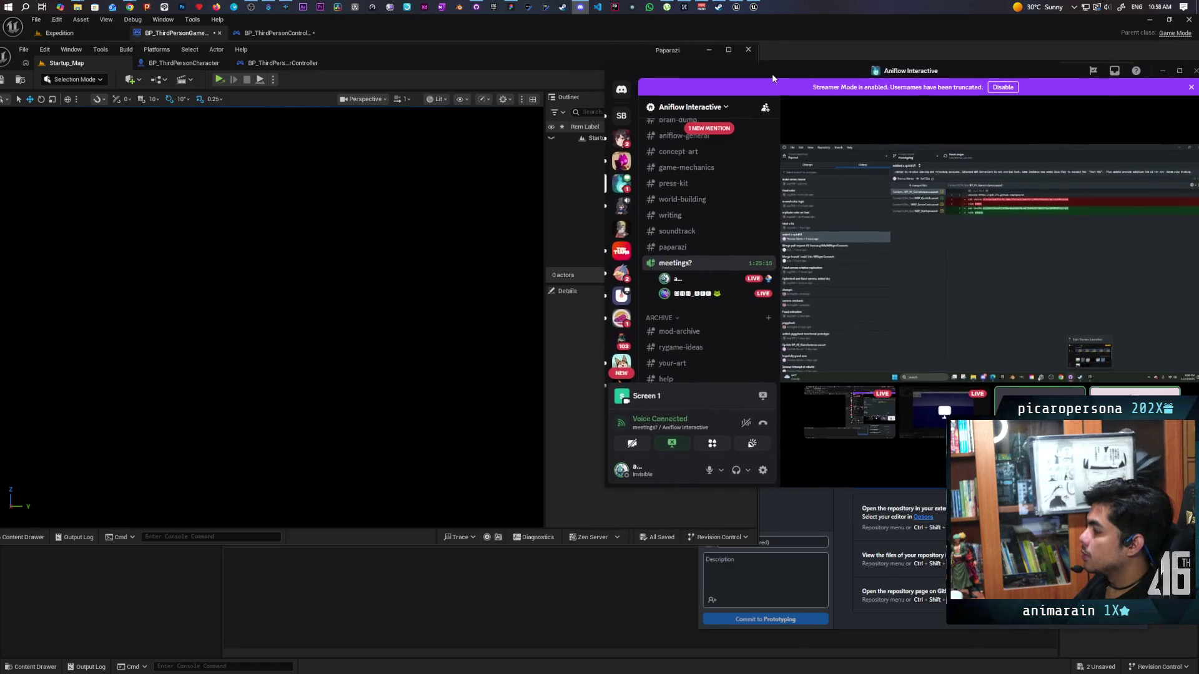
pyautogui.click(558, 58)
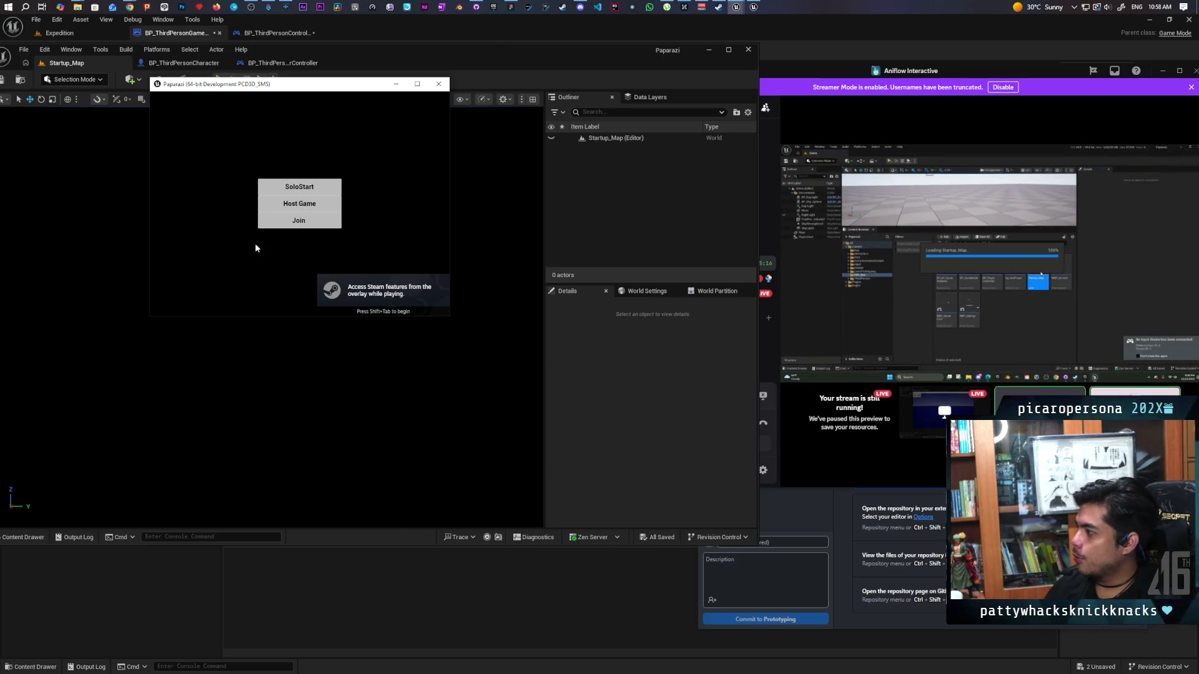
pyautogui.moveTo(342, 86); pyautogui.dragTo(264, 122)
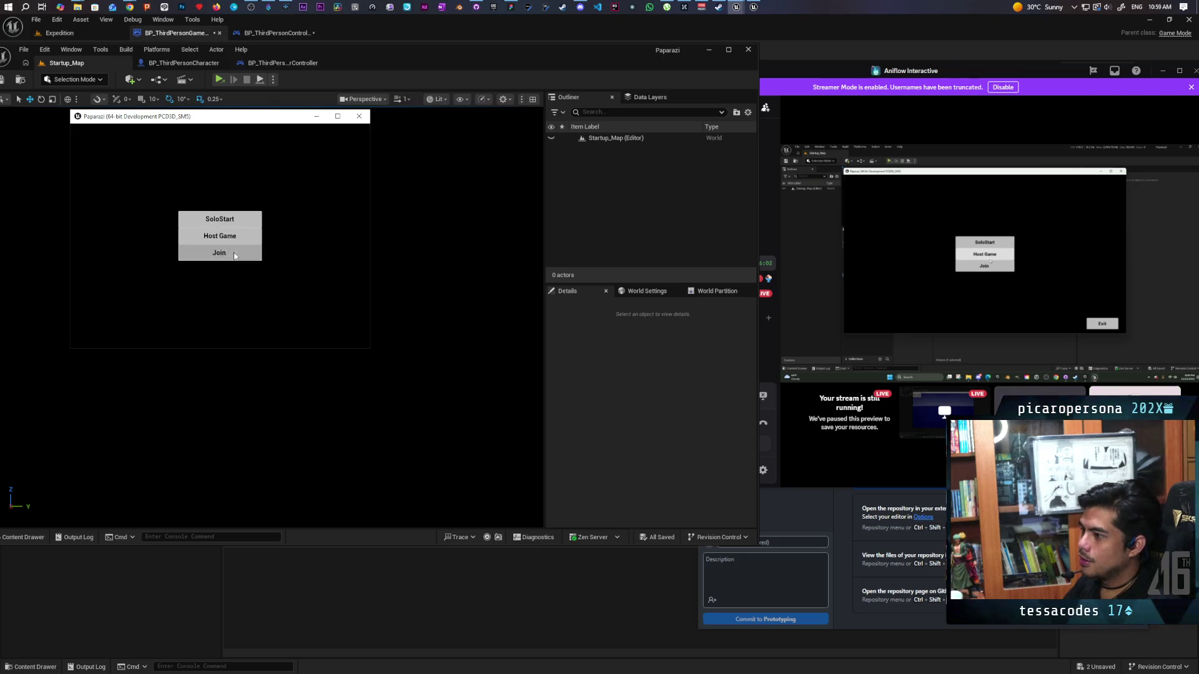
# - Join the hosted game, play-test the per-player sphere colours, then exit
pyautogui.click(219, 253)
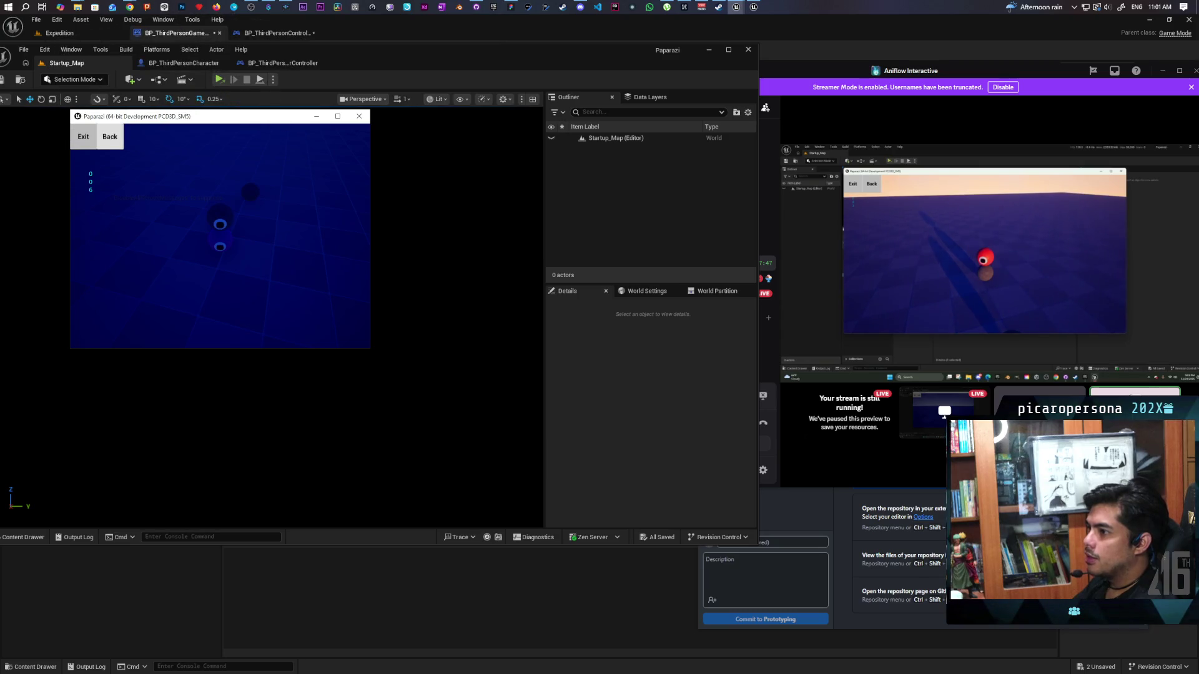
pyautogui.click(88, 143)
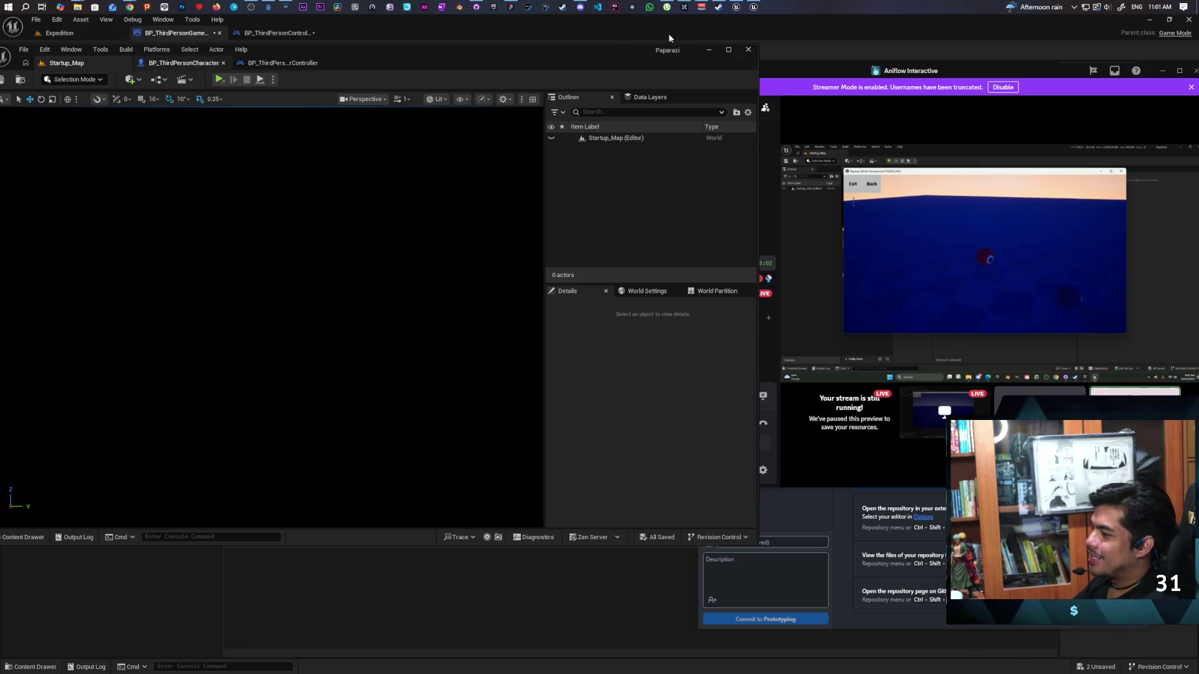
pyautogui.click(511, 7)
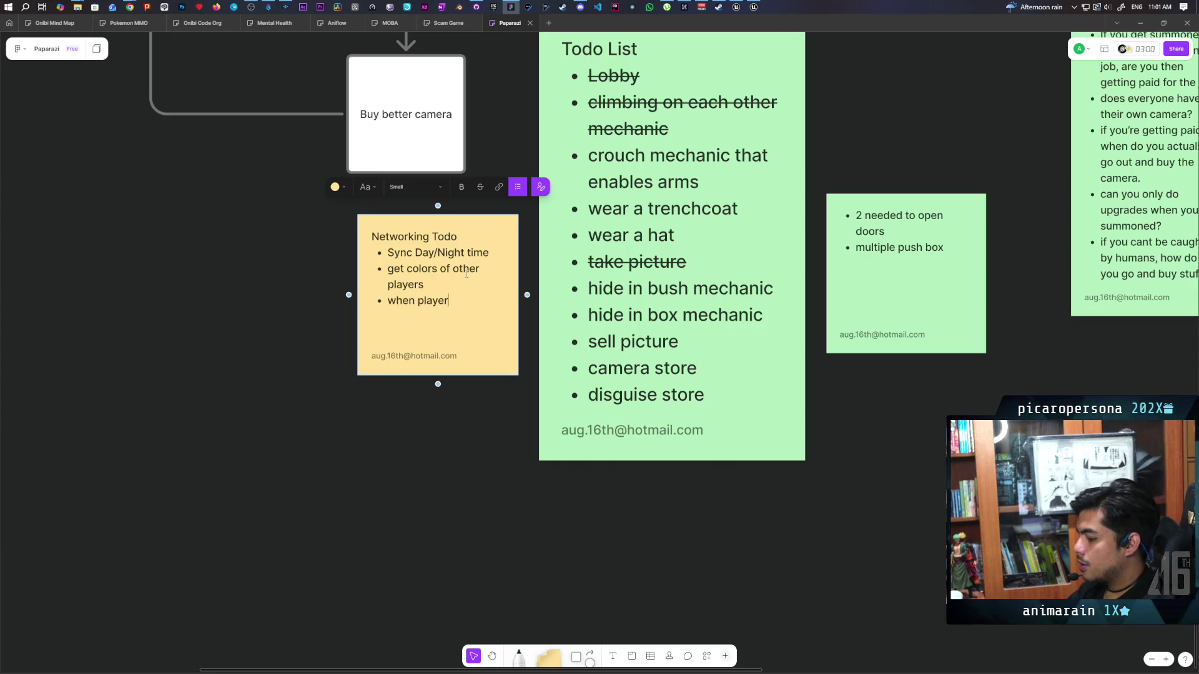
# - Add 'when player disconnect run jump off' to the Networking Todo sticky note in FigJam
pyautogui.write(' disconnec')
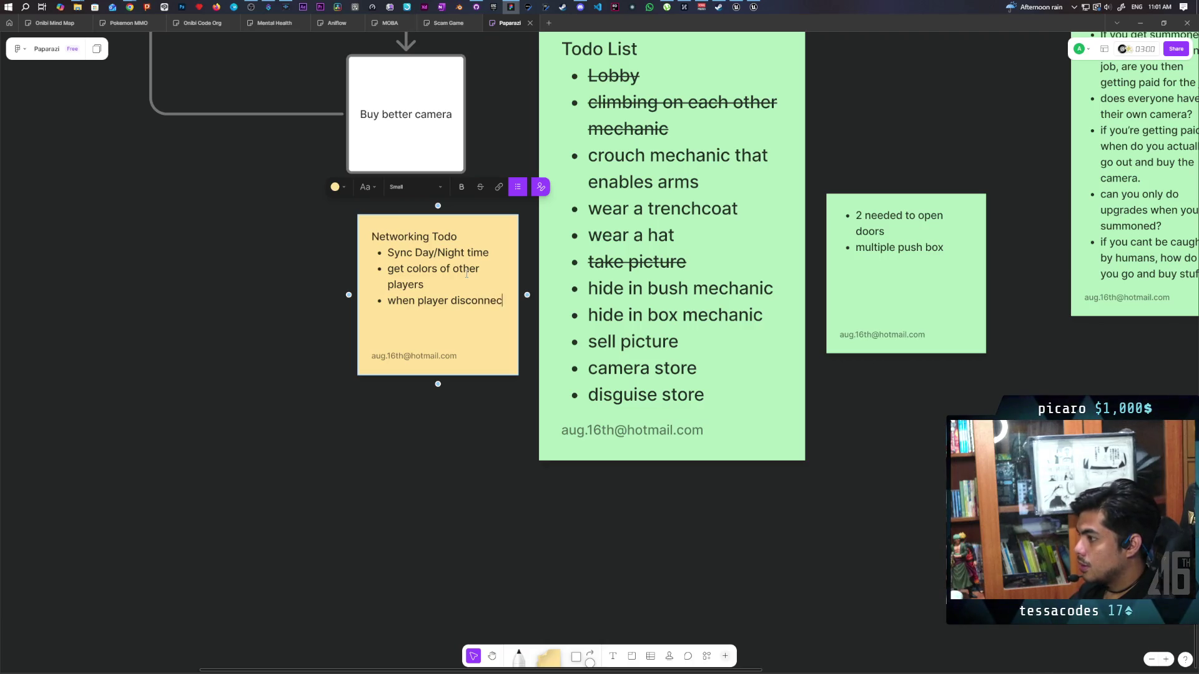
pyautogui.write('t run jump off')
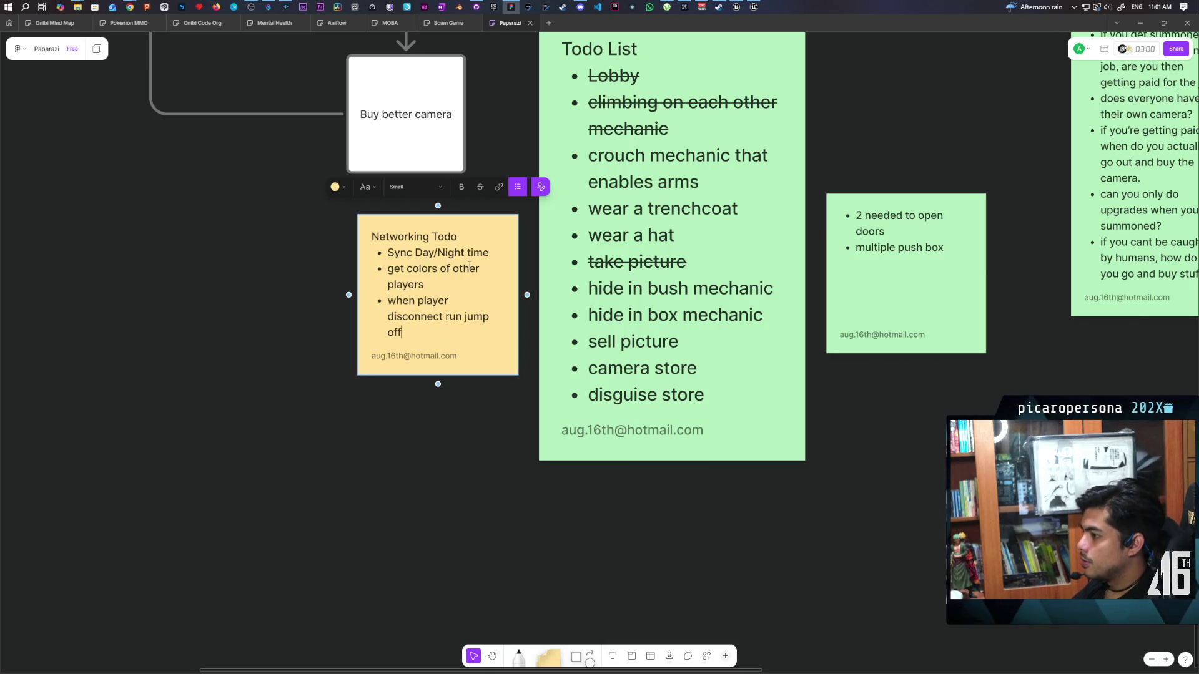
pyautogui.click(243, 345)
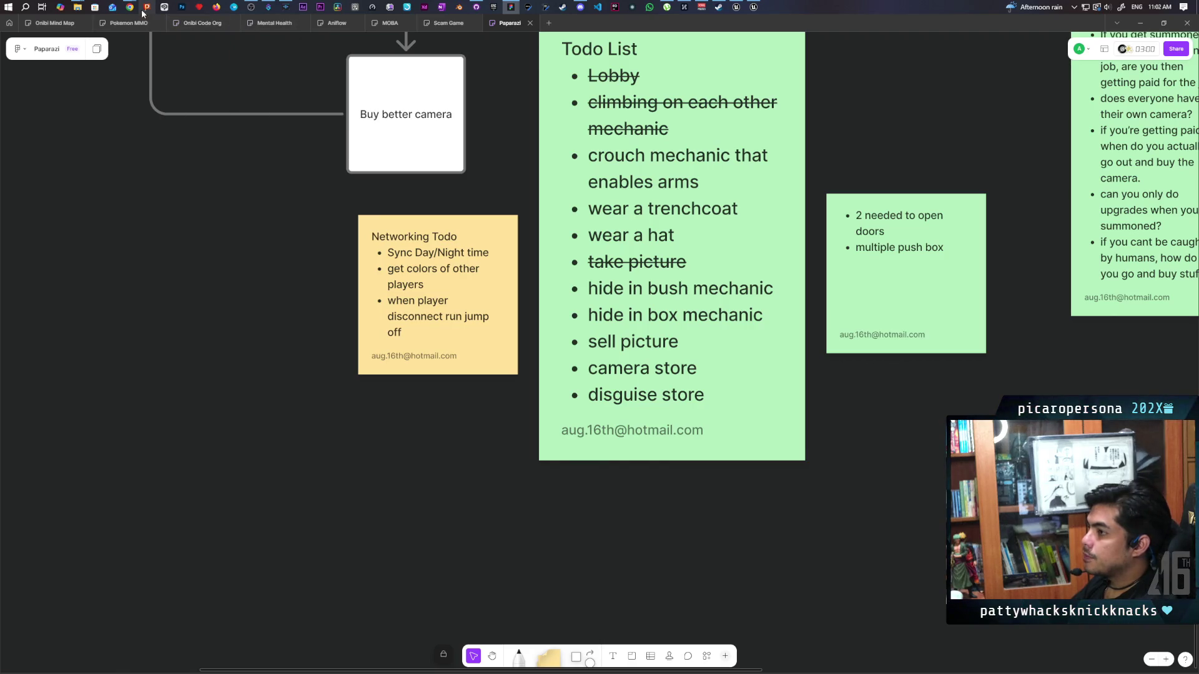
pyautogui.click(448, 368)
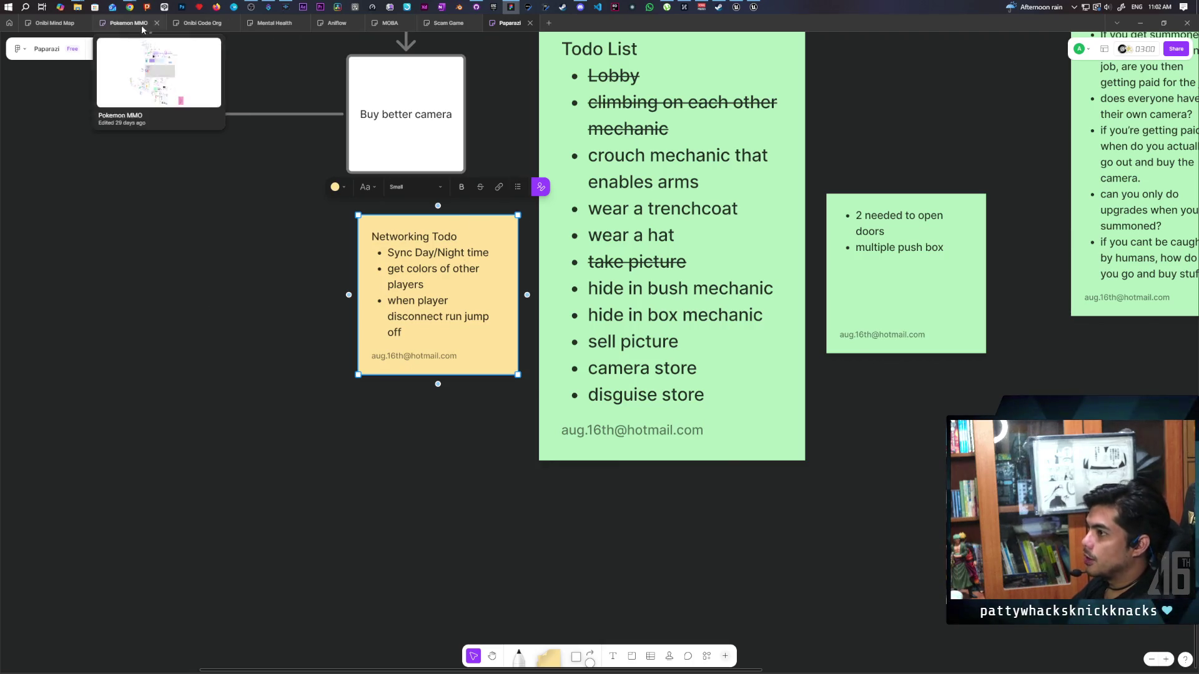
# - Bring the Unreal Engine Startup_Map editor back to the front
pyautogui.moveTo(137, 6)
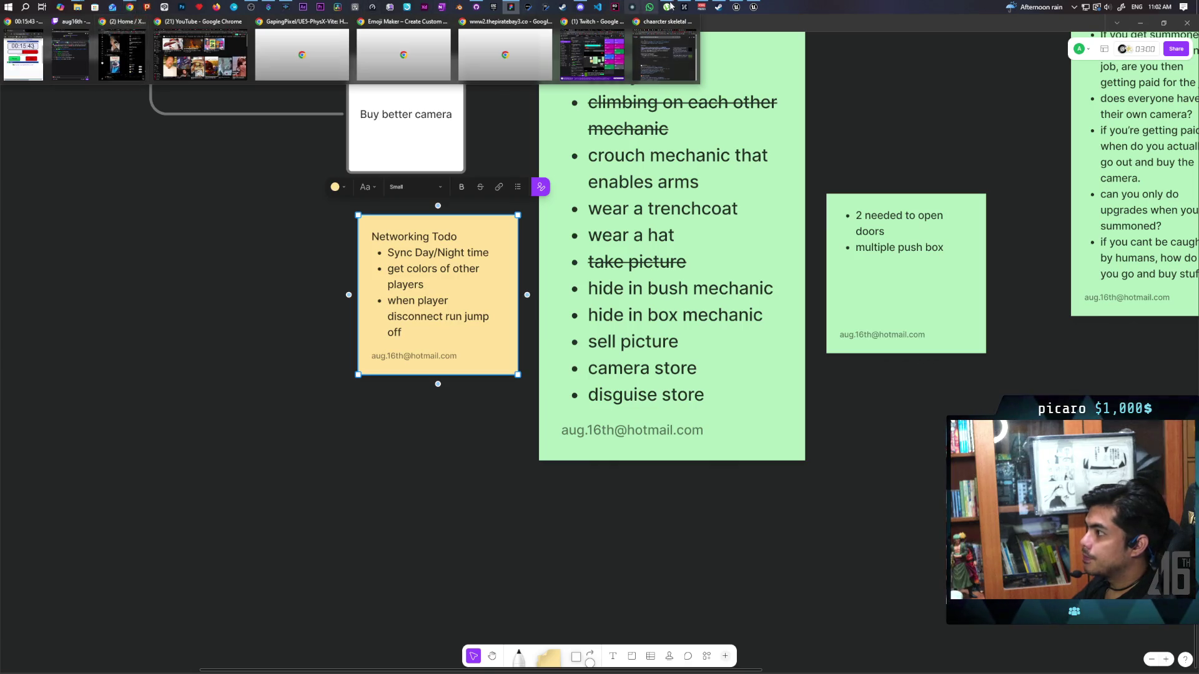
pyautogui.moveTo(584, 6)
pyautogui.moveTo(736, 6)
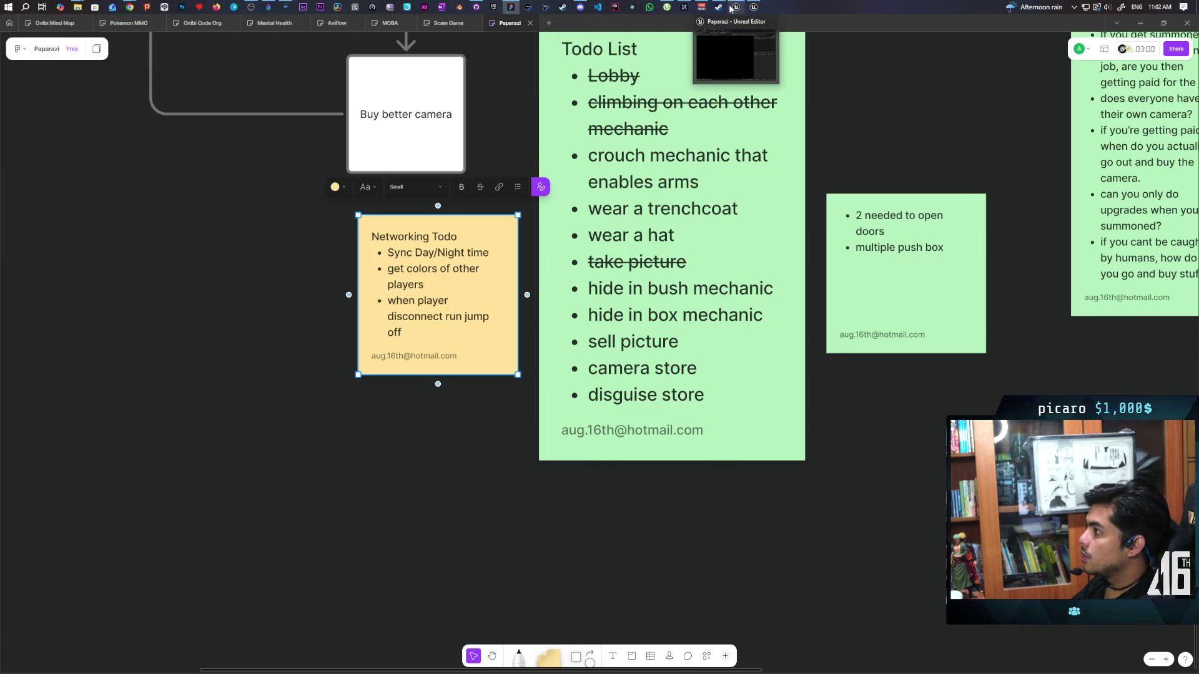
pyautogui.moveTo(724, 41)
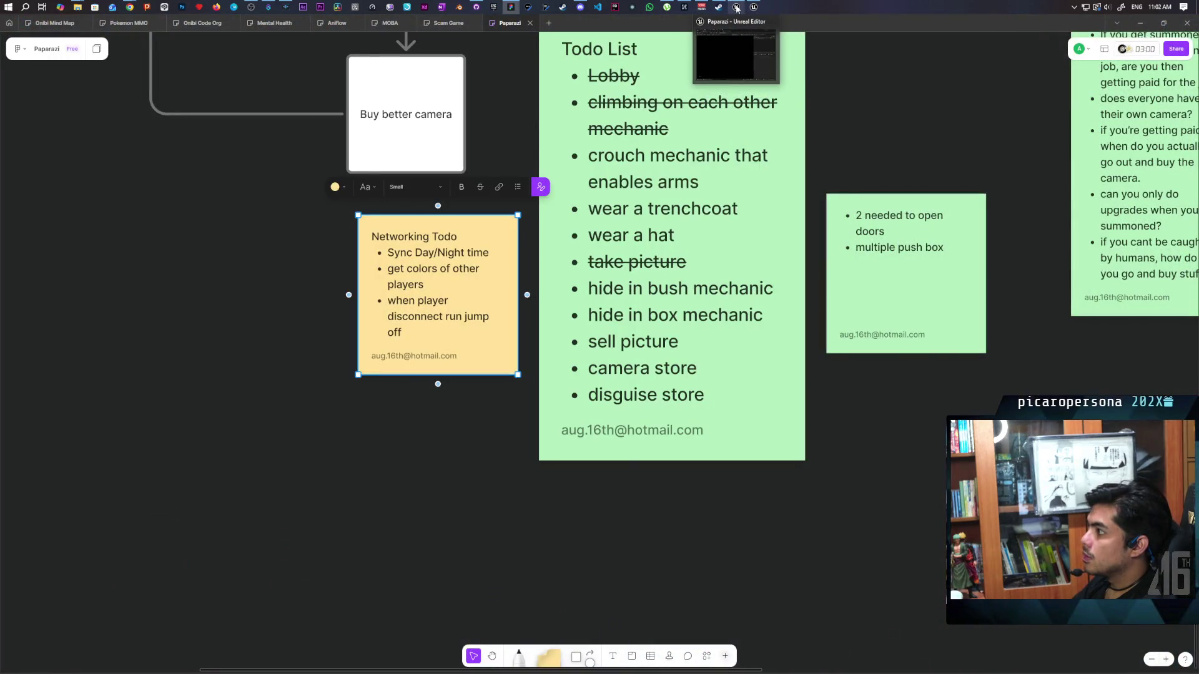
pyautogui.click(736, 8)
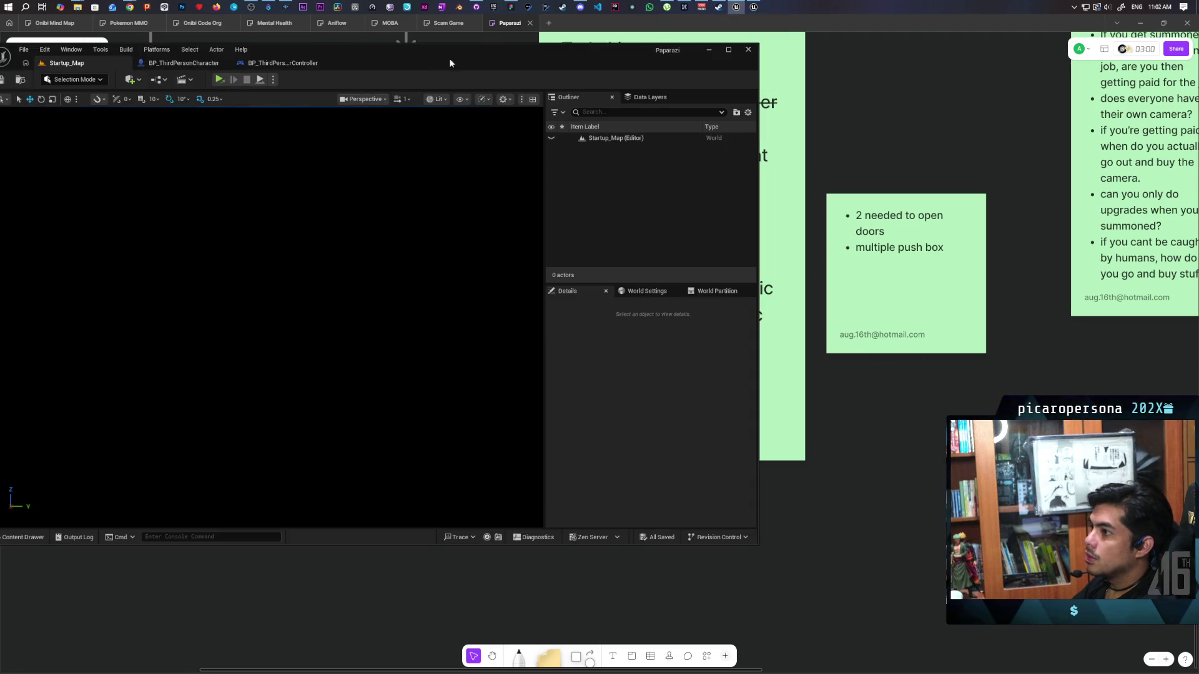
pyautogui.doubleClick(422, 51)
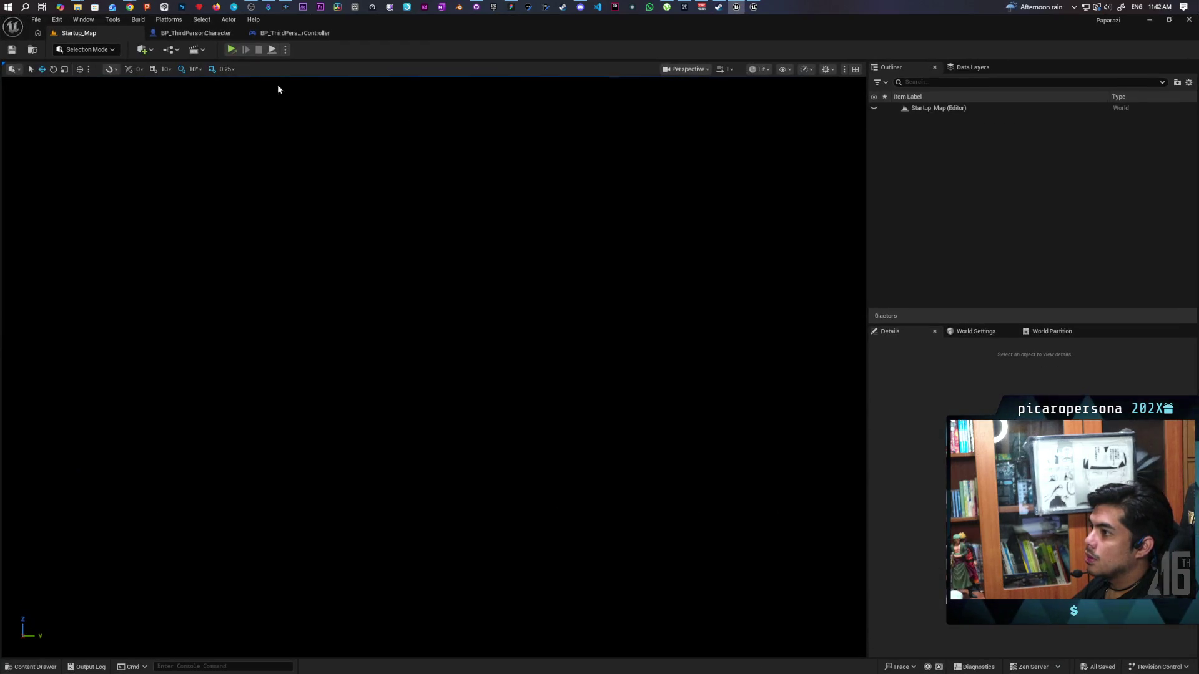
pyautogui.click(187, 32)
pyautogui.scroll(-4, 366, 339)
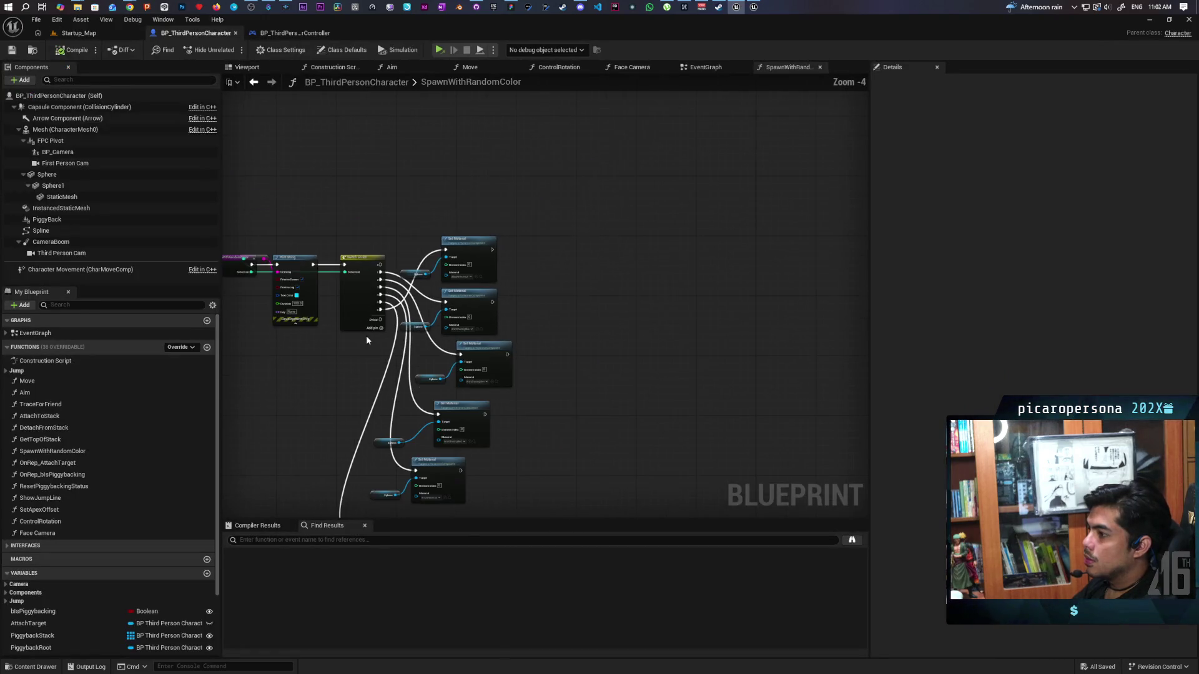
pyautogui.scroll(4, 474, 284)
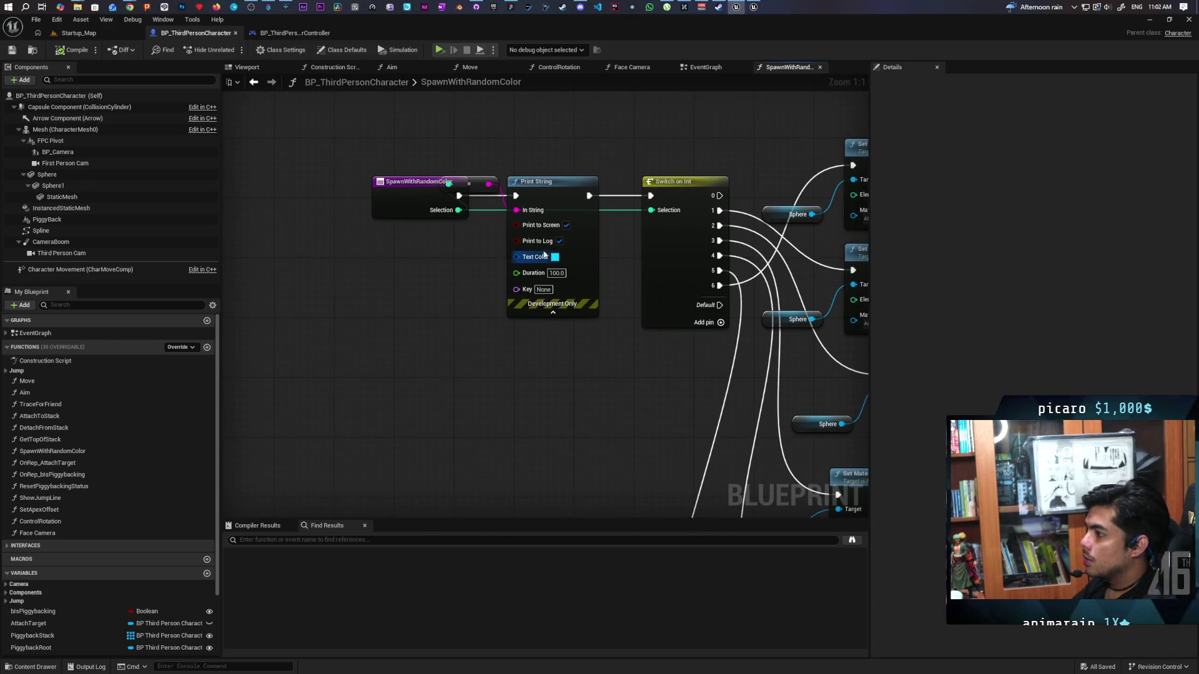
pyautogui.click(553, 312)
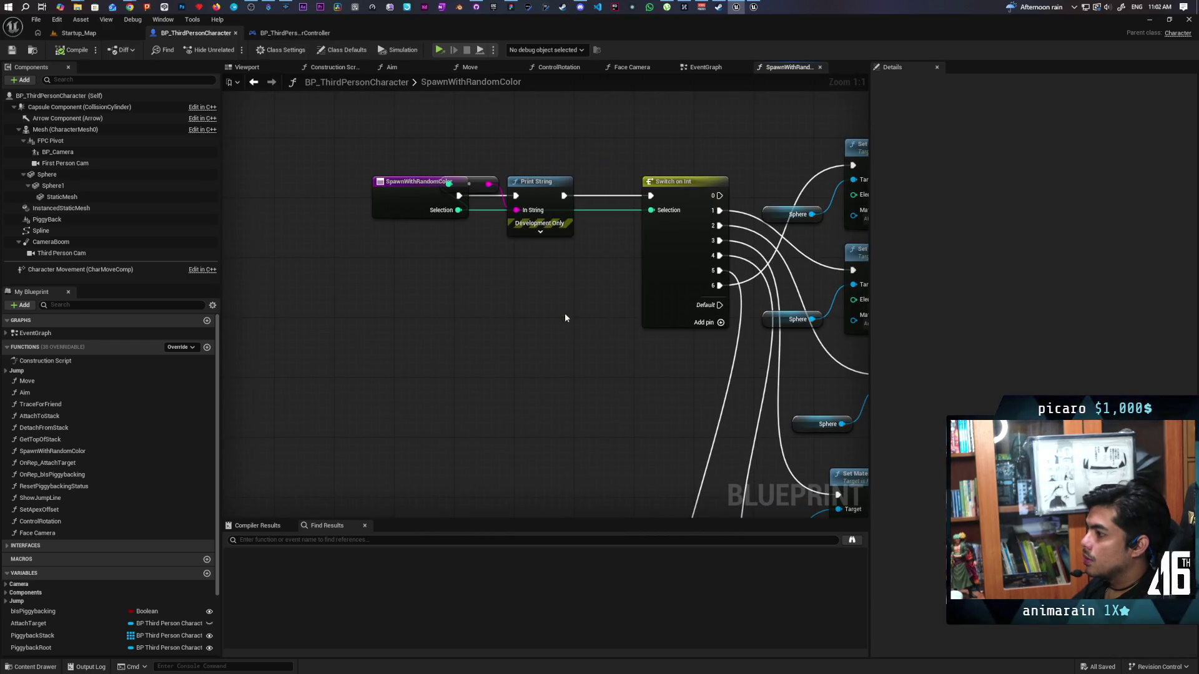
pyautogui.click(541, 232)
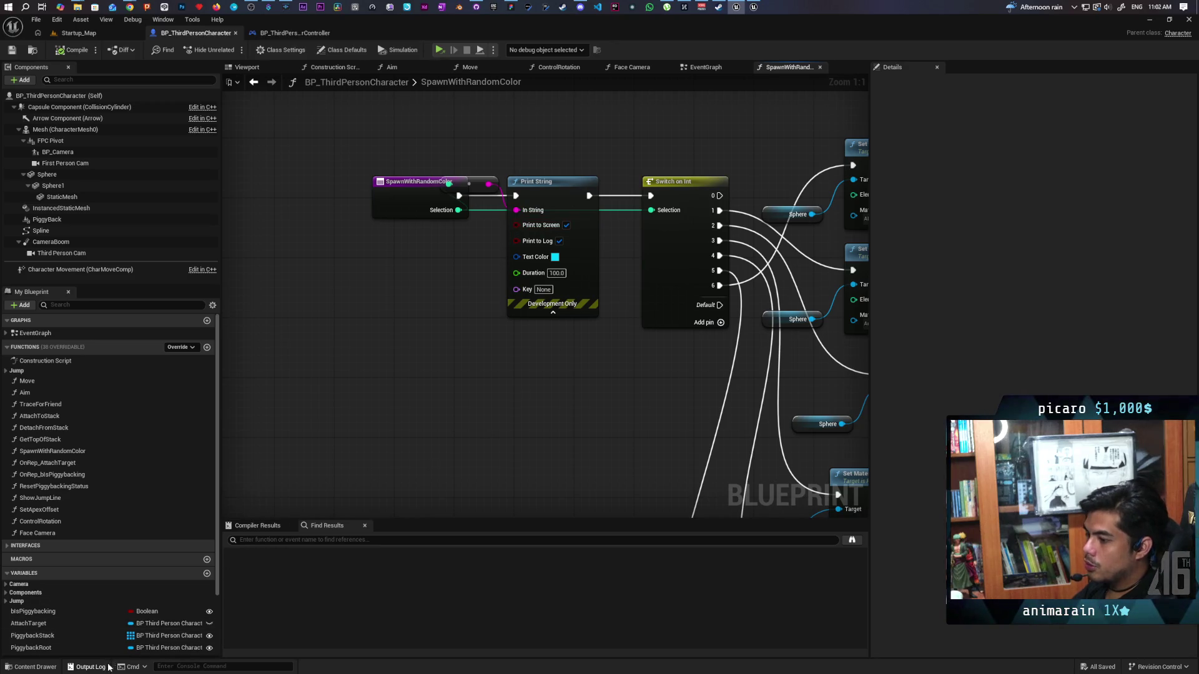
pyautogui.click(87, 667)
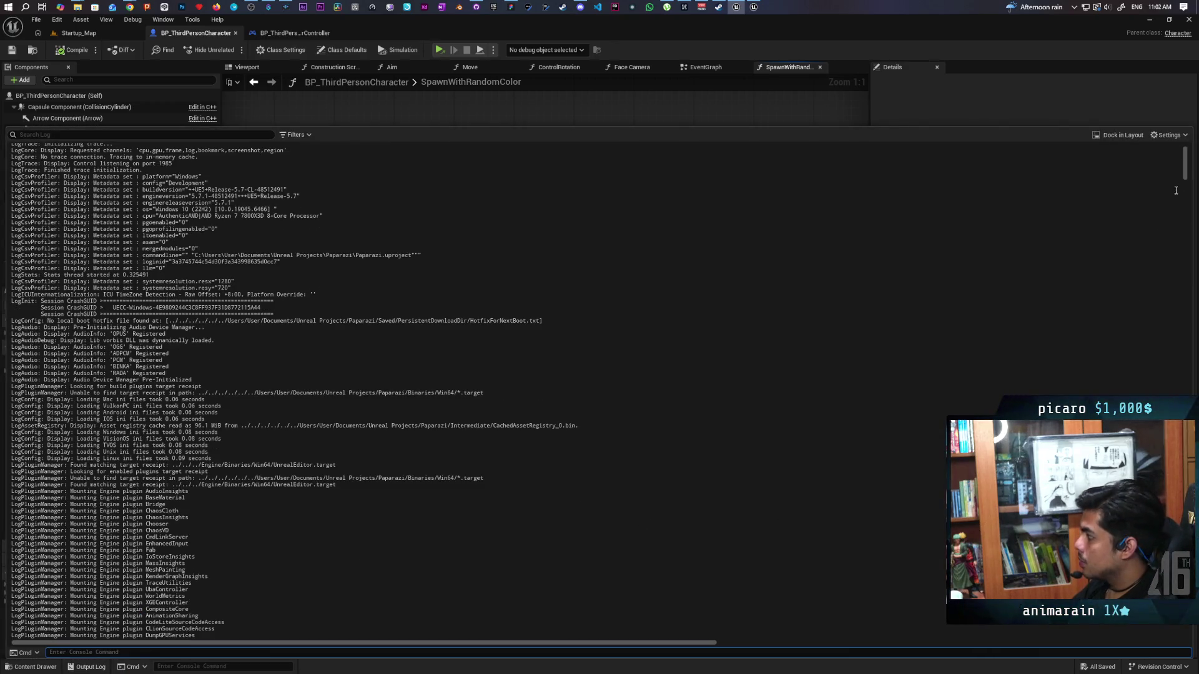
pyautogui.moveTo(1184, 162); pyautogui.dragTo(1134, 671)
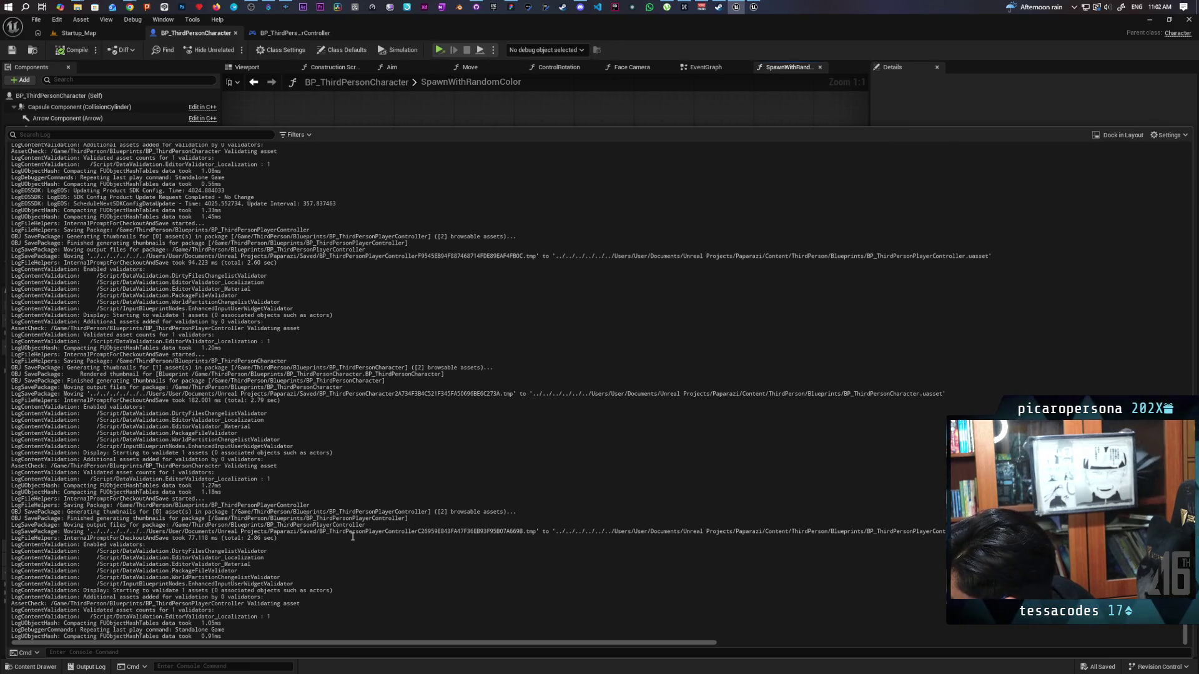
pyautogui.scroll(2, 352, 537)
pyautogui.scroll(10, 353, 537)
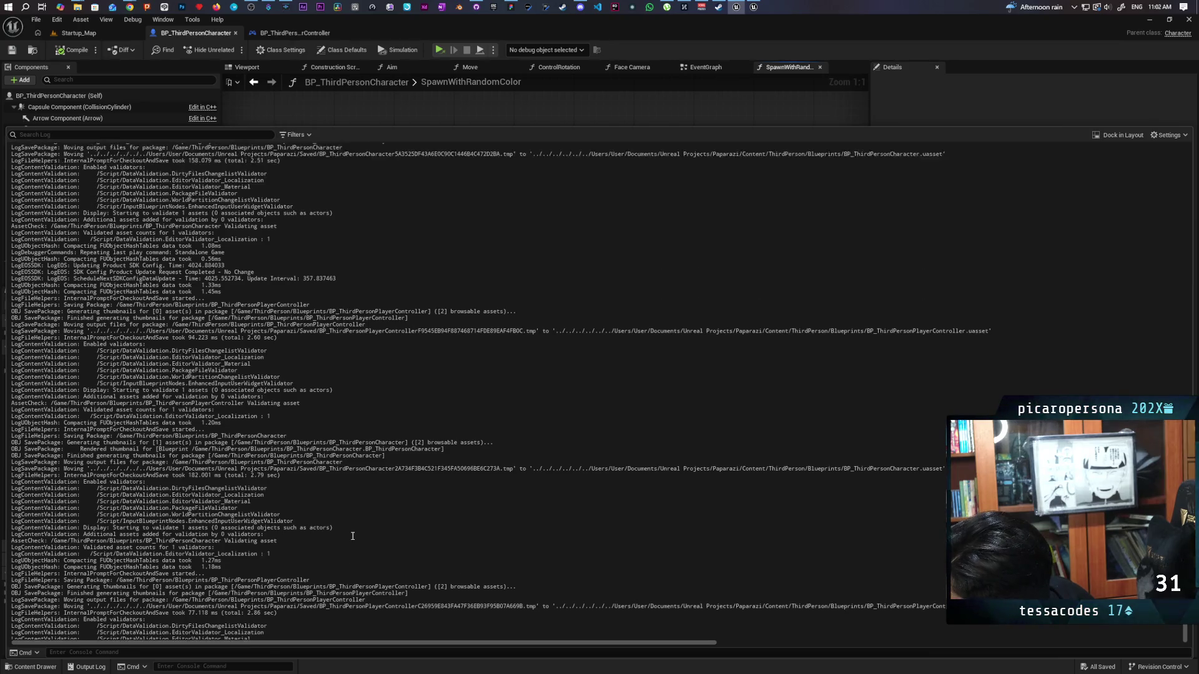
pyautogui.scroll(7, 353, 537)
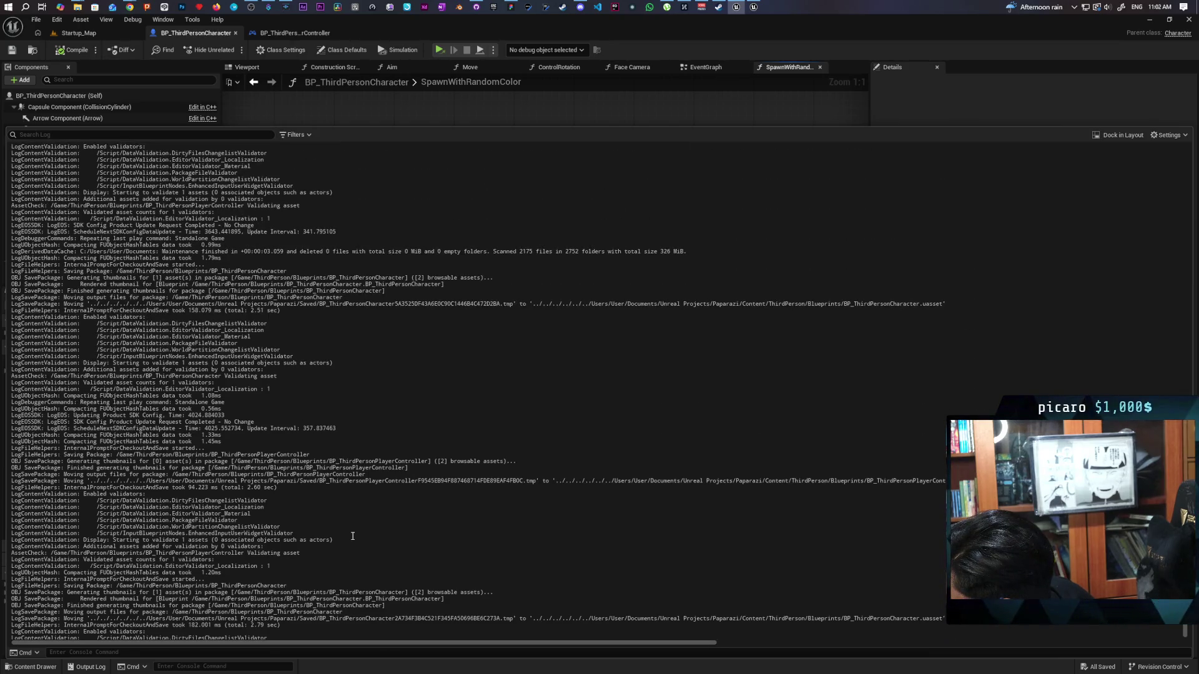
pyautogui.scroll(9, 353, 535)
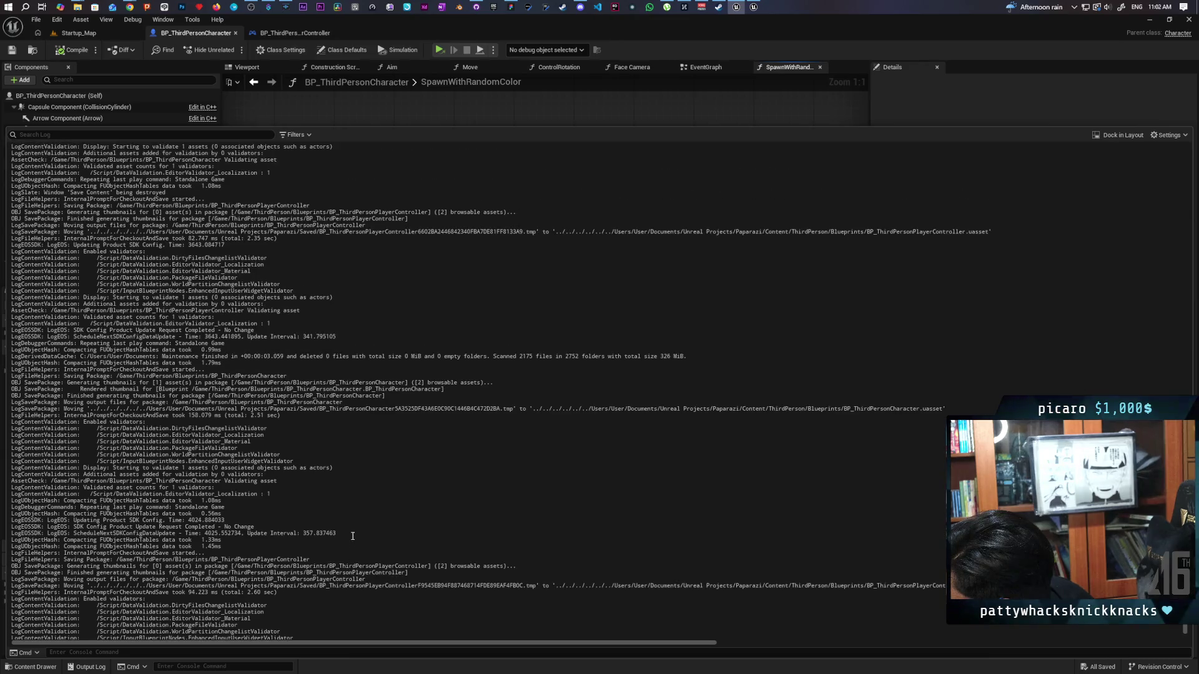
pyautogui.scroll(8, 353, 536)
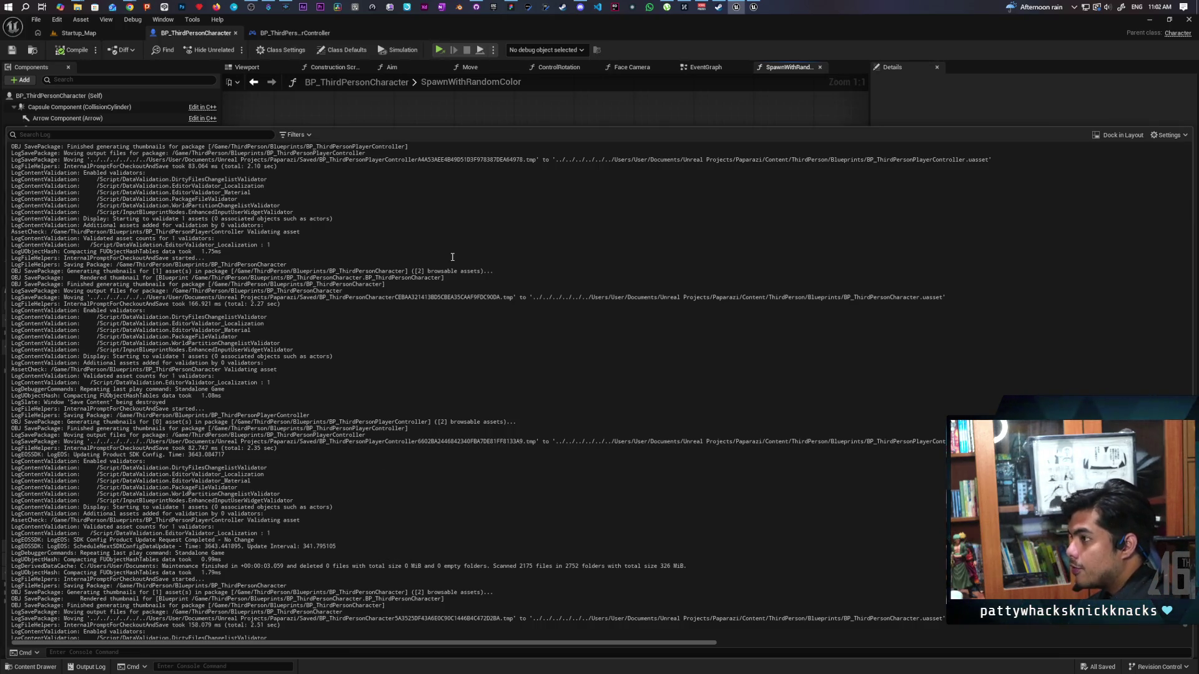
pyautogui.click(369, 113)
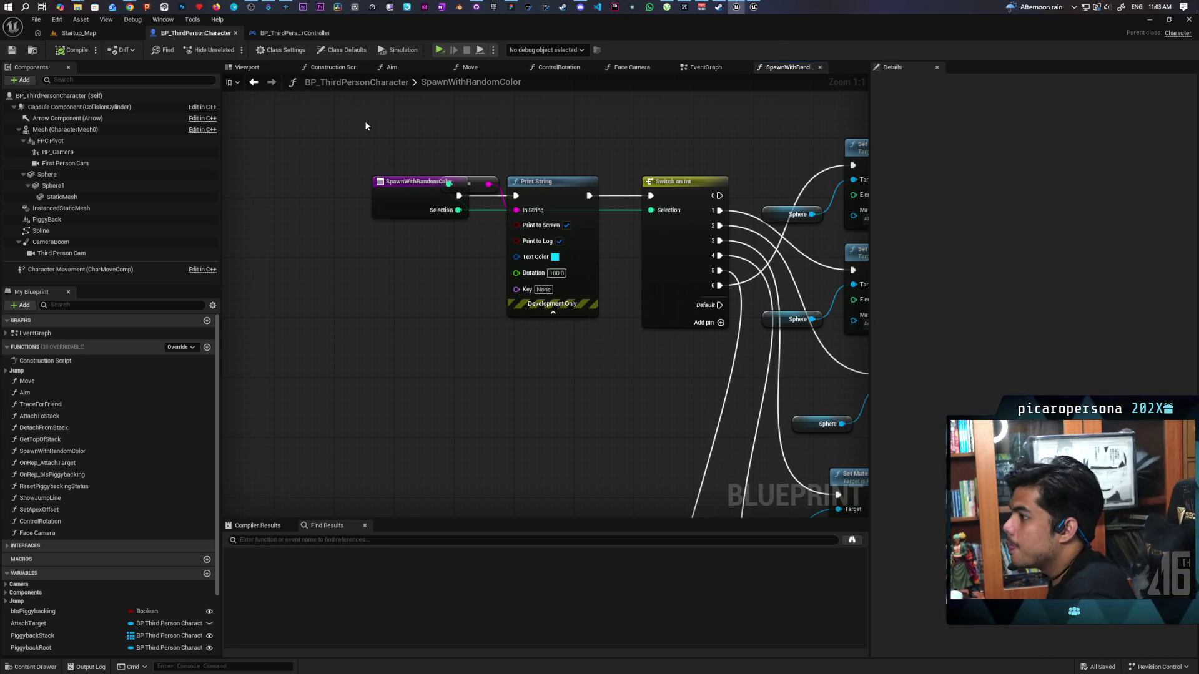
# - Delete the Print String and its reroute, wiring SpawnWithRandomColor straight into Switch on Int
pyautogui.moveTo(485, 159); pyautogui.dragTo(572, 234)
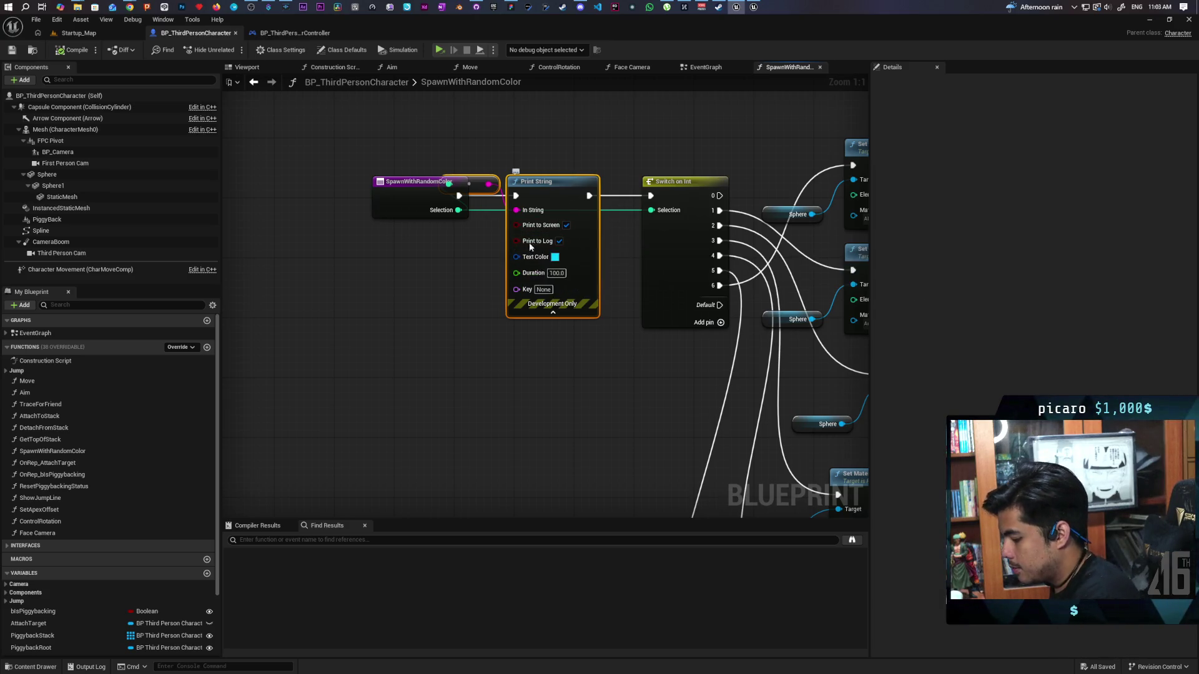
pyautogui.press('Delete')
pyautogui.moveTo(459, 196); pyautogui.dragTo(651, 196)
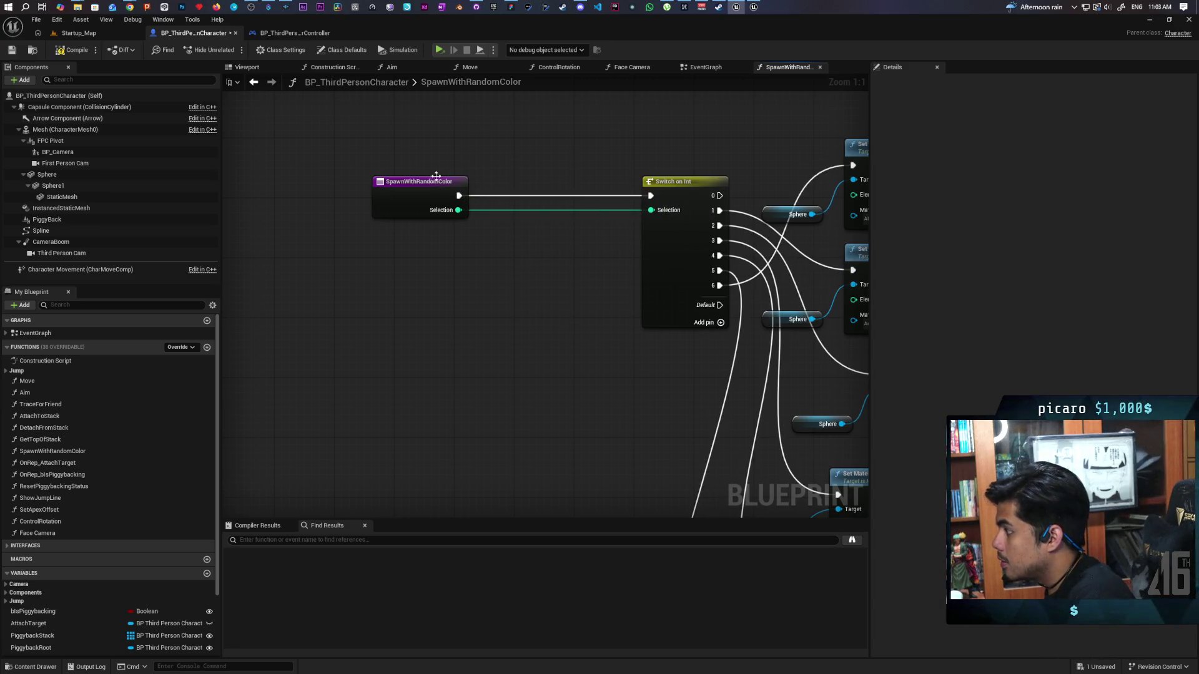
# - Switch to the character's EventGraph and bring Event BeginPlay into view
pyautogui.click(255, 85)
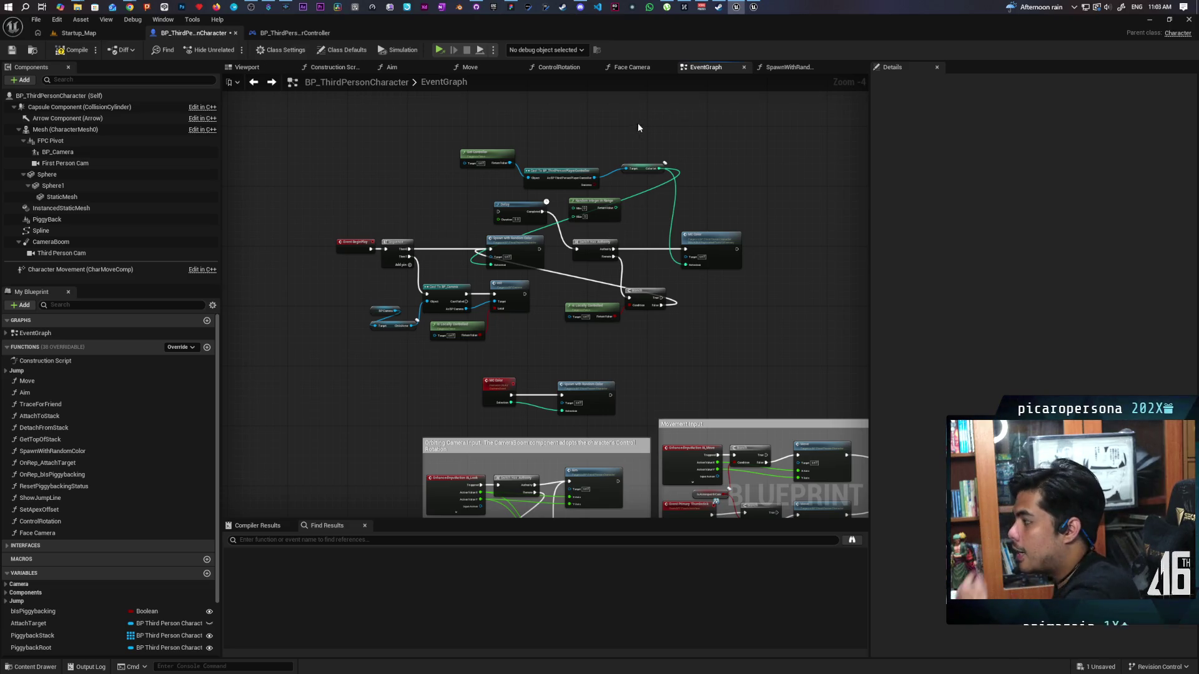
pyautogui.moveTo(612, 138); pyautogui.dragTo(476, 185)
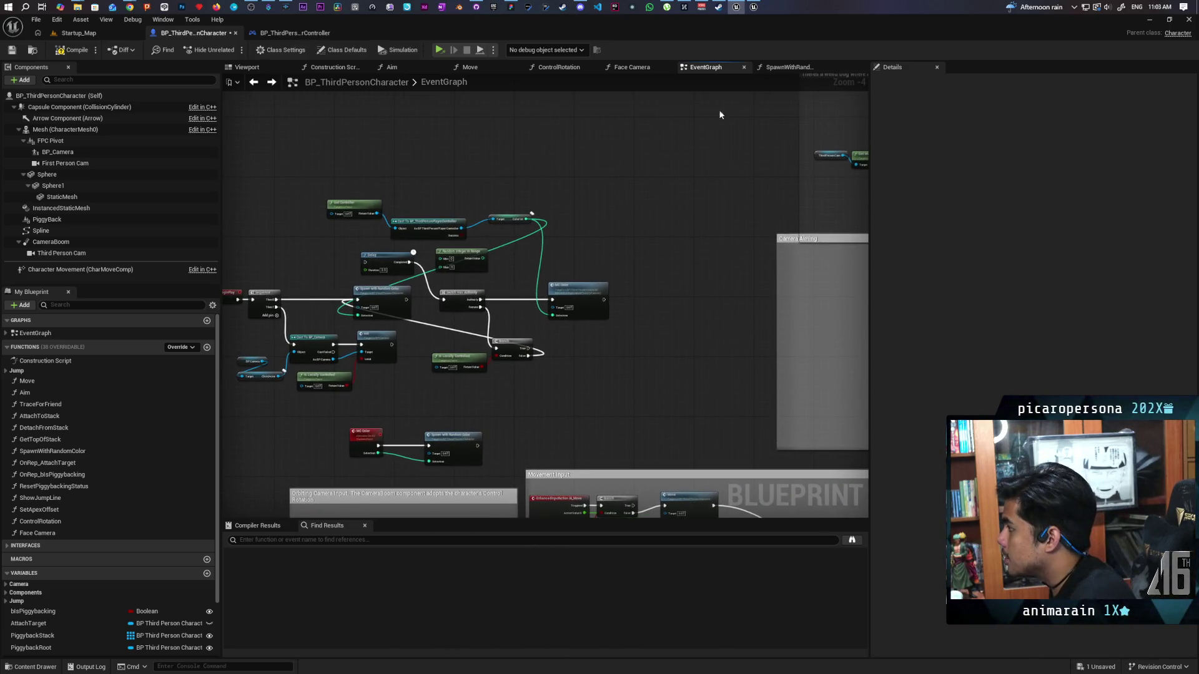
pyautogui.scroll(-2, 610, 238)
pyautogui.scroll(3, 655, 224)
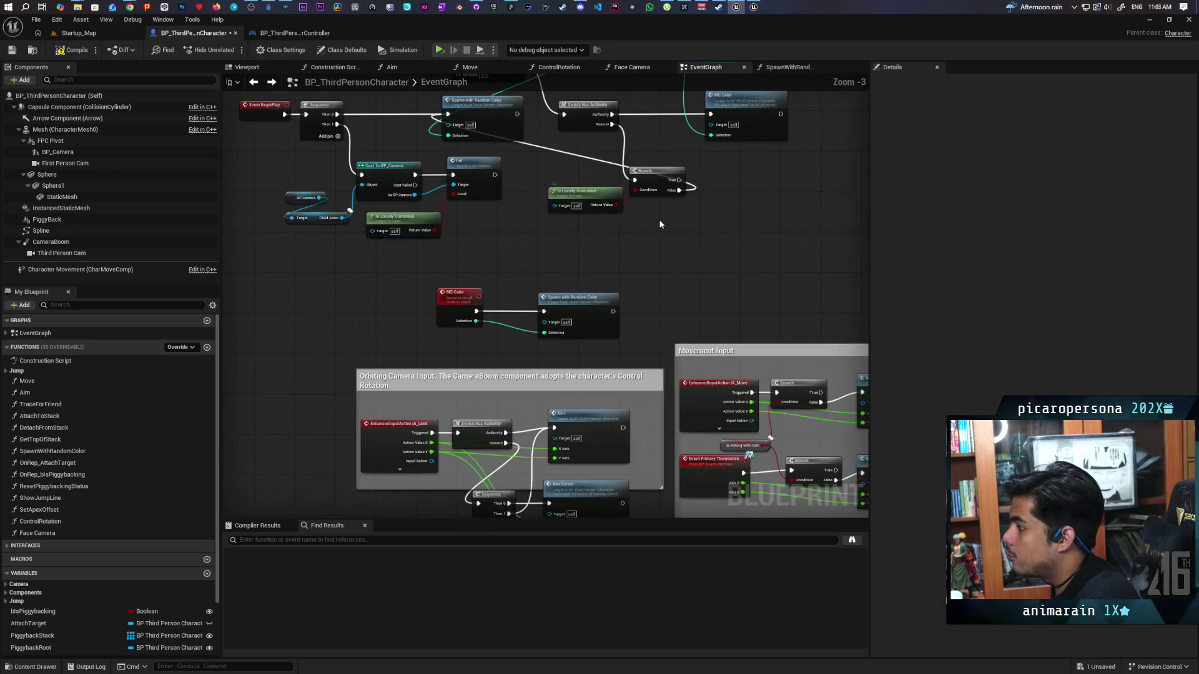
pyautogui.moveTo(656, 223)
pyautogui.mouseDown()
pyautogui.moveTo(577, 247)
pyautogui.moveTo(454, 258)
pyautogui.mouseUp()
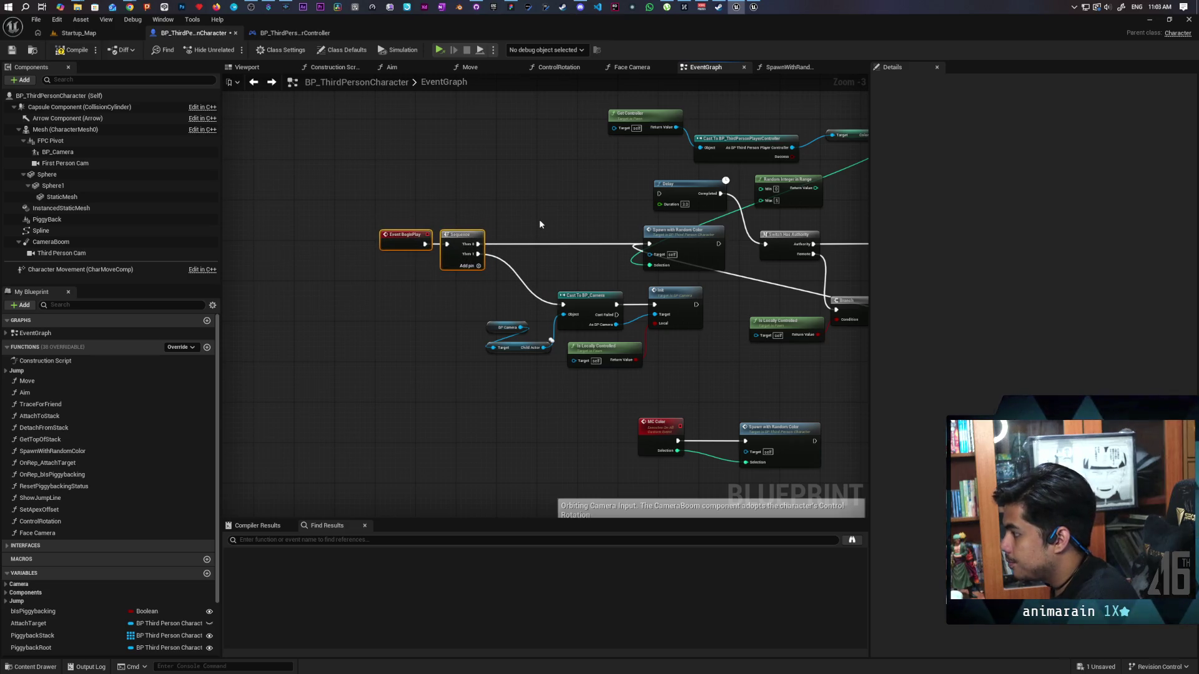
# - Insert a Print String of Color Int between Sequence Then 0 and Spawn with Random Color
pyautogui.hotkey('ctrl', 'v')
pyautogui.scroll(3, 553, 182)
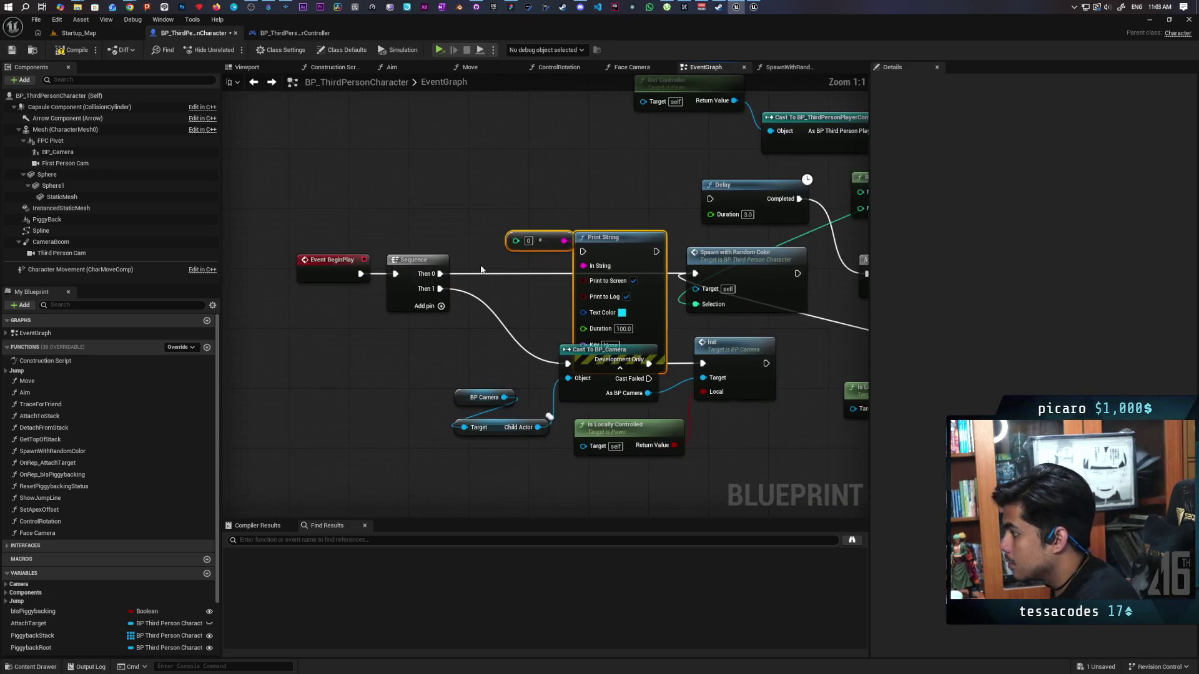
pyautogui.moveTo(440, 273)
pyautogui.mouseDown()
pyautogui.moveTo(525, 247)
pyautogui.moveTo(582, 251)
pyautogui.mouseUp()
pyautogui.moveTo(655, 251); pyautogui.dragTo(697, 273)
pyautogui.moveTo(540, 241); pyautogui.dragTo(504, 196)
pyautogui.moveTo(613, 248); pyautogui.dragTo(584, 218)
pyautogui.scroll(-2, 523, 198)
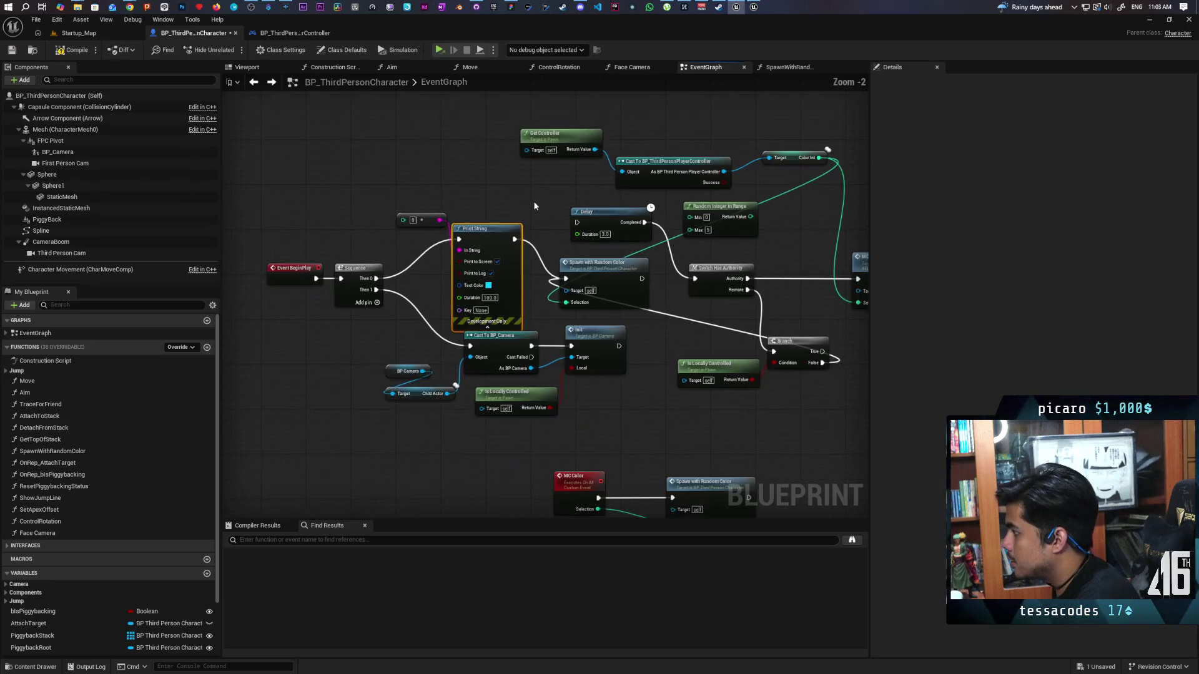
pyautogui.moveTo(819, 157)
pyautogui.mouseDown()
pyautogui.moveTo(384, 210)
pyautogui.moveTo(403, 219)
pyautogui.mouseUp()
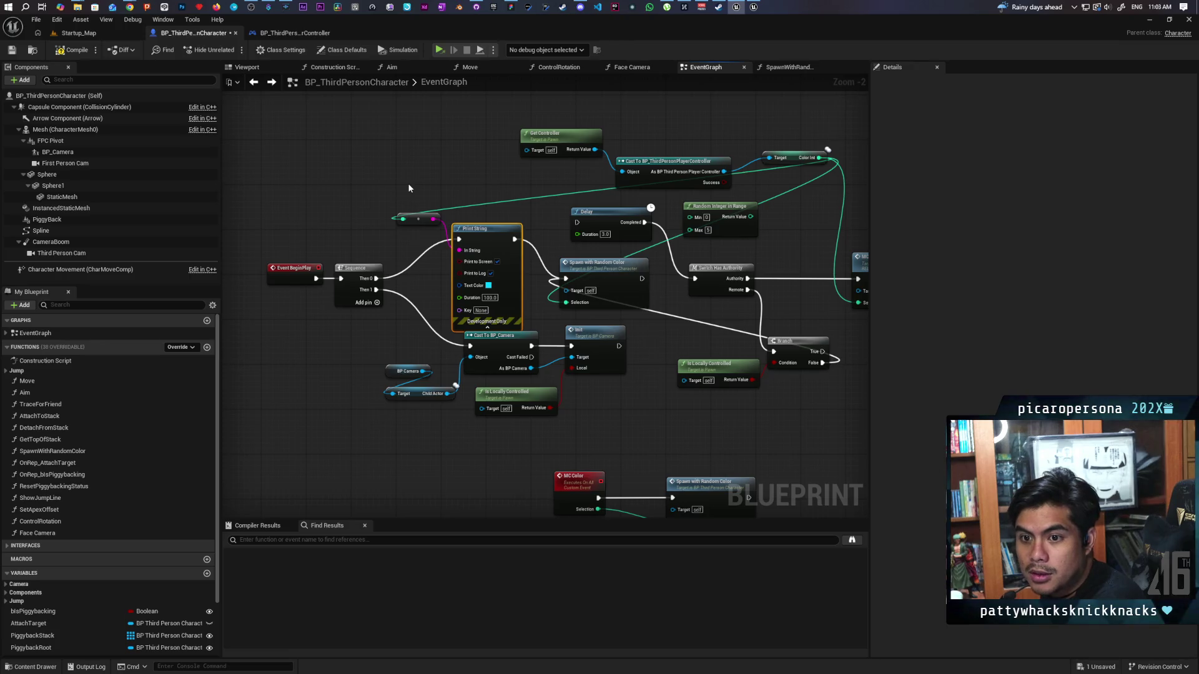
# - Save the blueprint and return to the Startup_Map level view
pyautogui.hotkey('ctrl', 's')
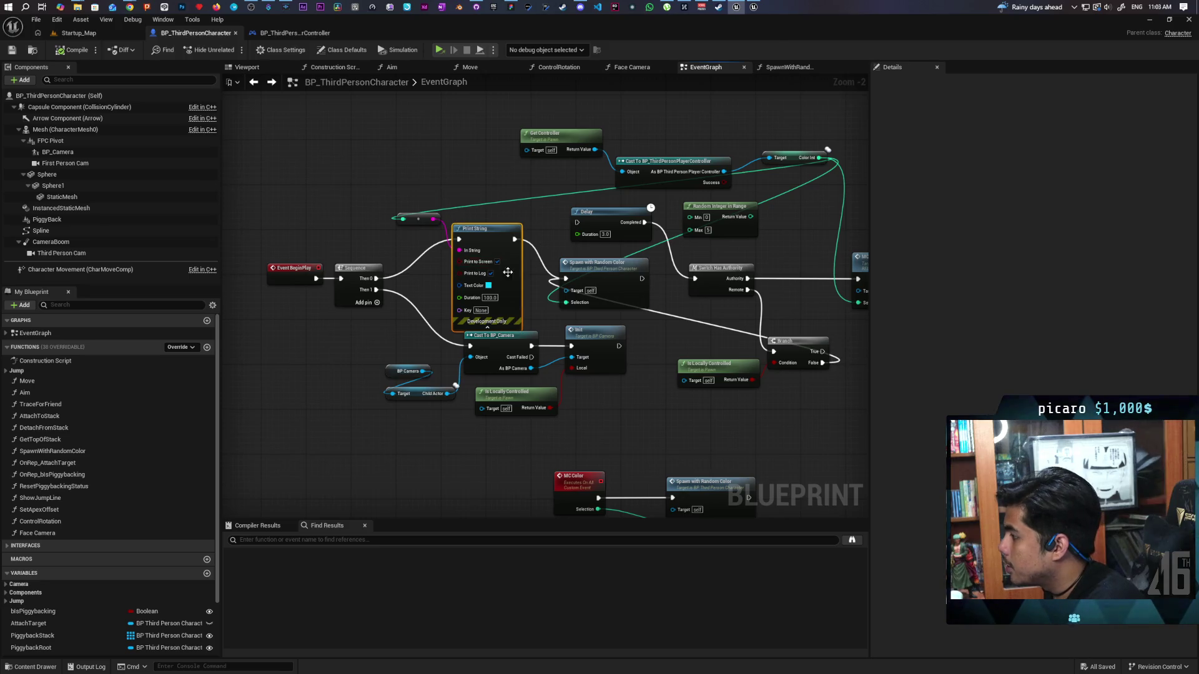
pyautogui.moveTo(425, 226); pyautogui.dragTo(359, 206)
pyautogui.moveTo(423, 241); pyautogui.dragTo(479, 283)
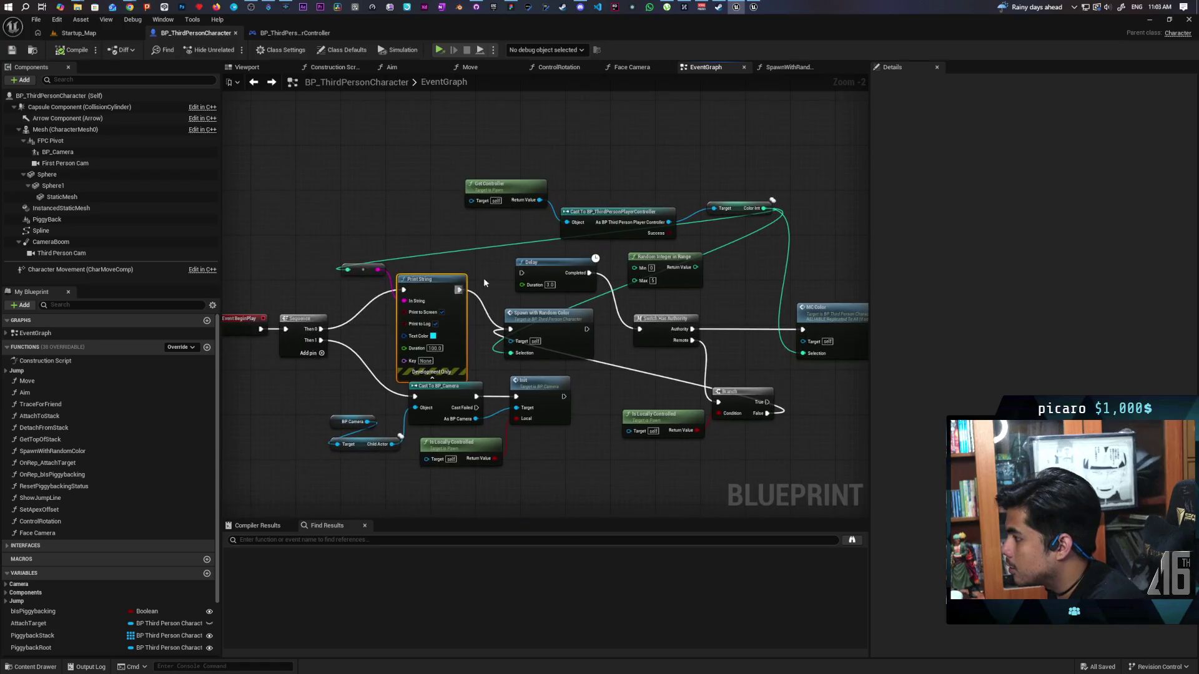
pyautogui.click(97, 32)
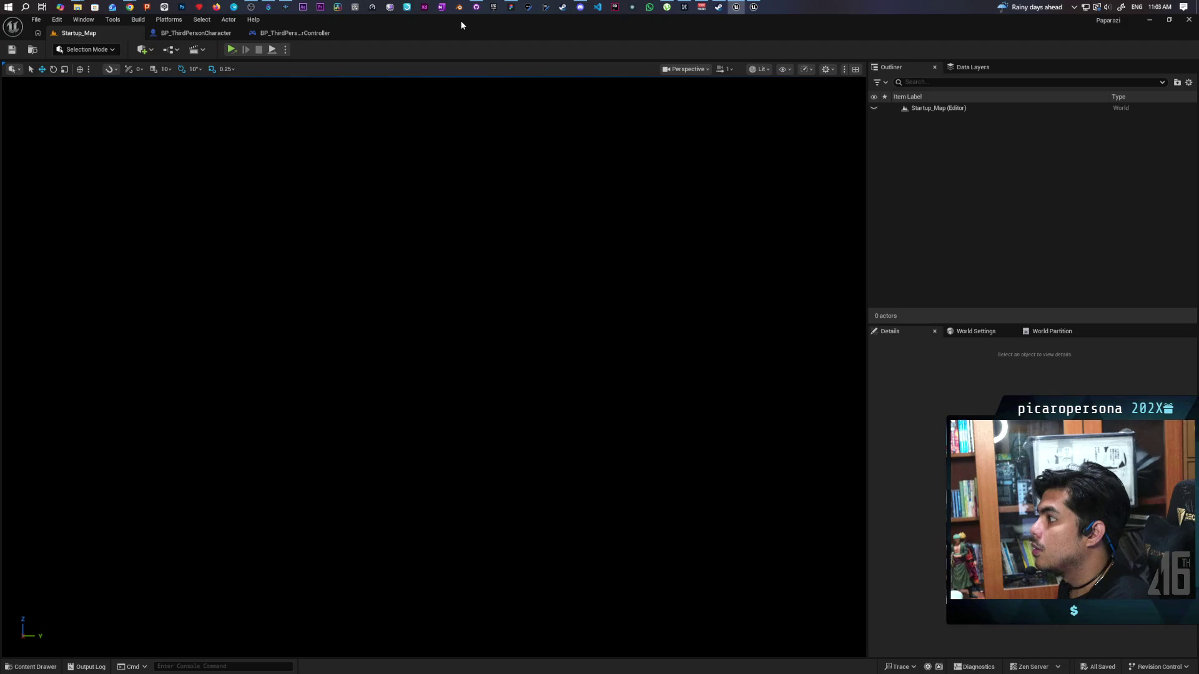
# - Shrink the editor, host a test game showing the blue sphere printing 1, then exit
pyautogui.moveTo(461, 25)
pyautogui.mouseDown()
pyautogui.moveTo(474, 54)
pyautogui.moveTo(430, 78)
pyautogui.moveTo(394, 74)
pyautogui.mouseUp()
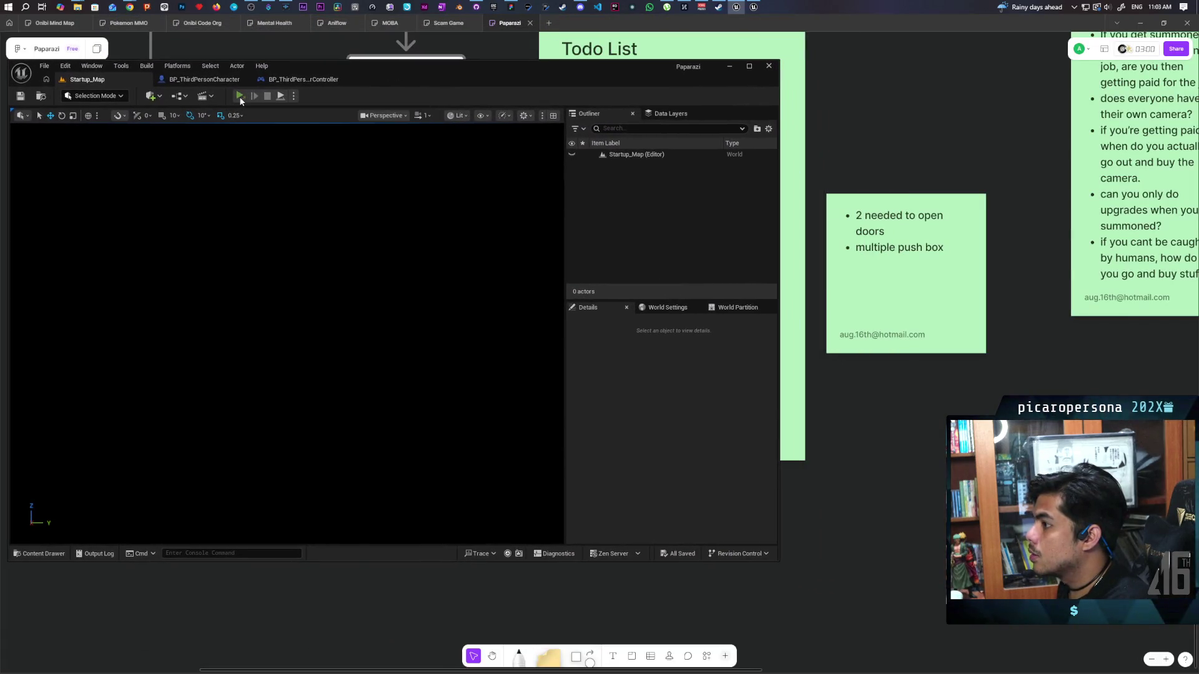
pyautogui.click(239, 97)
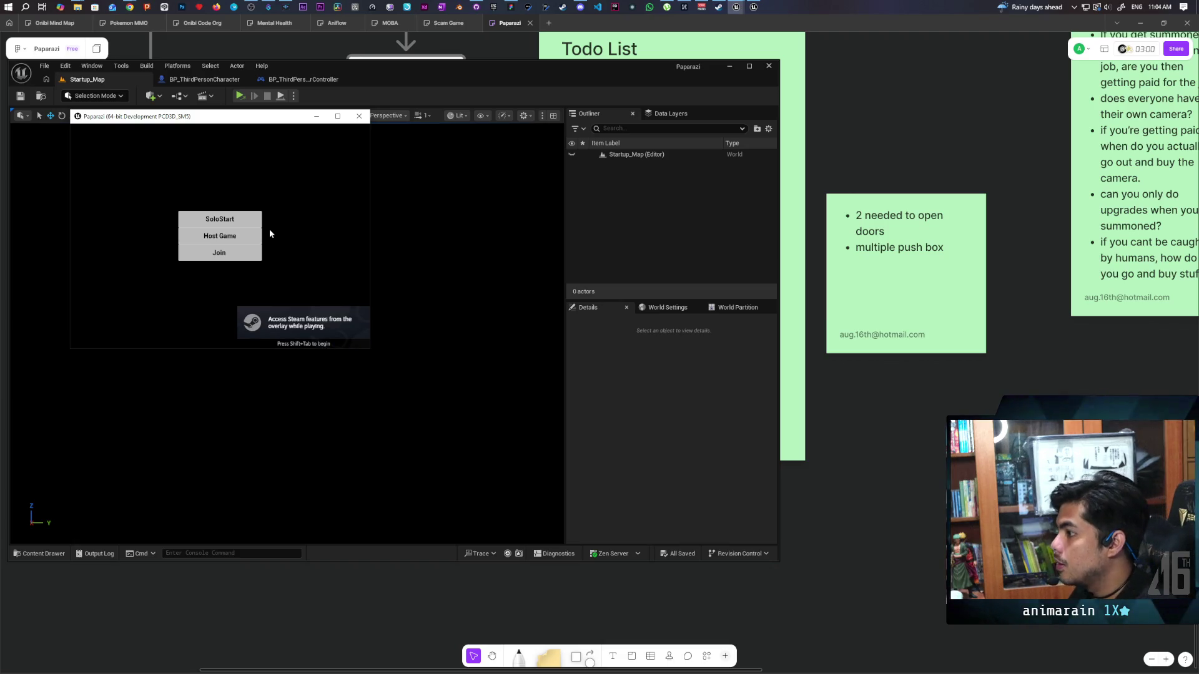
pyautogui.click(238, 237)
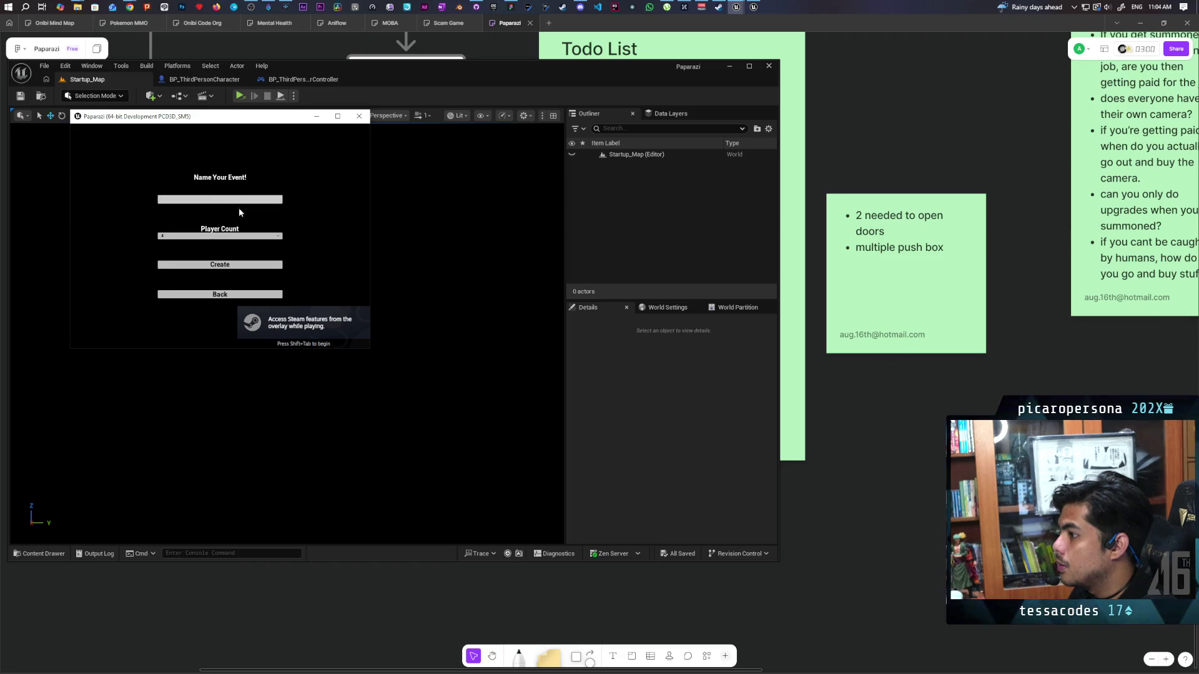
pyautogui.click(219, 264)
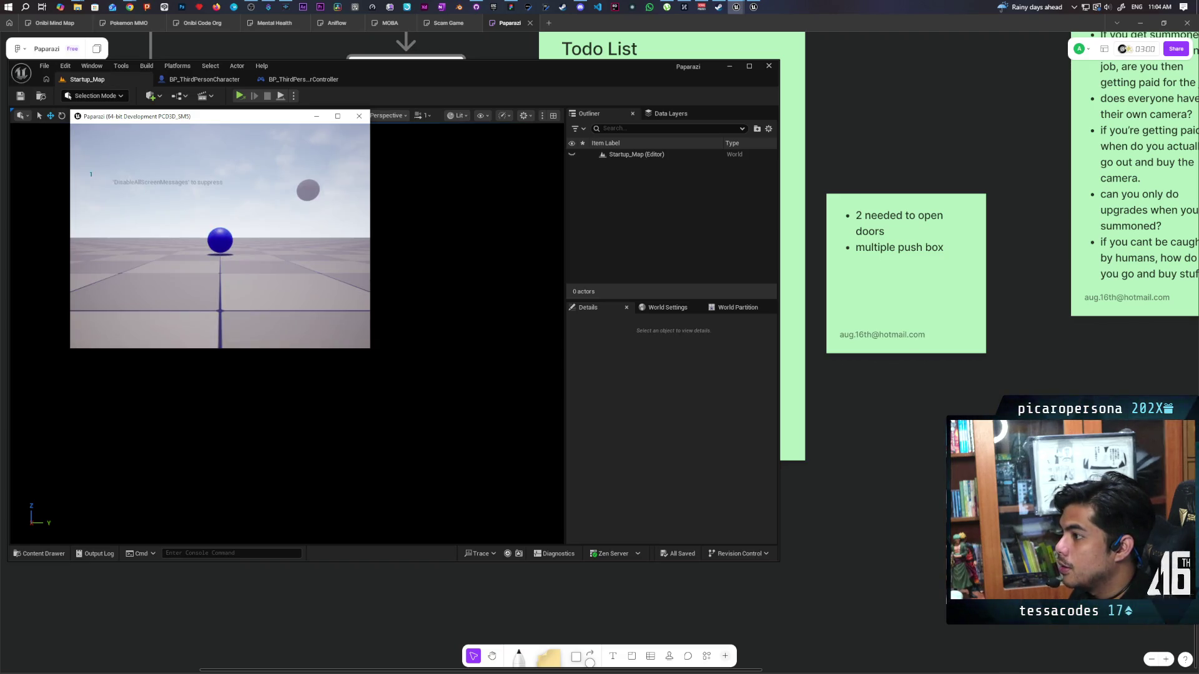
pyautogui.press('d')
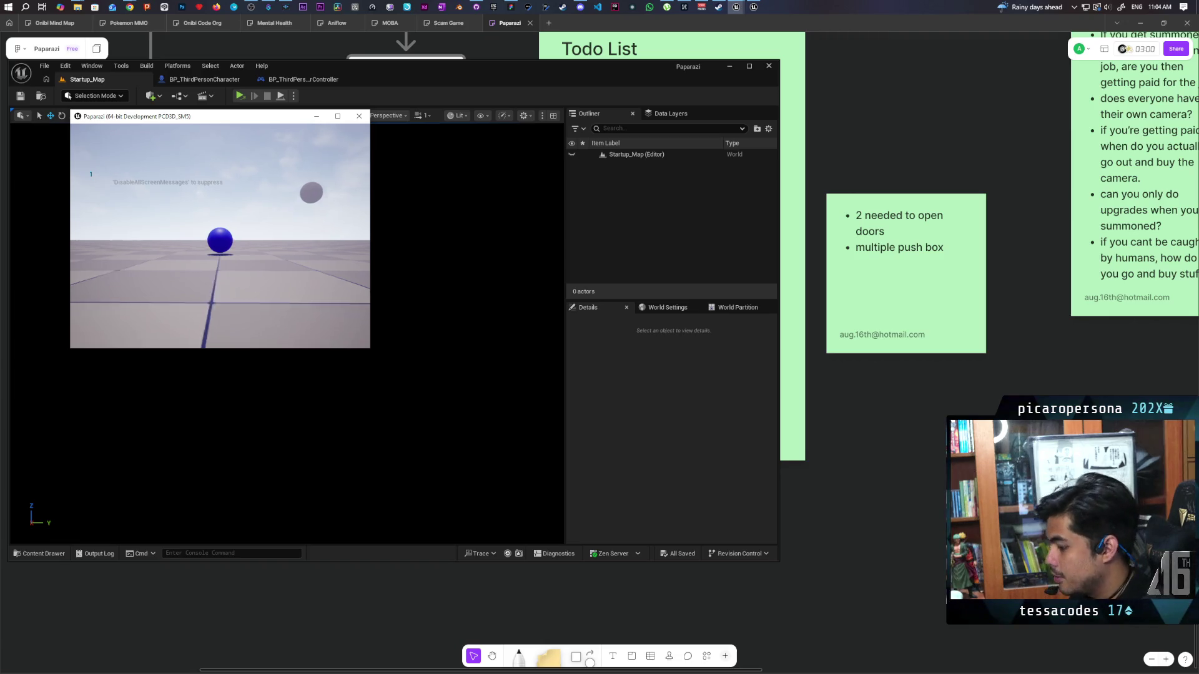
pyautogui.press('Escape')
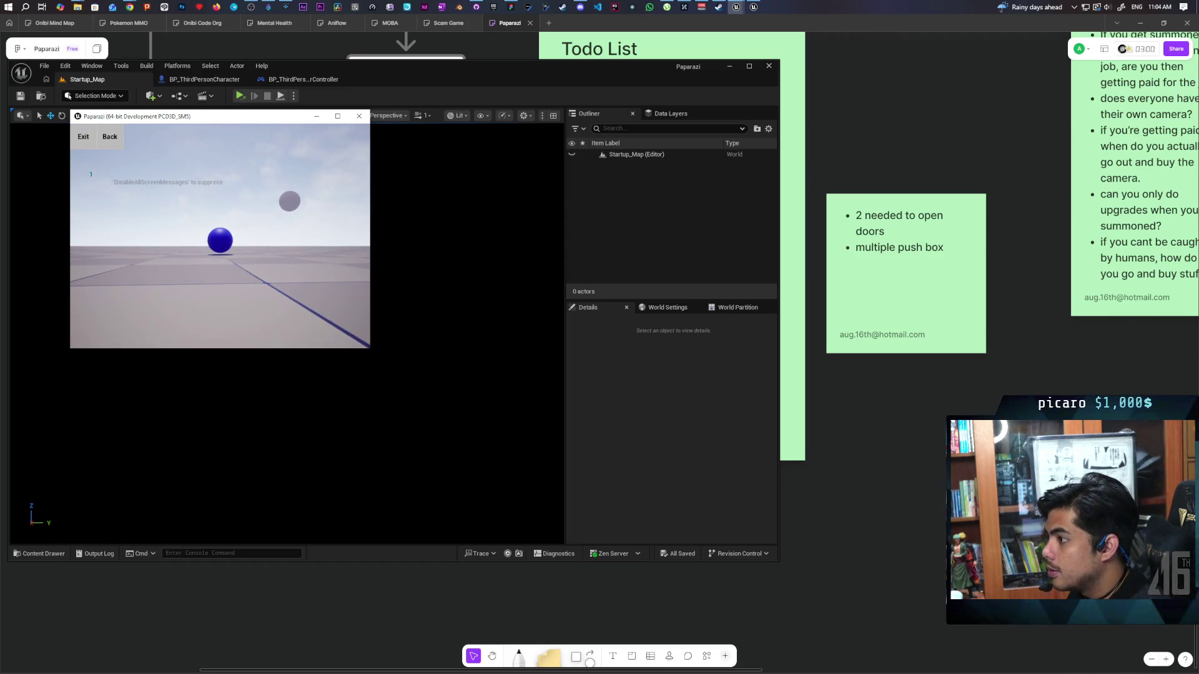
pyautogui.click(82, 137)
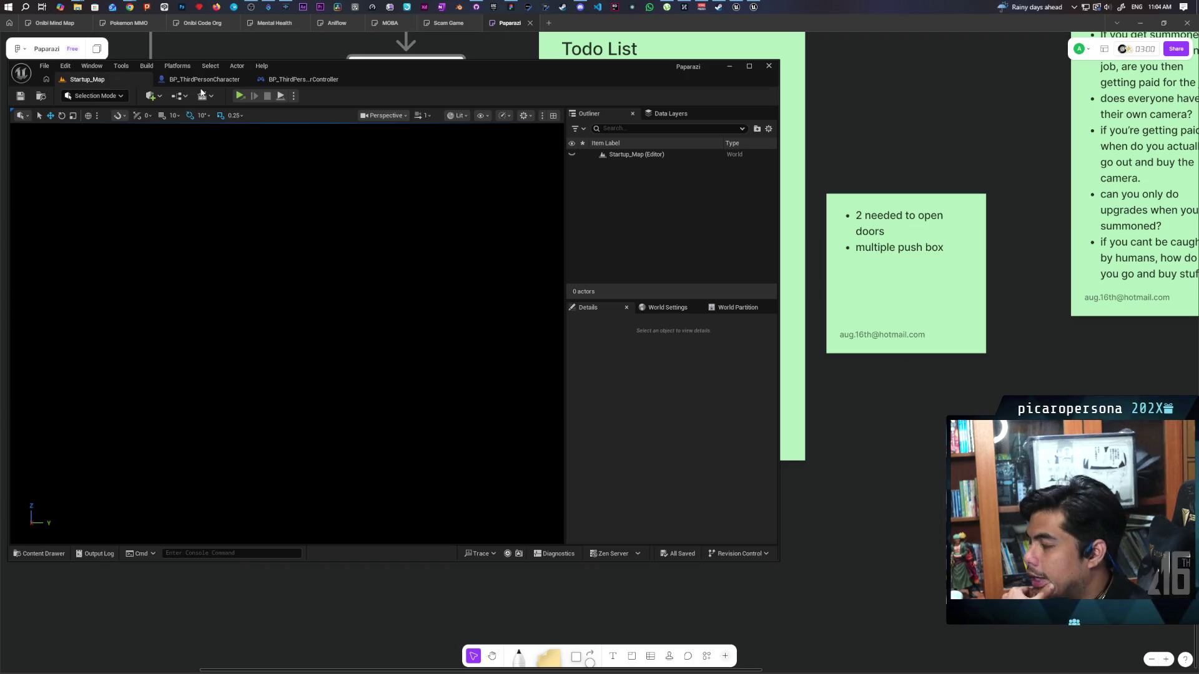
# - Back in the character EventGraph, add an Is Server node near Event BeginPlay
pyautogui.click(218, 80)
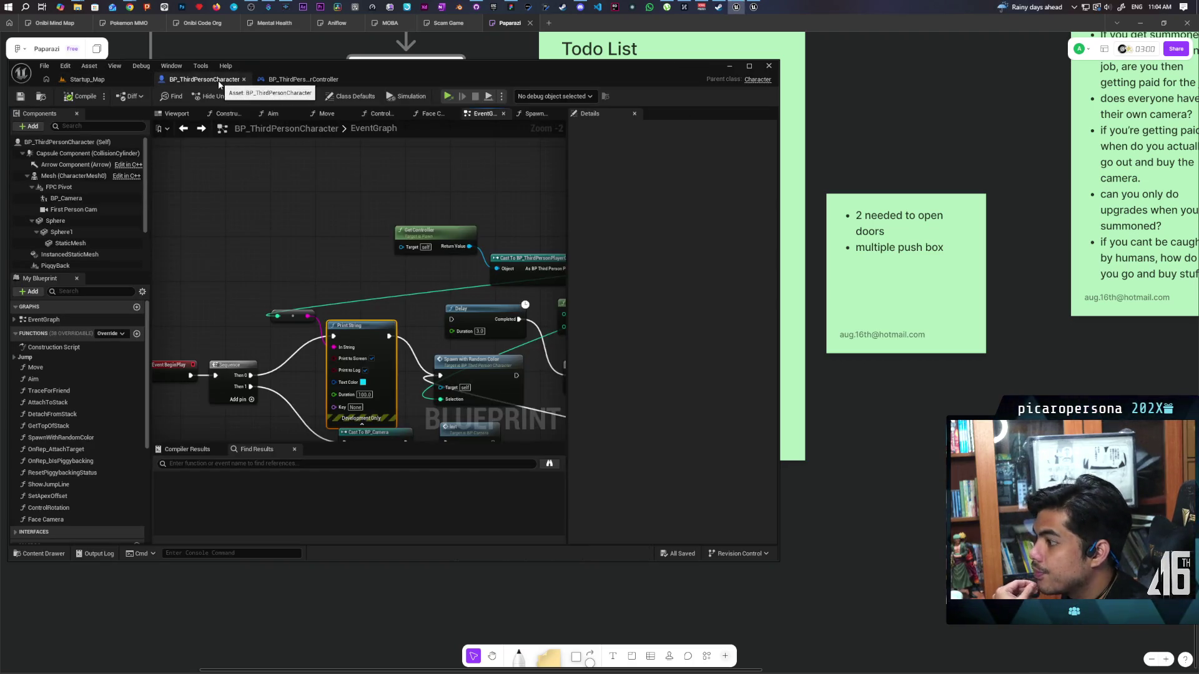
pyautogui.scroll(2, 298, 247)
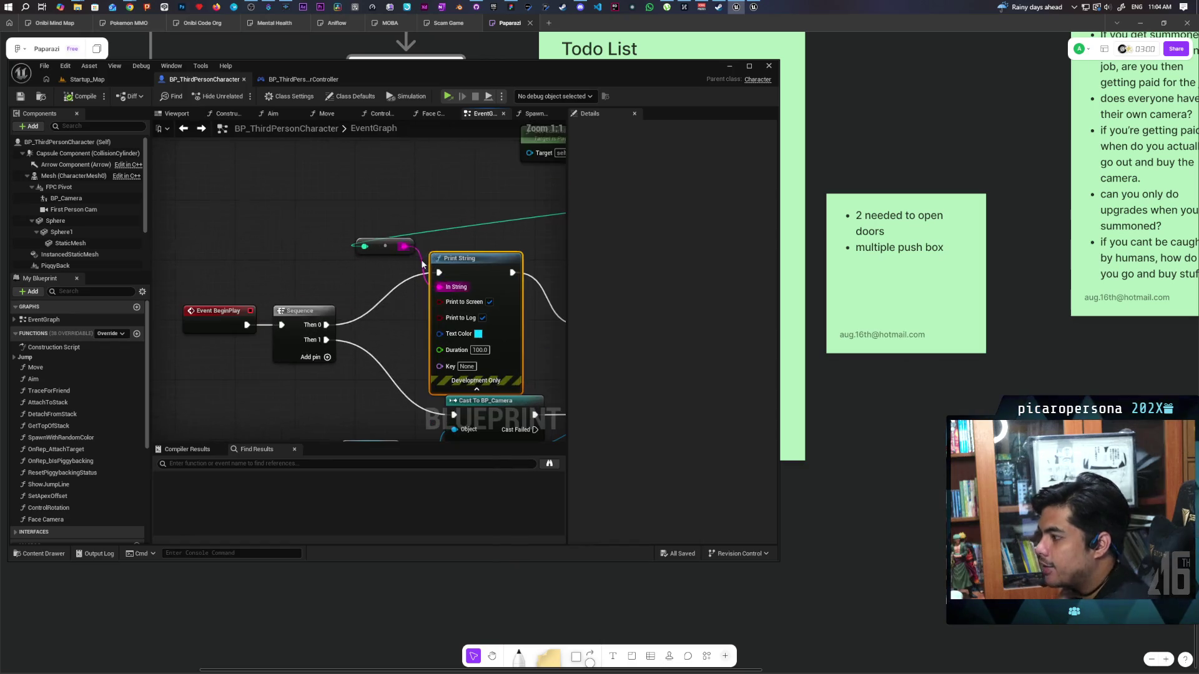
pyautogui.moveTo(308, 260)
pyautogui.mouseDown()
pyautogui.moveTo(207, 307)
pyautogui.moveTo(228, 316)
pyautogui.mouseUp()
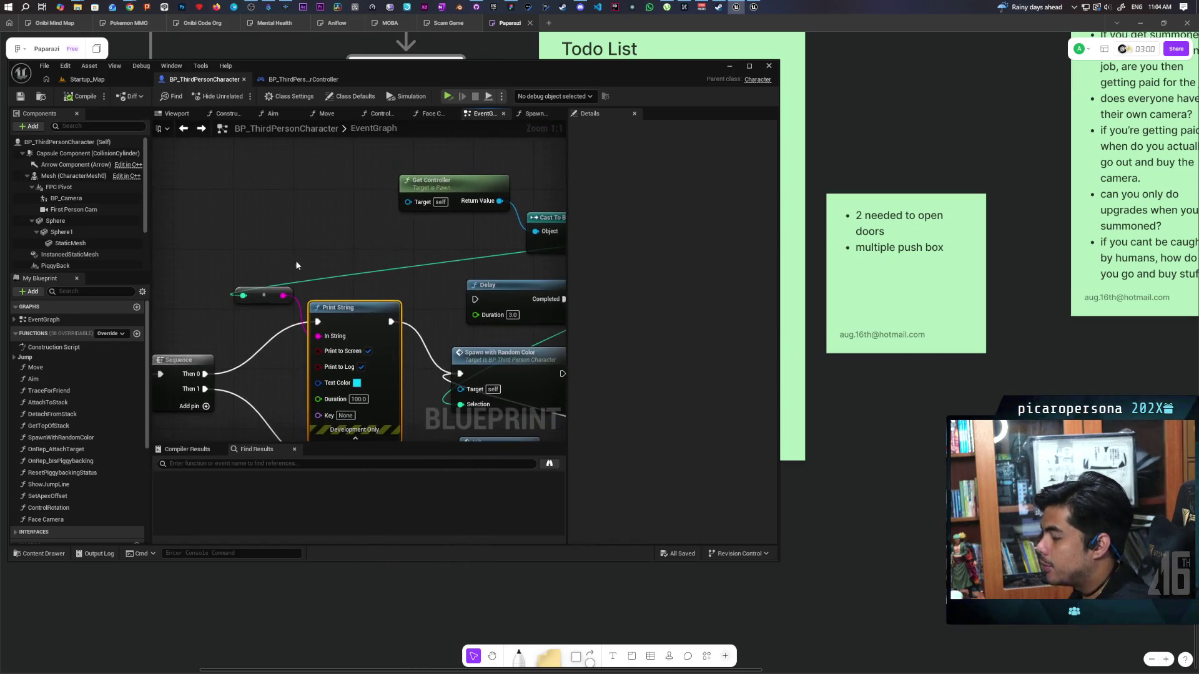
pyautogui.click(444, 177)
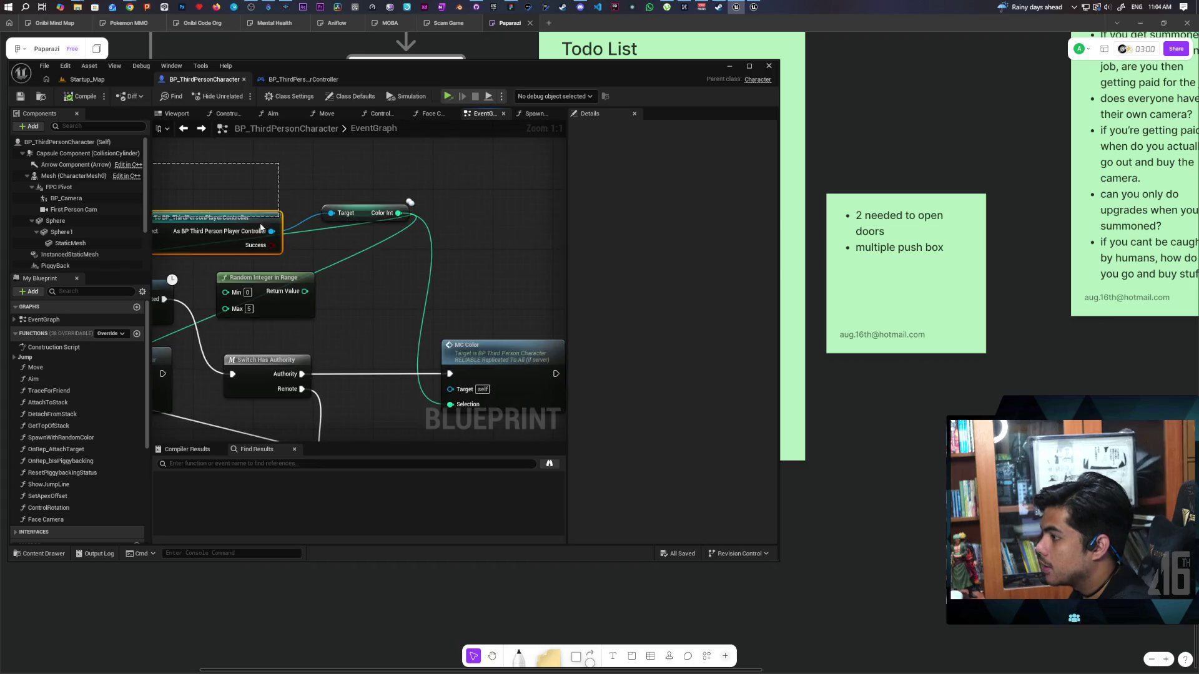
pyautogui.moveTo(308, 222); pyautogui.dragTo(412, 256)
pyautogui.moveTo(295, 275); pyautogui.dragTo(401, 257)
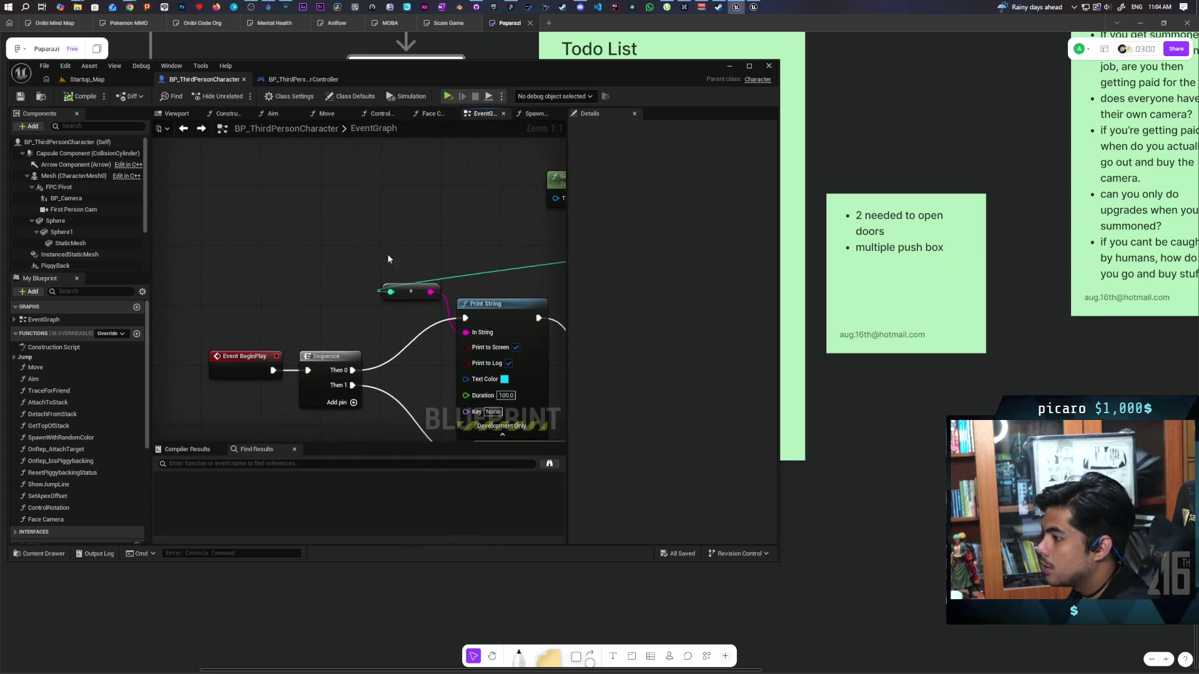
pyautogui.rightClick(300, 264)
pyautogui.write('is server')
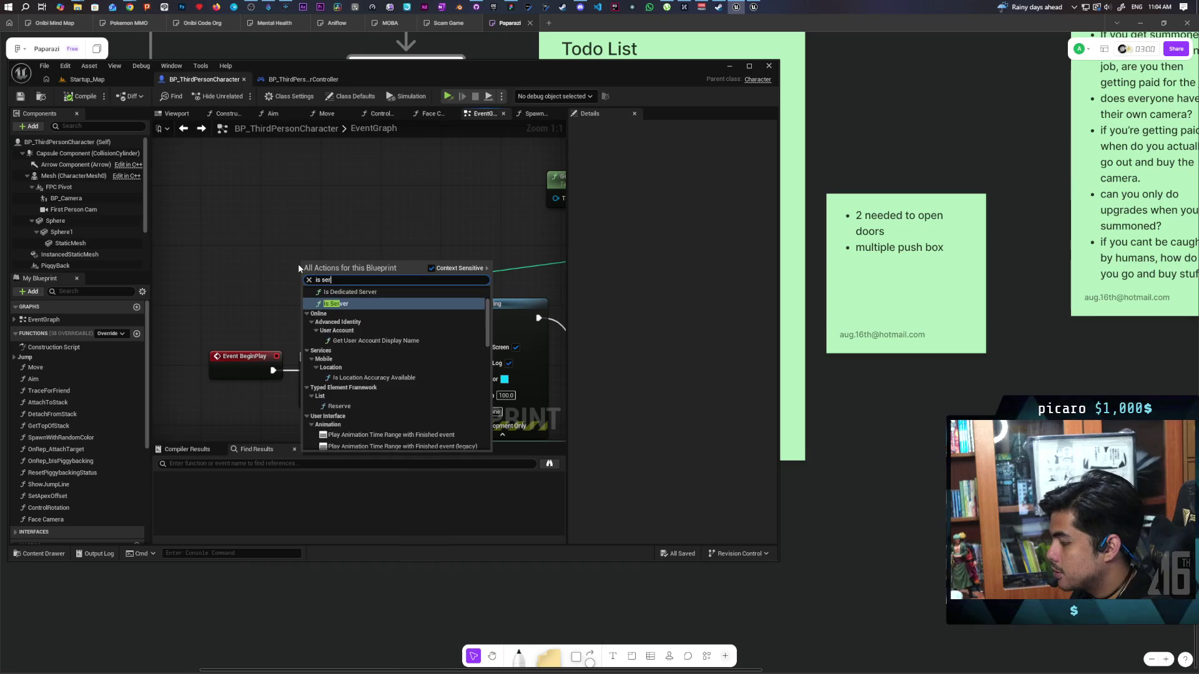
pyautogui.press('Return')
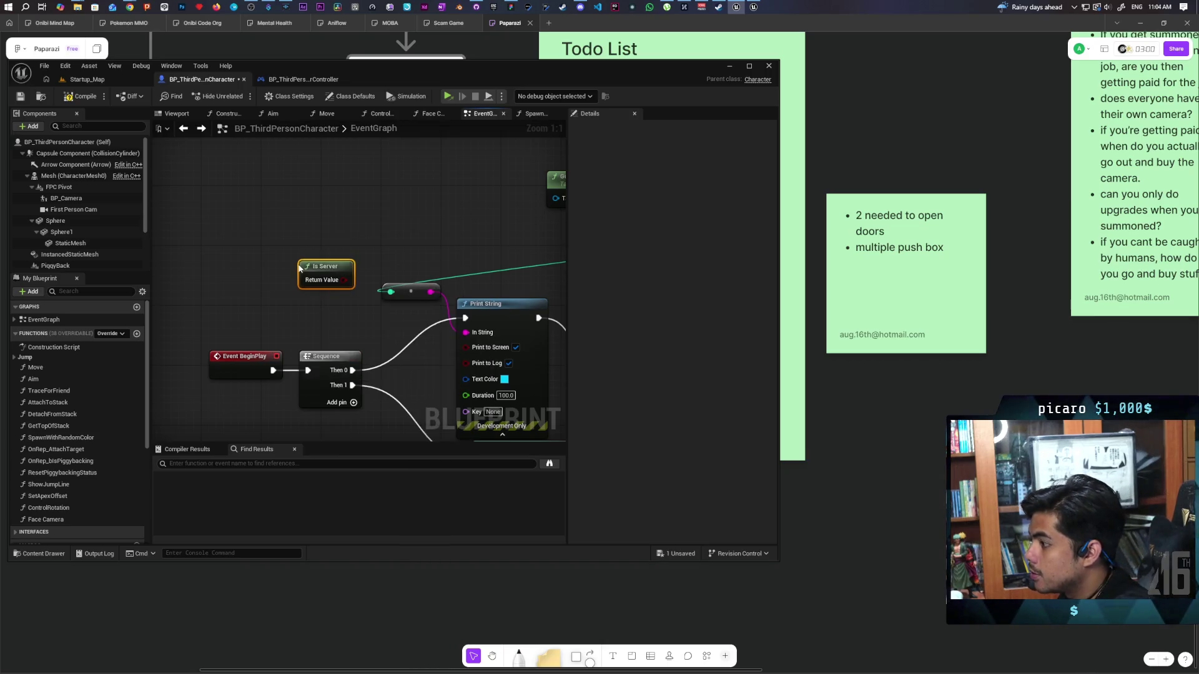
# - Add an Append node and move the colour-value connection to its B input
pyautogui.moveTo(343, 314)
pyautogui.mouseDown()
pyautogui.moveTo(269, 314)
pyautogui.moveTo(326, 278)
pyautogui.moveTo(295, 230)
pyautogui.mouseUp()
pyautogui.click(367, 276)
pyautogui.click(313, 226)
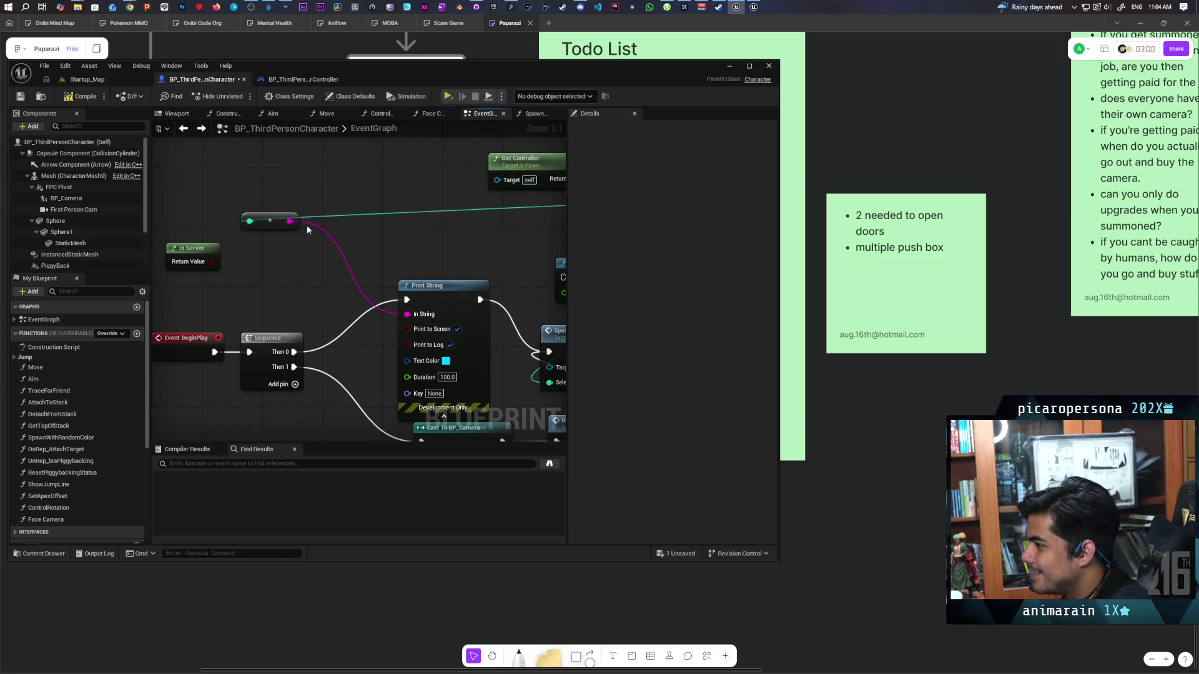
pyautogui.moveTo(291, 222); pyautogui.dragTo(319, 238)
pyautogui.write('Appen')
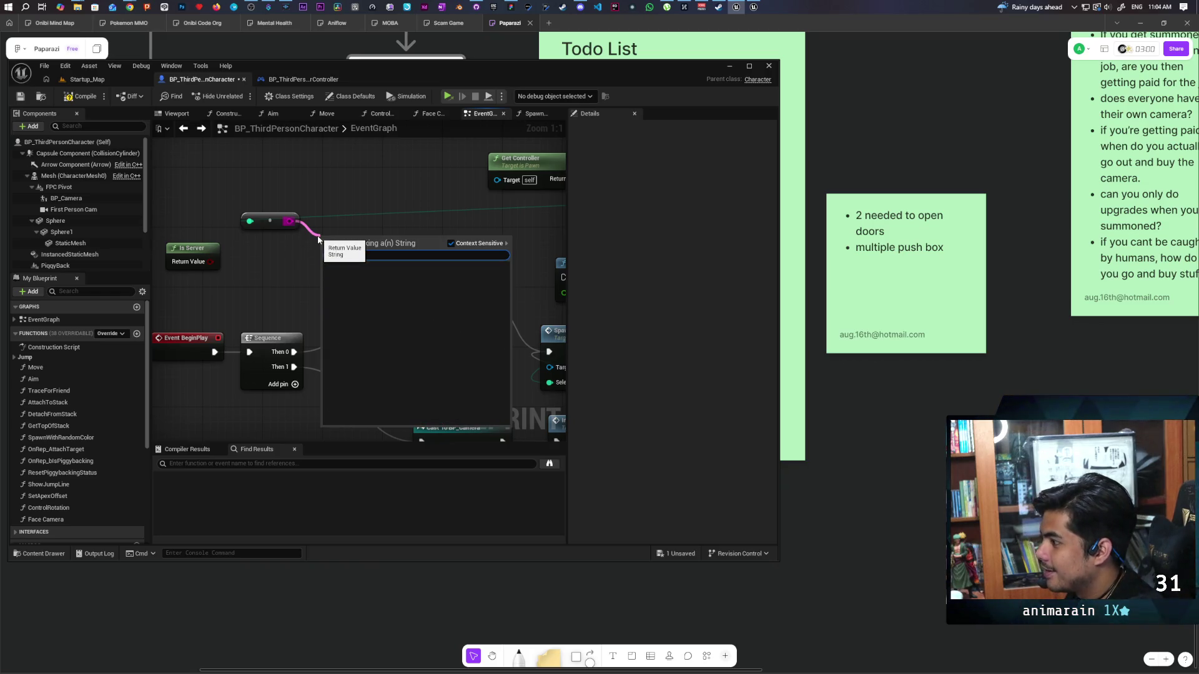
pyautogui.press('BackSpace')
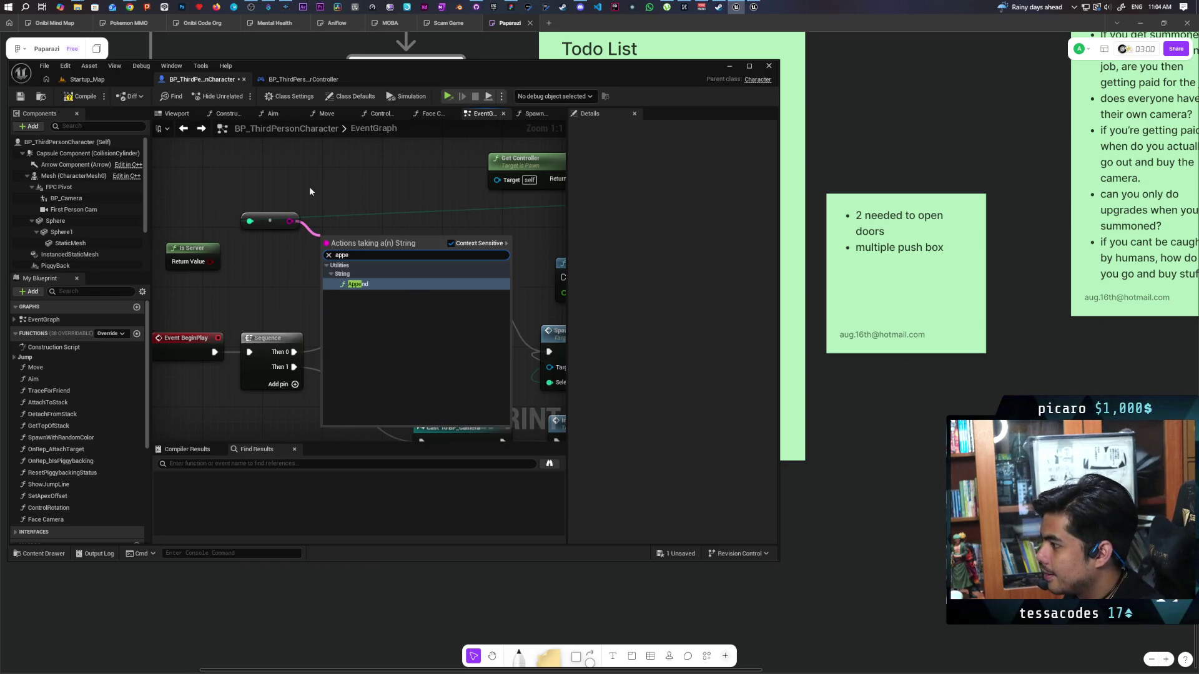
pyautogui.press('Return')
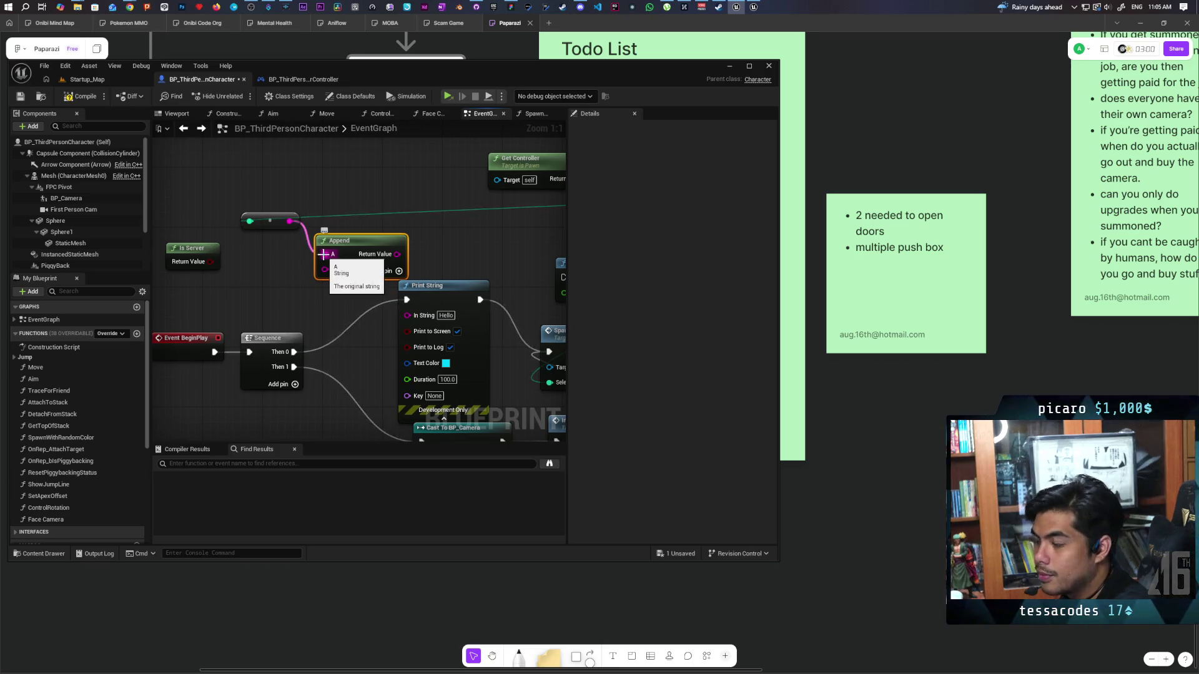
pyautogui.keyDown('alt'); pyautogui.click(324, 254); pyautogui.keyUp('alt')
pyautogui.moveTo(290, 221)
pyautogui.mouseDown()
pyautogui.moveTo(323, 280)
pyautogui.moveTo(348, 287)
pyautogui.moveTo(303, 269)
pyautogui.moveTo(362, 267)
pyautogui.moveTo(301, 267)
pyautogui.moveTo(375, 316)
pyautogui.mouseUp()
# - Feed Append A from a Select String labelled 'Server:'/'Client:', then compile and save
pyautogui.write('sele')
pyautogui.press('Return')
pyautogui.write('Serevr:')
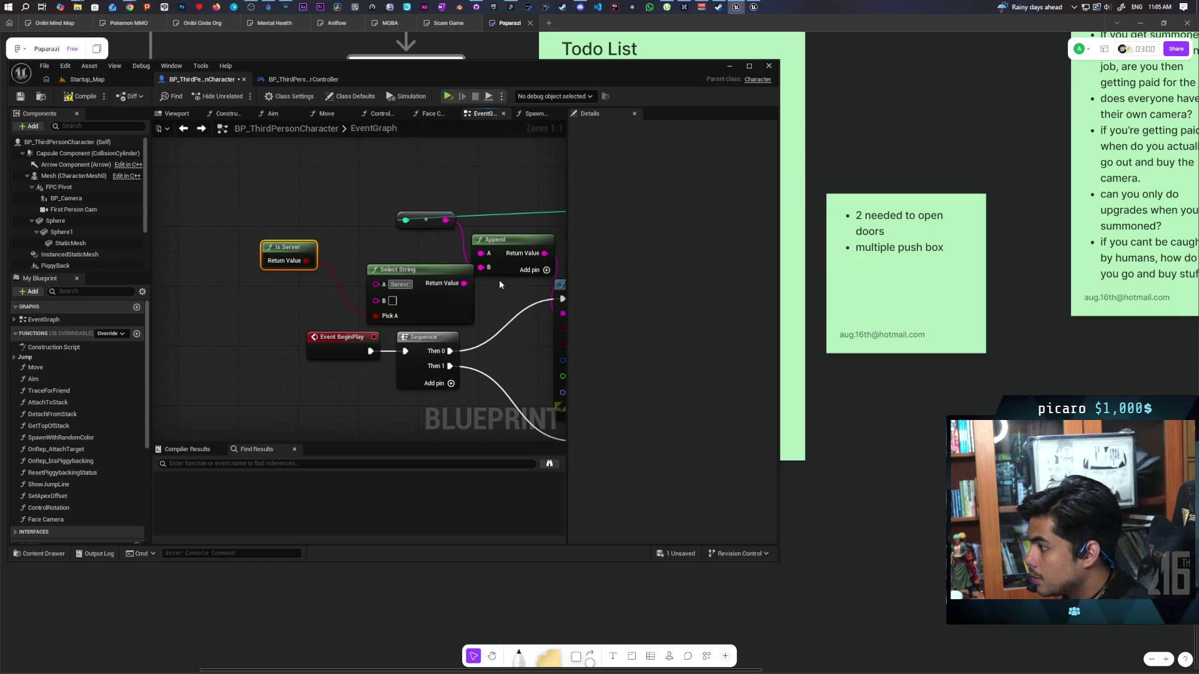
pyautogui.press('Left')
pyautogui.press('Left')
pyautogui.press('BackSpace')
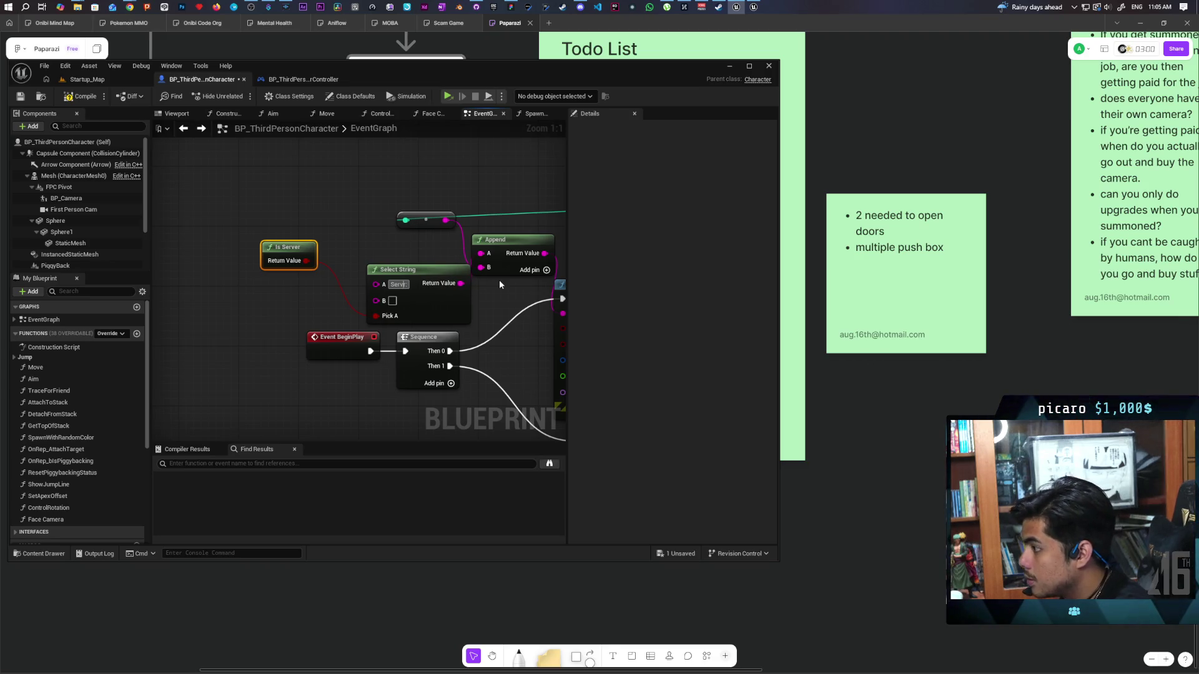
pyautogui.write('Client:')
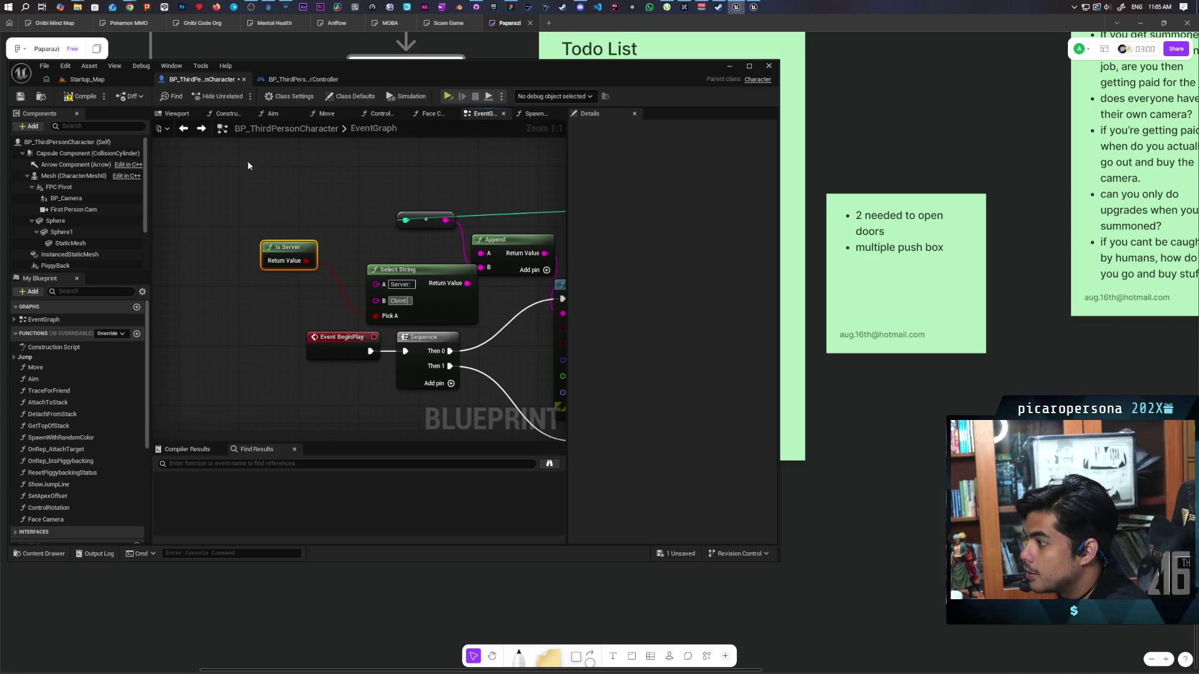
pyautogui.click(81, 97)
pyautogui.hotkey('ctrl', 's')
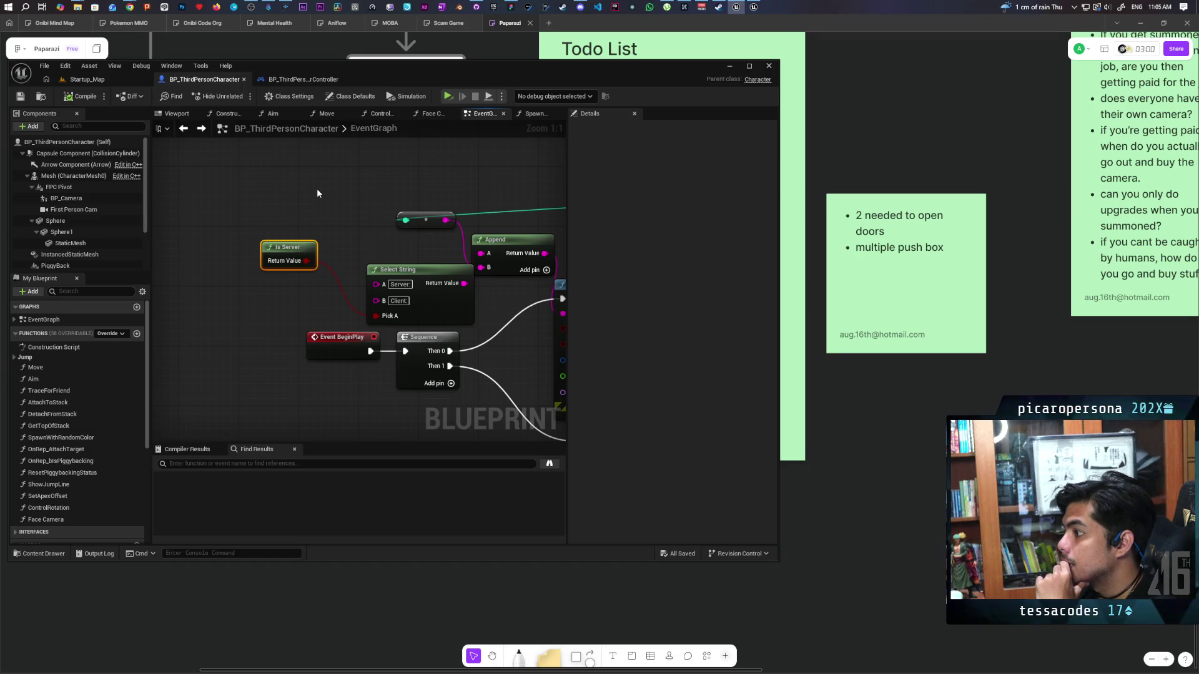
pyautogui.scroll(-4, 361, 218)
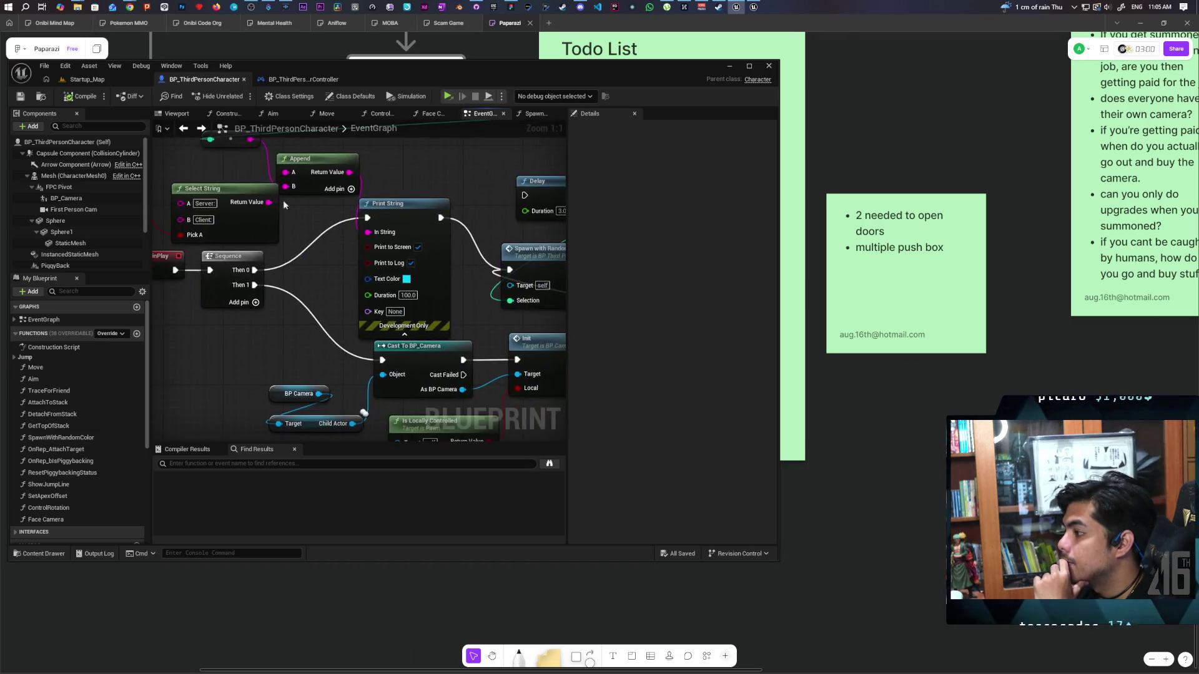
# - Add Is Locally Controlled and NOT Boolean nodes beside Event BeginPlay
pyautogui.scroll(1, 370, 216)
pyautogui.scroll(1, 331, 272)
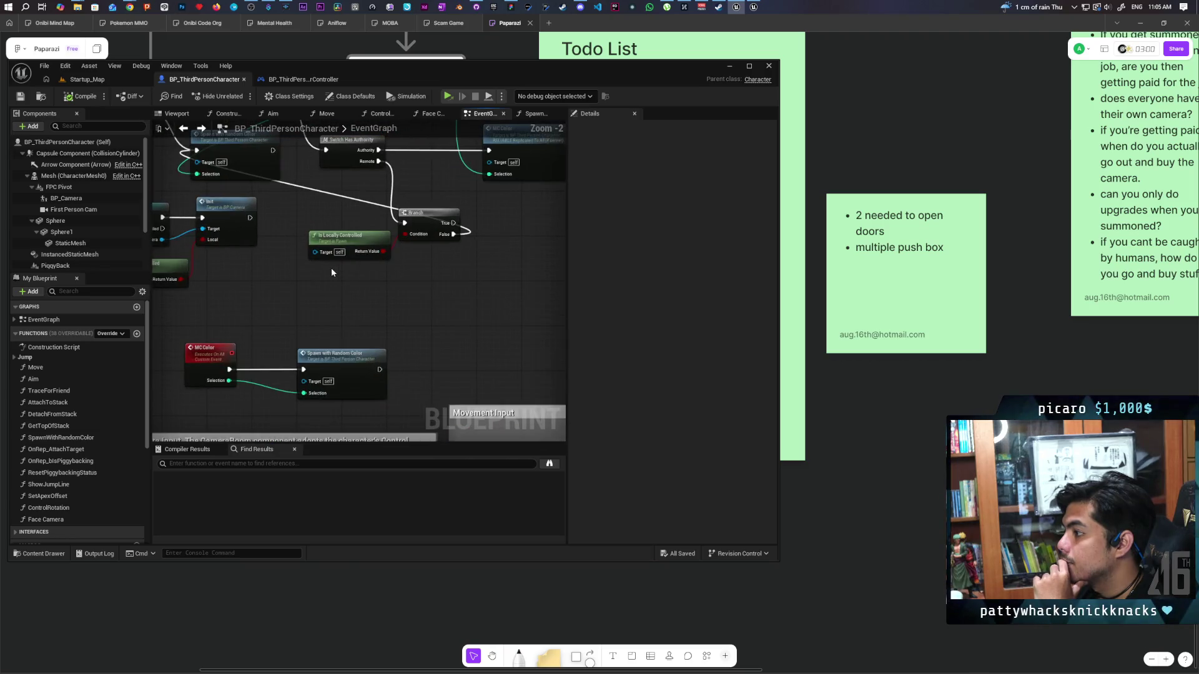
pyautogui.moveTo(359, 247)
pyautogui.mouseDown()
pyautogui.moveTo(345, 243)
pyautogui.moveTo(371, 235)
pyautogui.moveTo(367, 282)
pyautogui.mouseUp()
pyautogui.hotkey('ctrl', 'v')
pyautogui.scroll(2, 344, 243)
pyautogui.write('not bo')
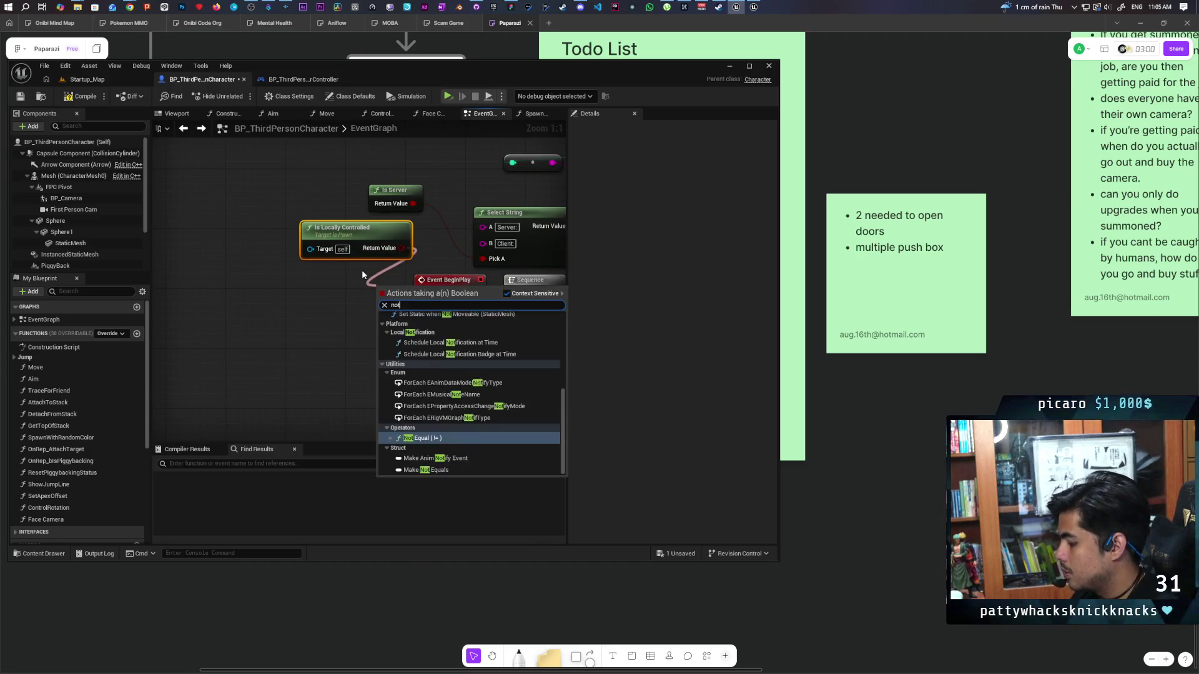
pyautogui.press('Return')
pyautogui.moveTo(384, 281)
pyautogui.mouseDown()
pyautogui.moveTo(352, 272)
pyautogui.moveTo(475, 248)
pyautogui.moveTo(488, 260)
pyautogui.mouseUp()
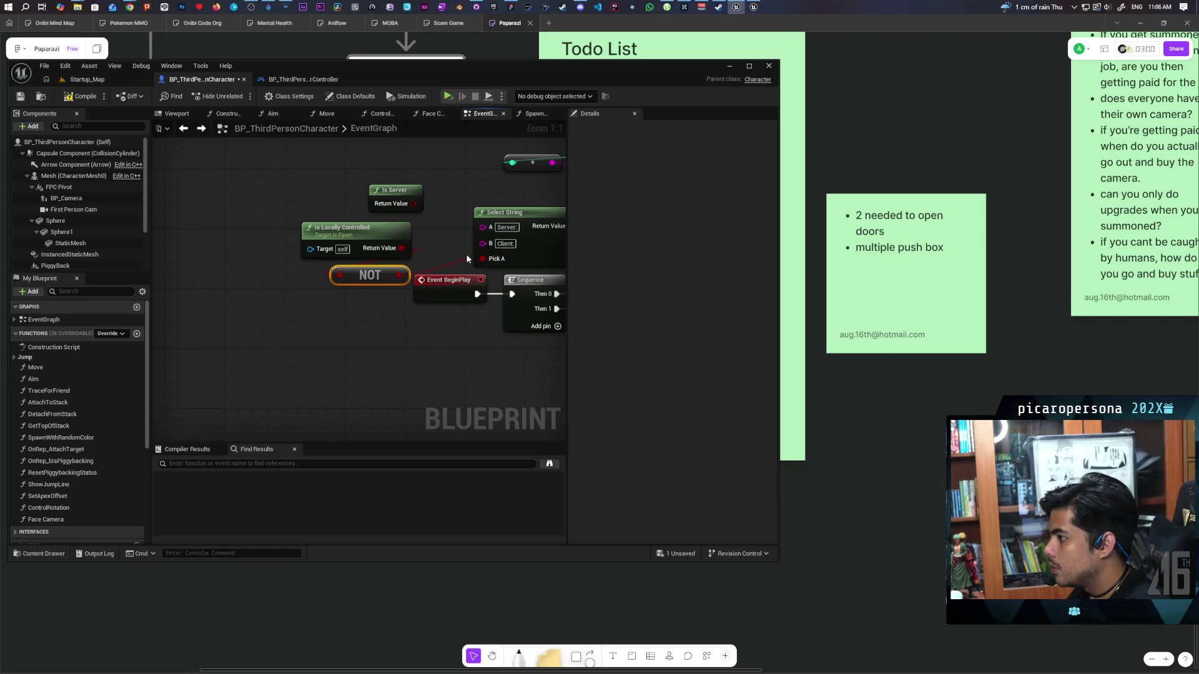
# - Compile and save the blueprint, then switch to the Startup_Map level
pyautogui.click(81, 96)
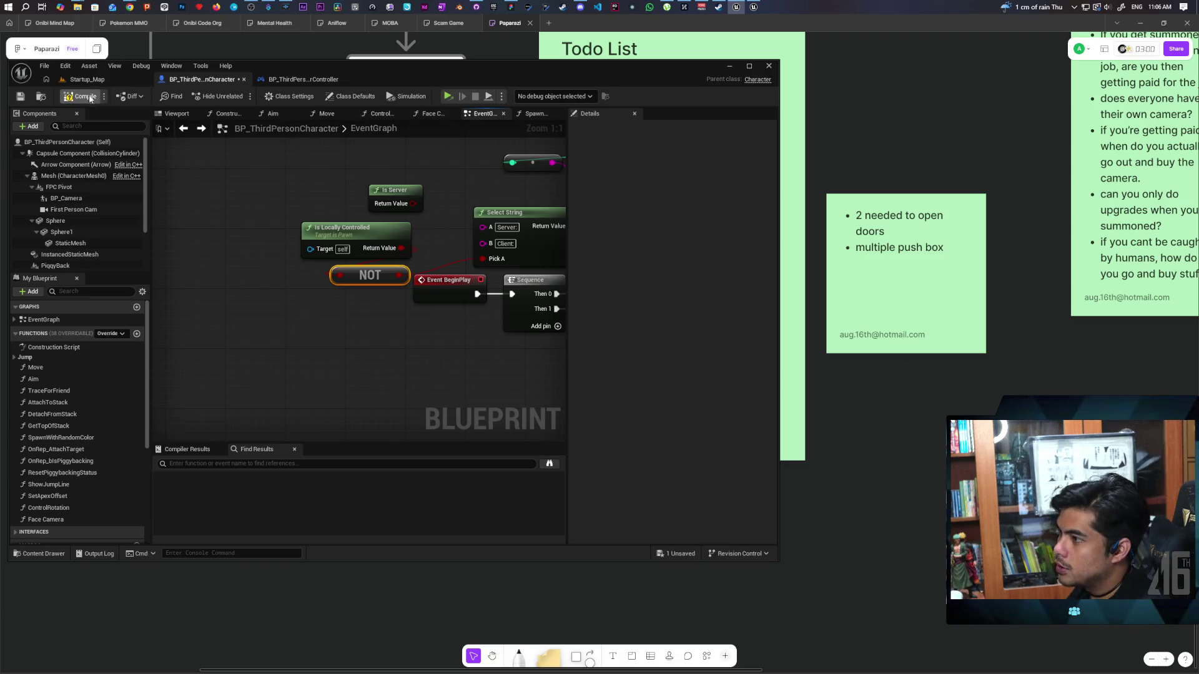
pyautogui.hotkey('ctrl', 's')
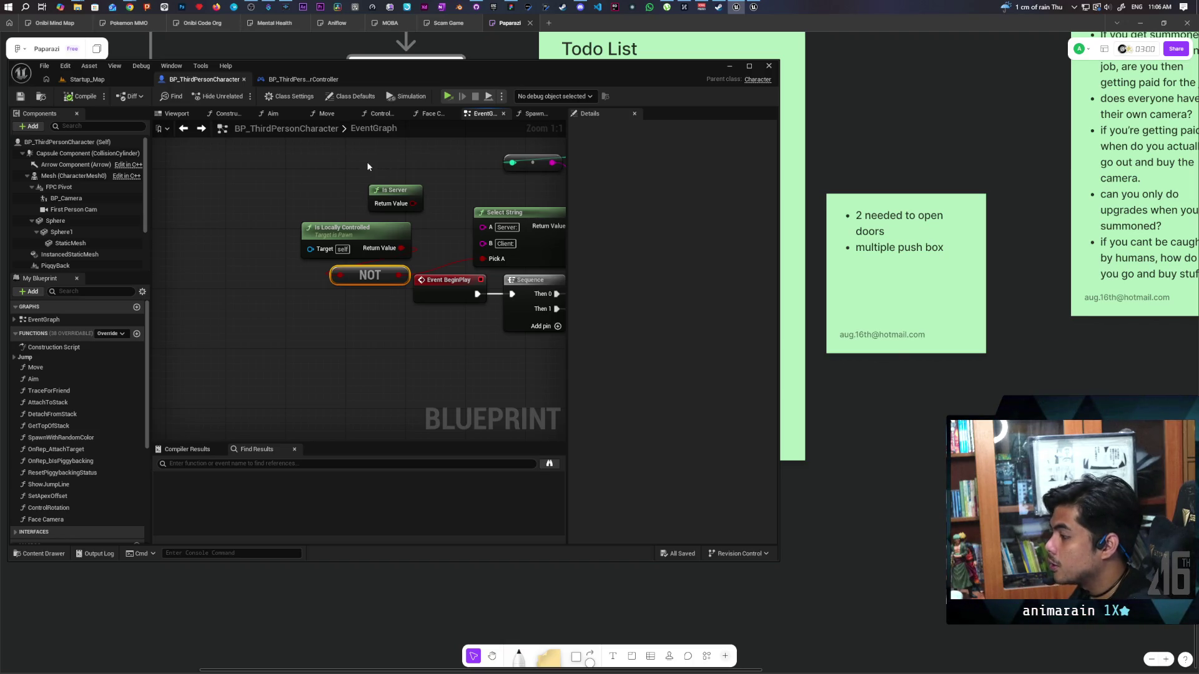
pyautogui.click(95, 80)
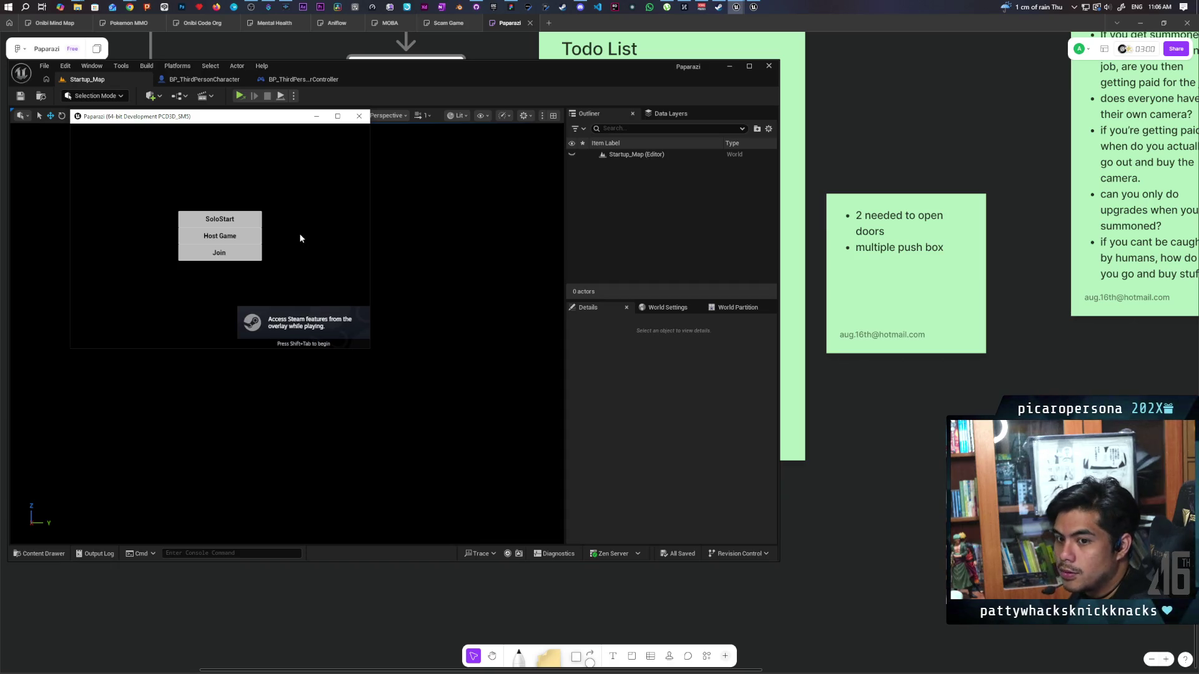
# - Host a test game, confirm the green sphere and 'Client:2' message, then exit
pyautogui.click(232, 237)
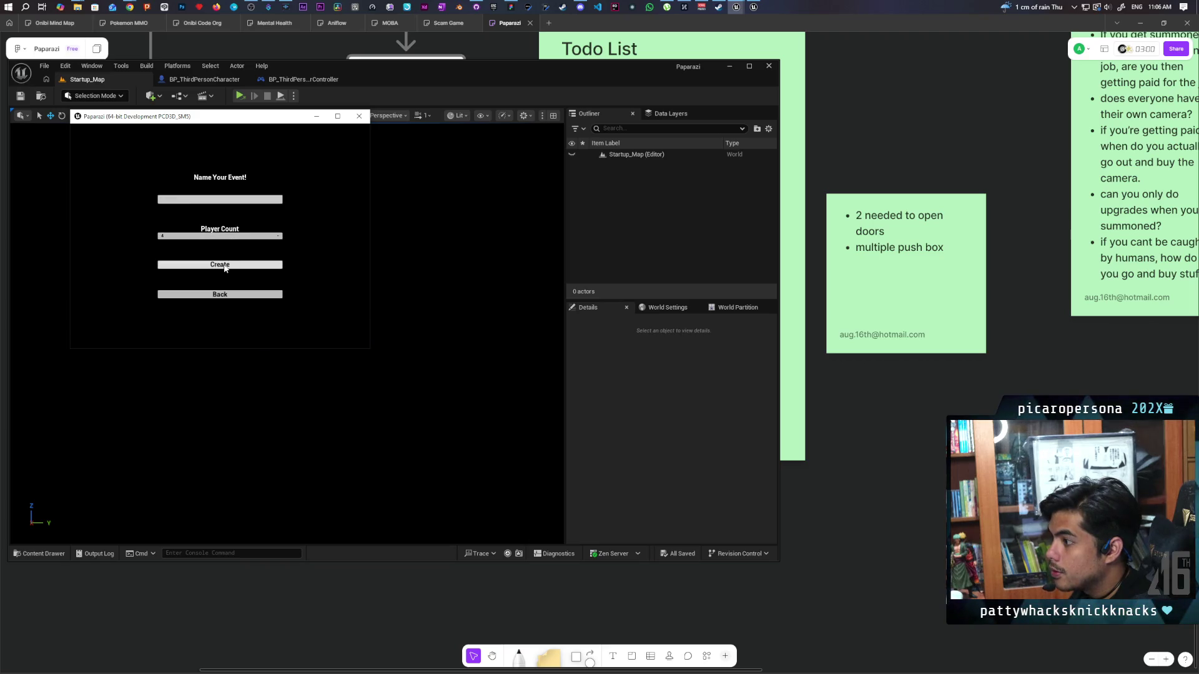
pyautogui.click(226, 268)
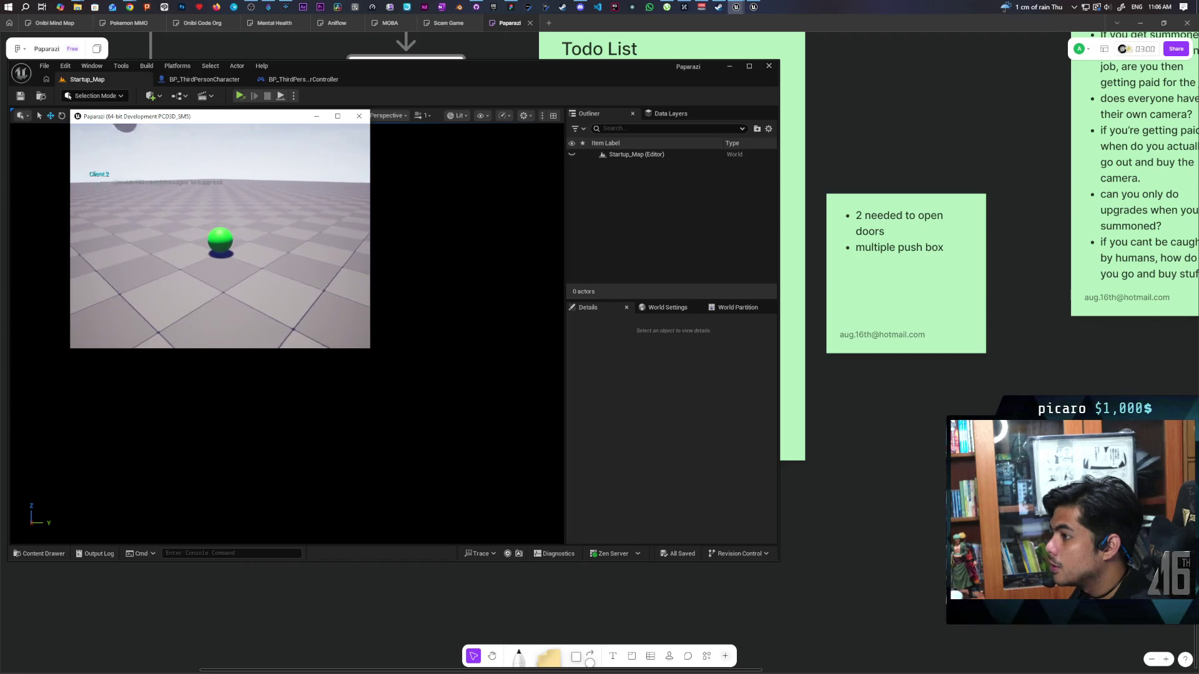
pyautogui.press('Escape')
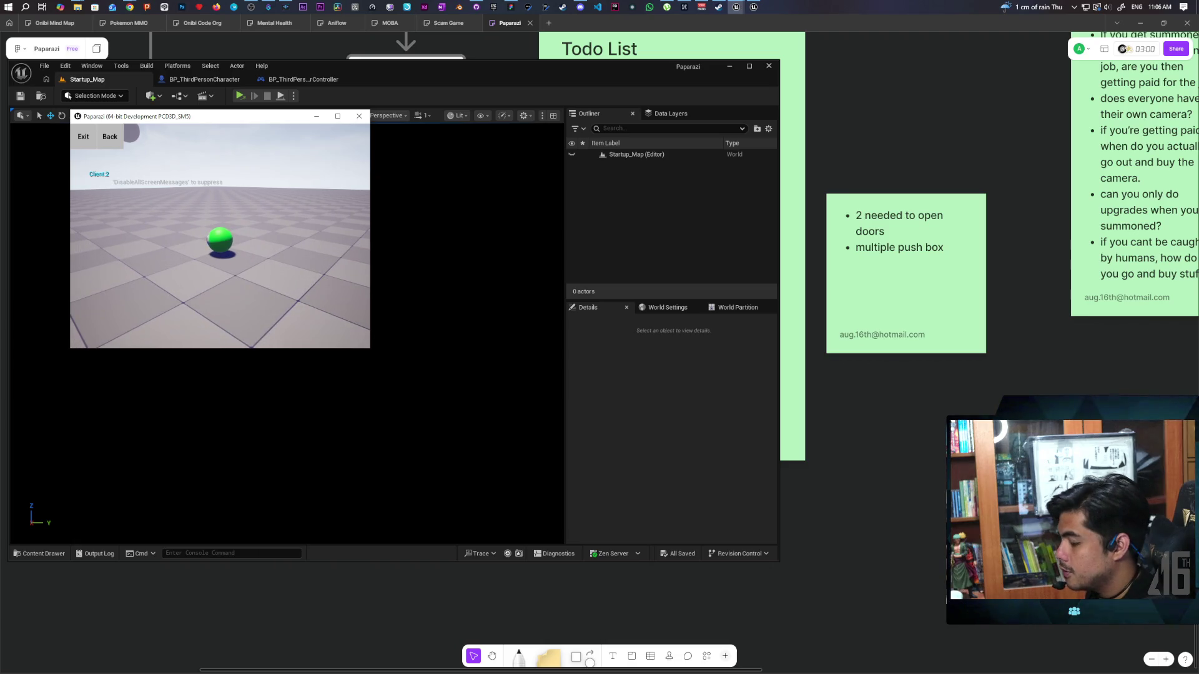
pyautogui.click(80, 138)
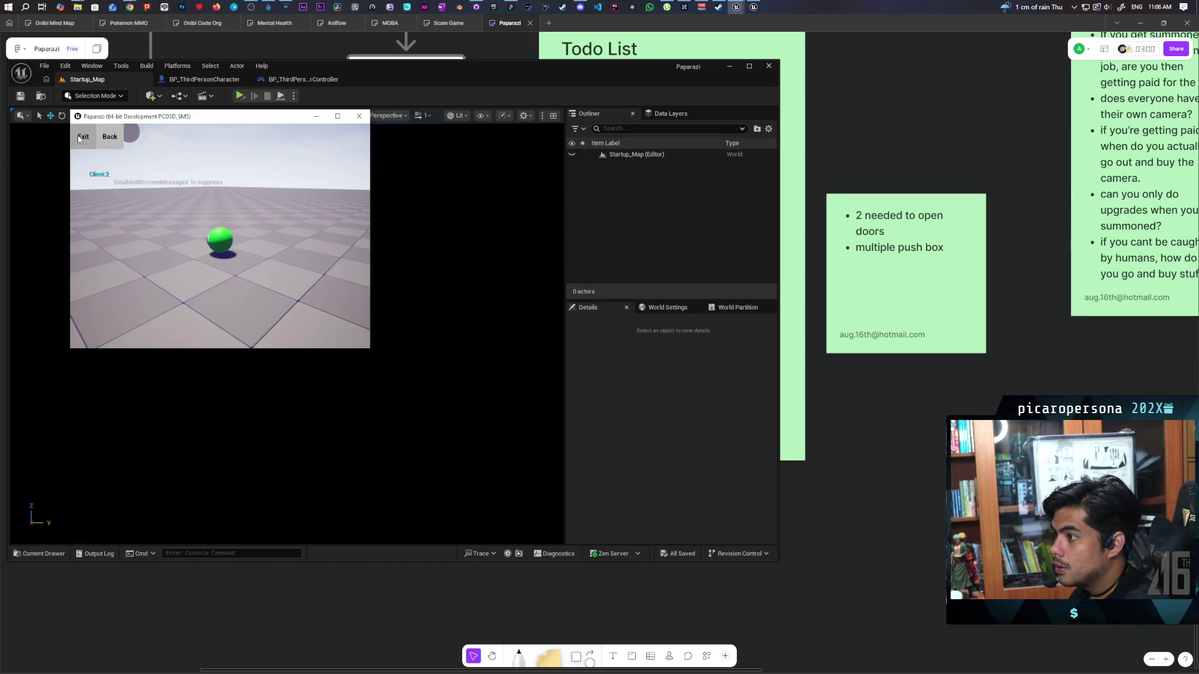
pyautogui.click(476, 7)
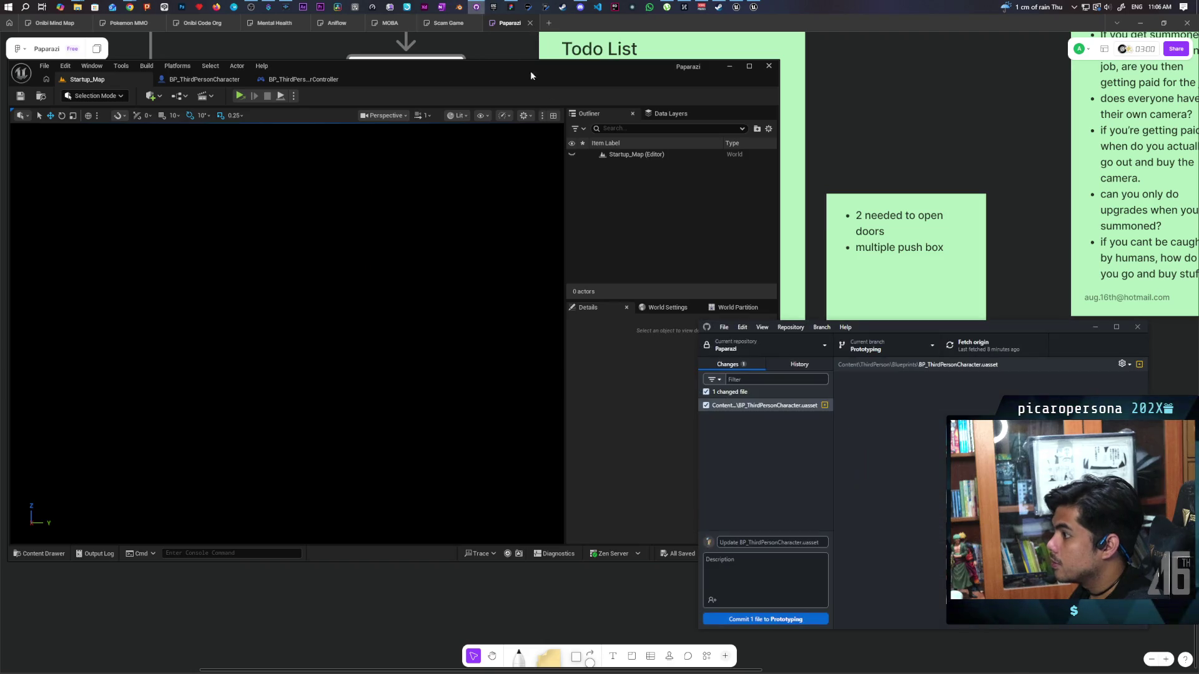
# - Commit BP_ThirdPersonCharacter.uasset to Prototyping with summary 'another try' and push to origin
pyautogui.write('another try')
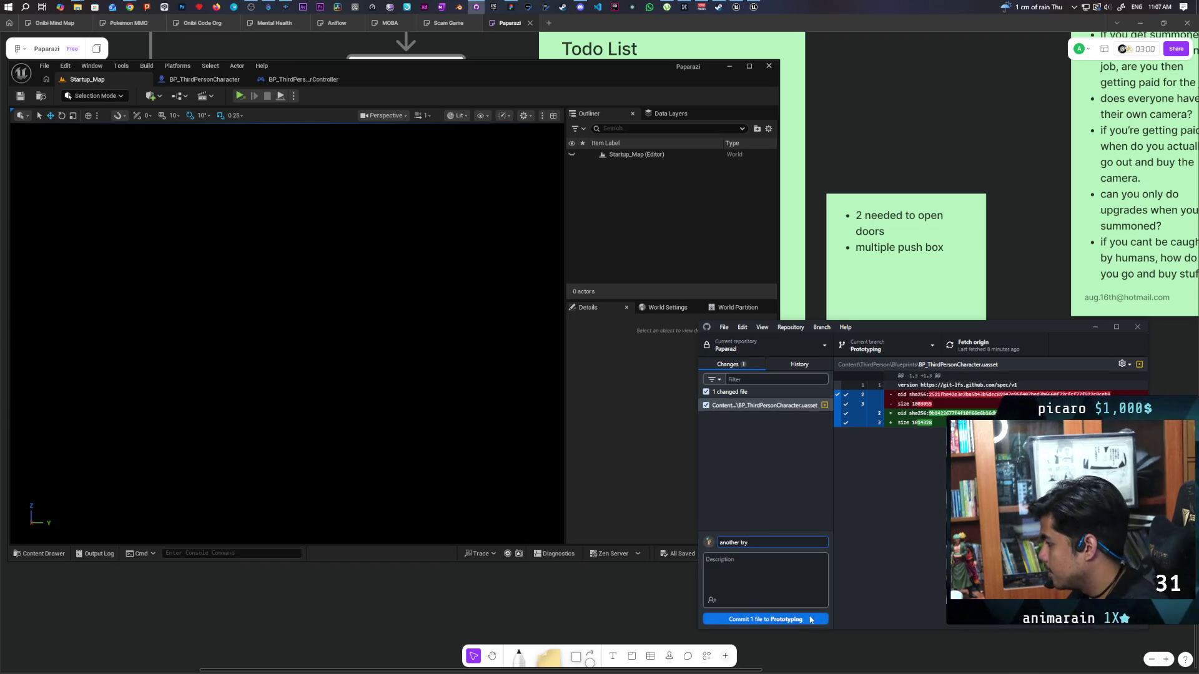
pyautogui.click(766, 619)
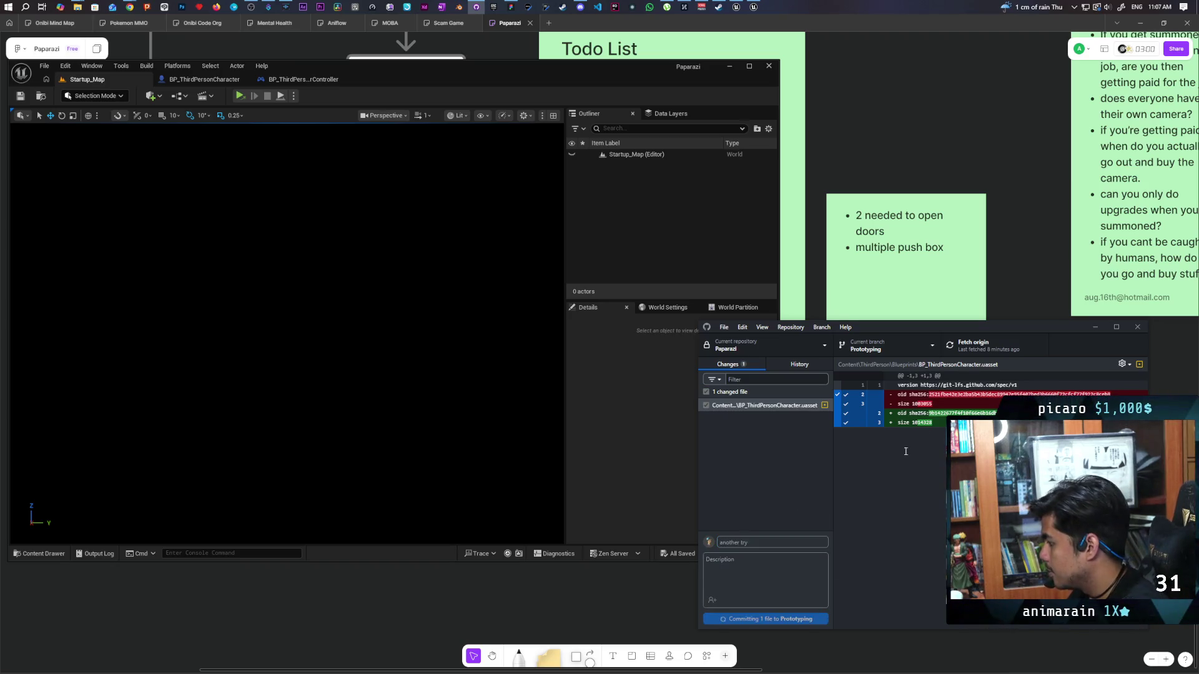
pyautogui.click(975, 347)
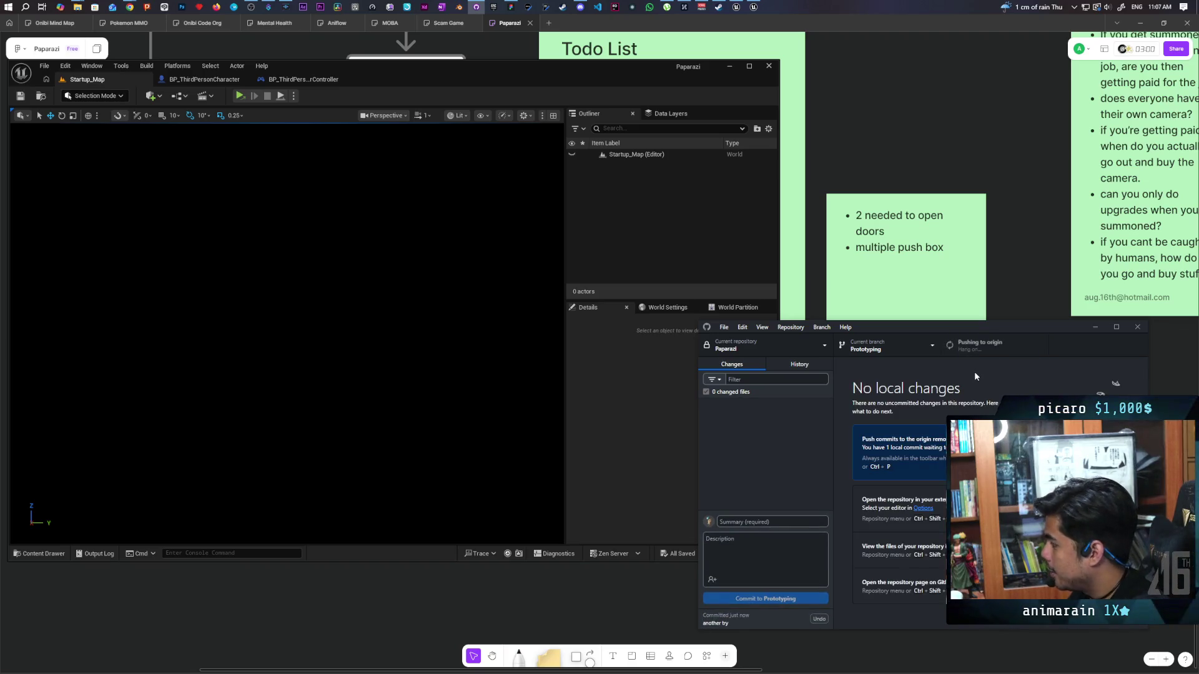
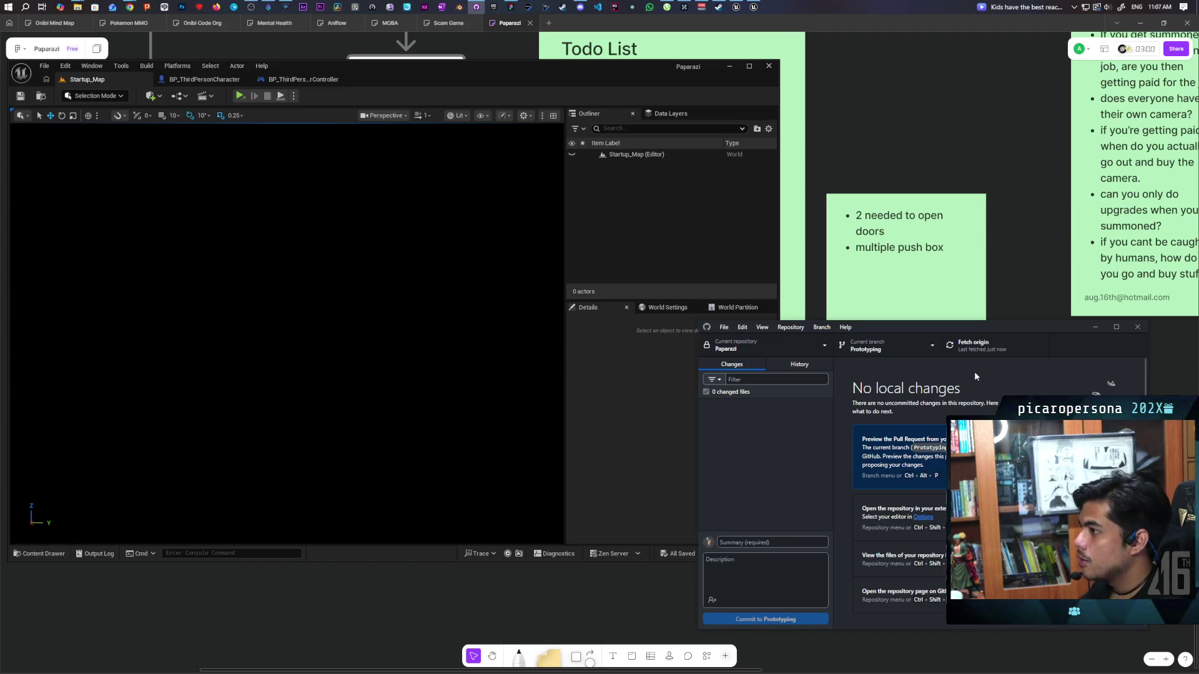
# - Host a test game session, confirm the player's sphere is red, then stop the game
pyautogui.click(273, 177)
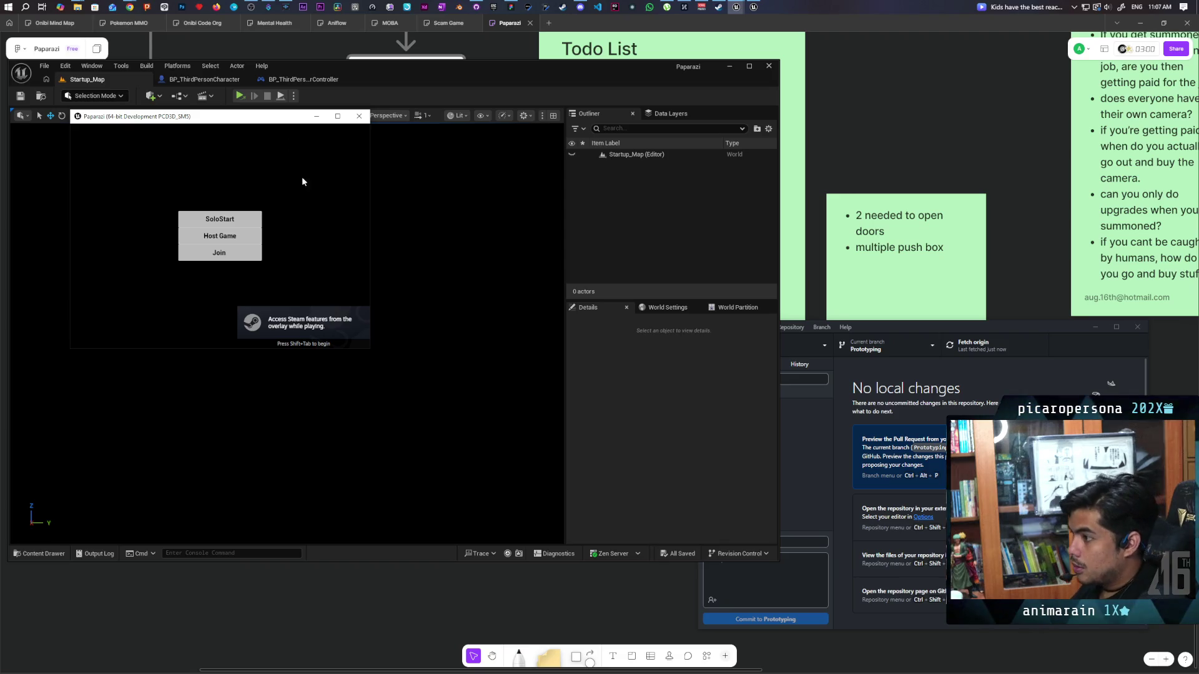
pyautogui.click(235, 239)
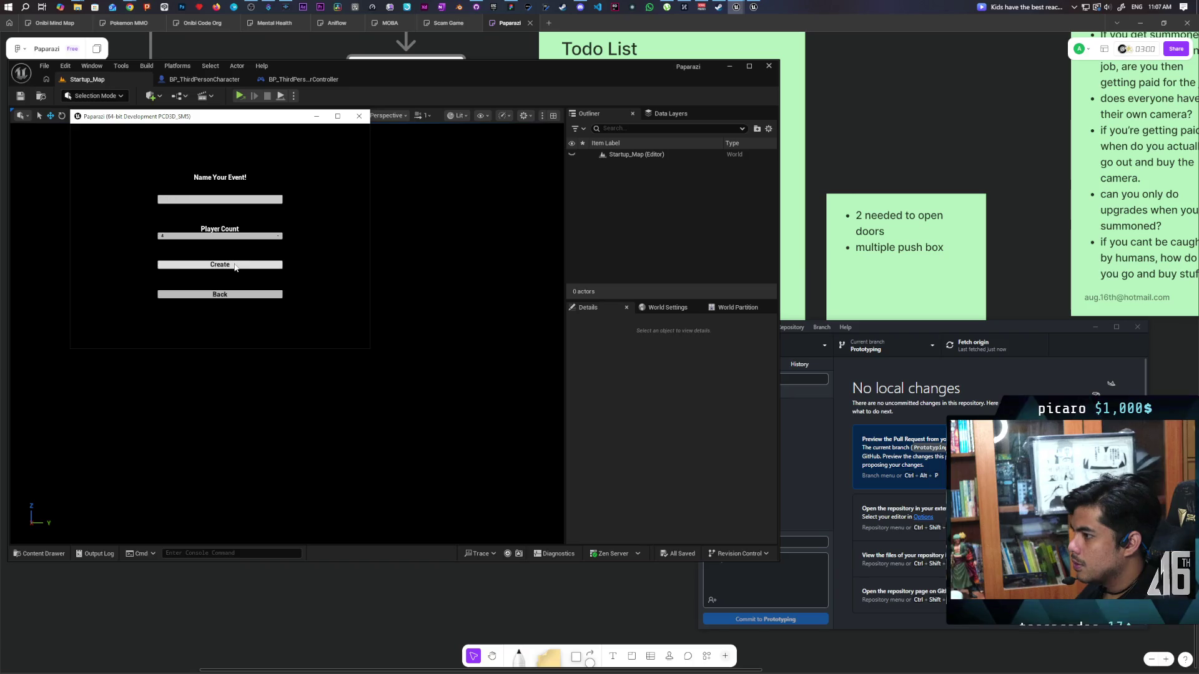
pyautogui.click(255, 261)
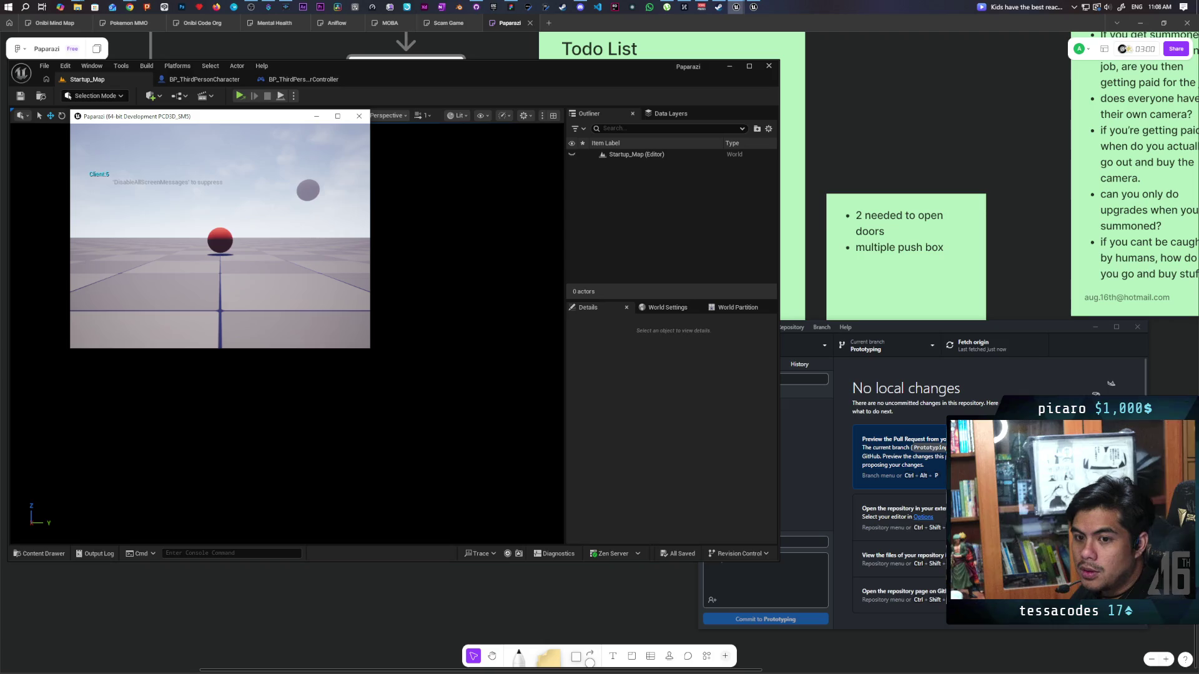
pyautogui.press('Escape')
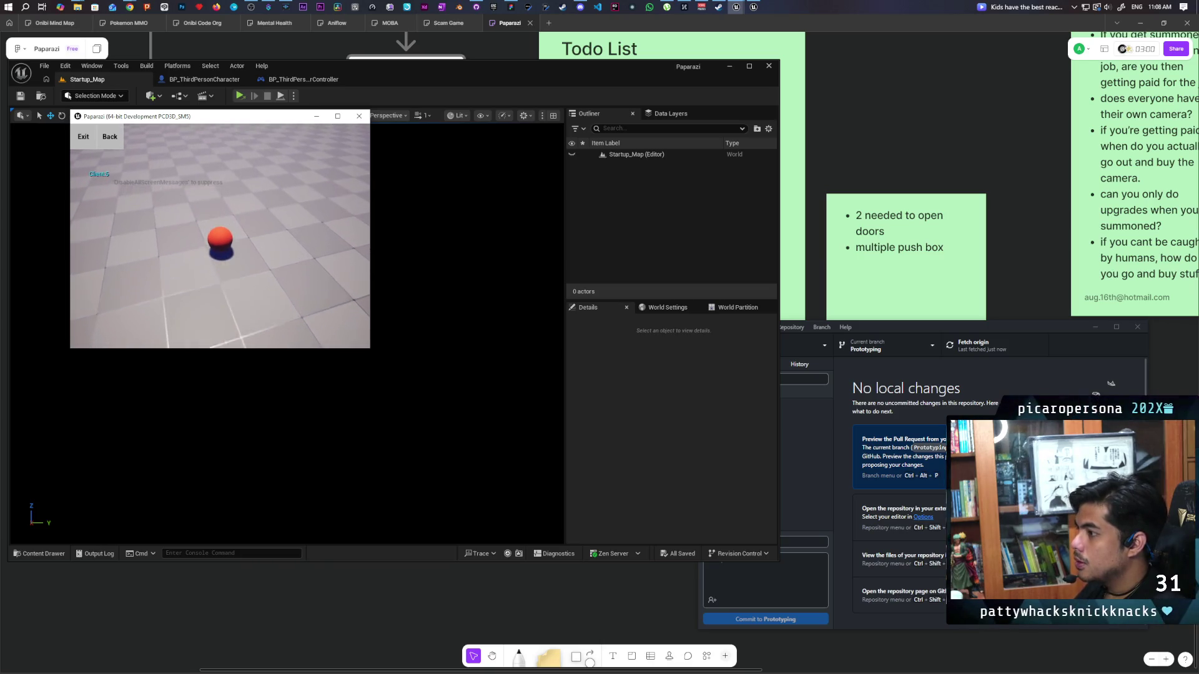
pyautogui.press('Escape')
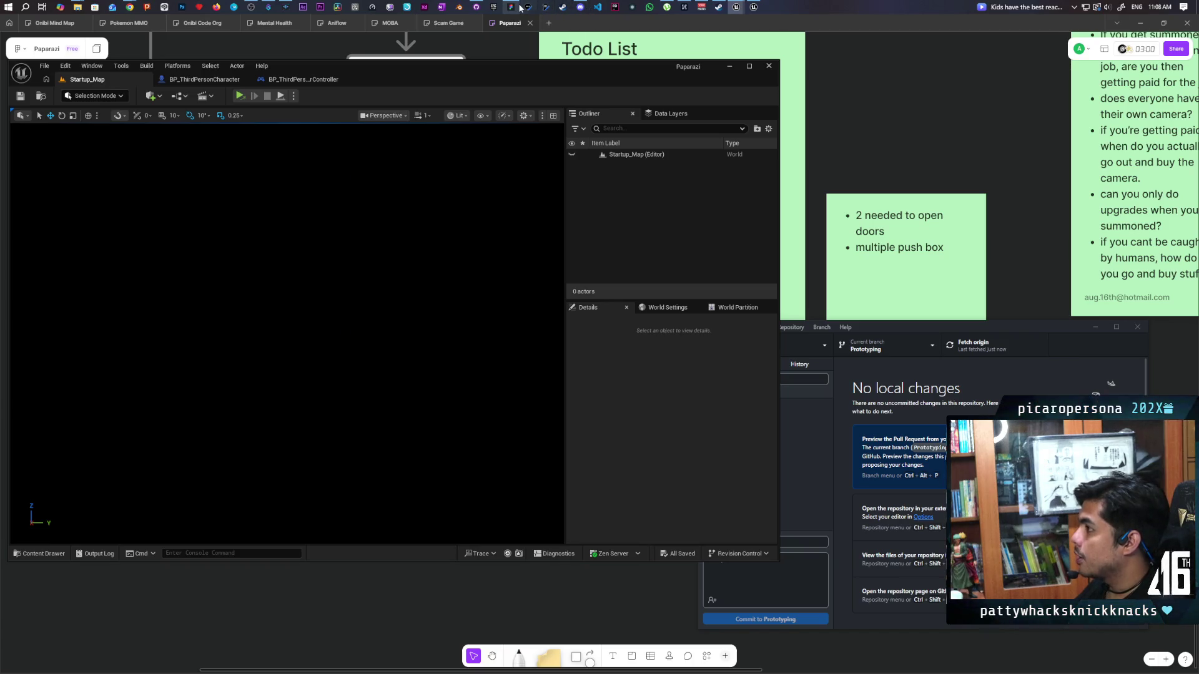
pyautogui.moveTo(520, 8)
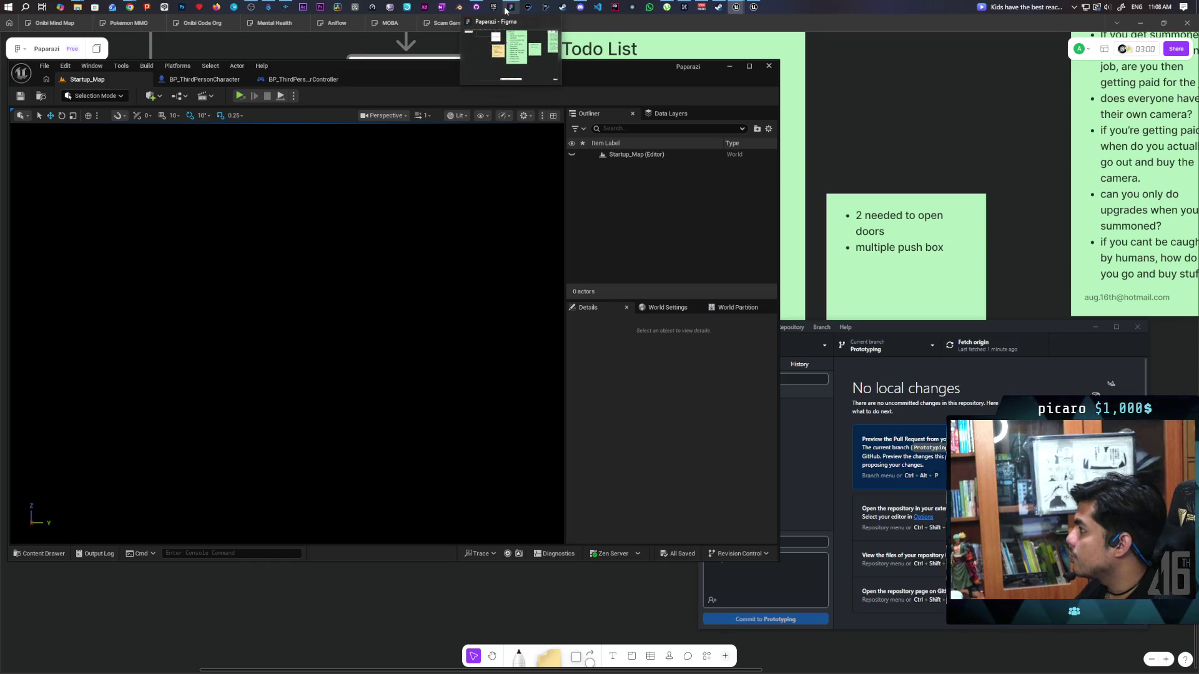
# - Watch the two-player test with red and grey spheres beside the Discord call, then exit the game
pyautogui.click(580, 7)
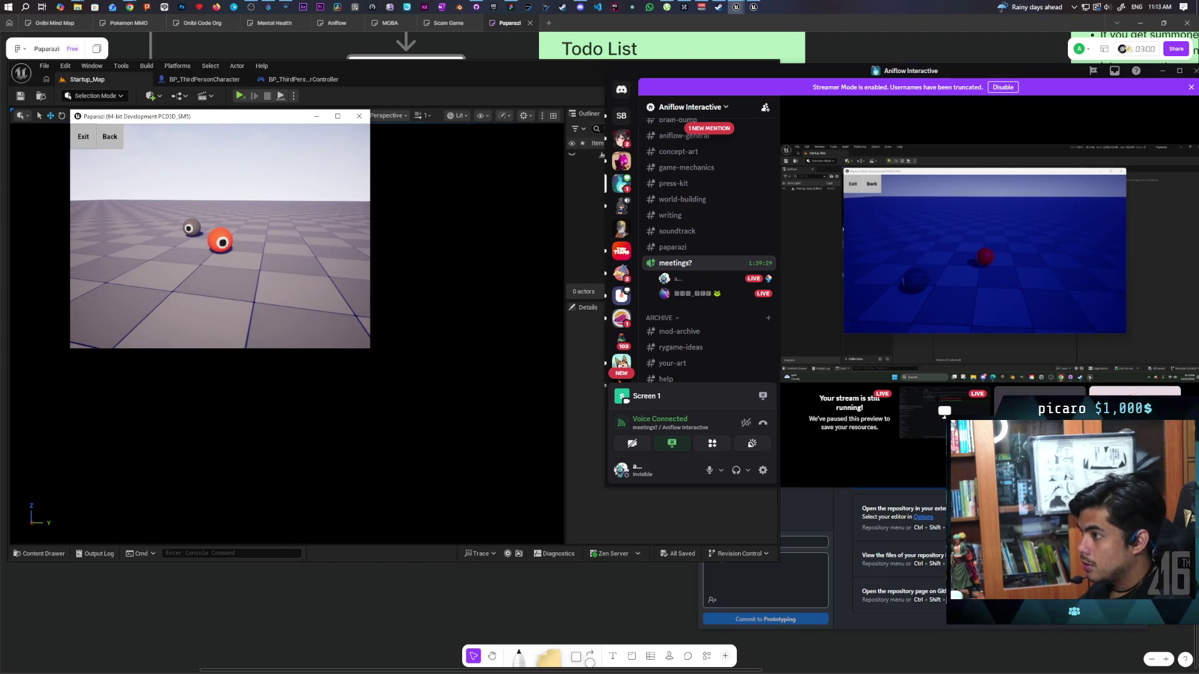
pyautogui.click(83, 136)
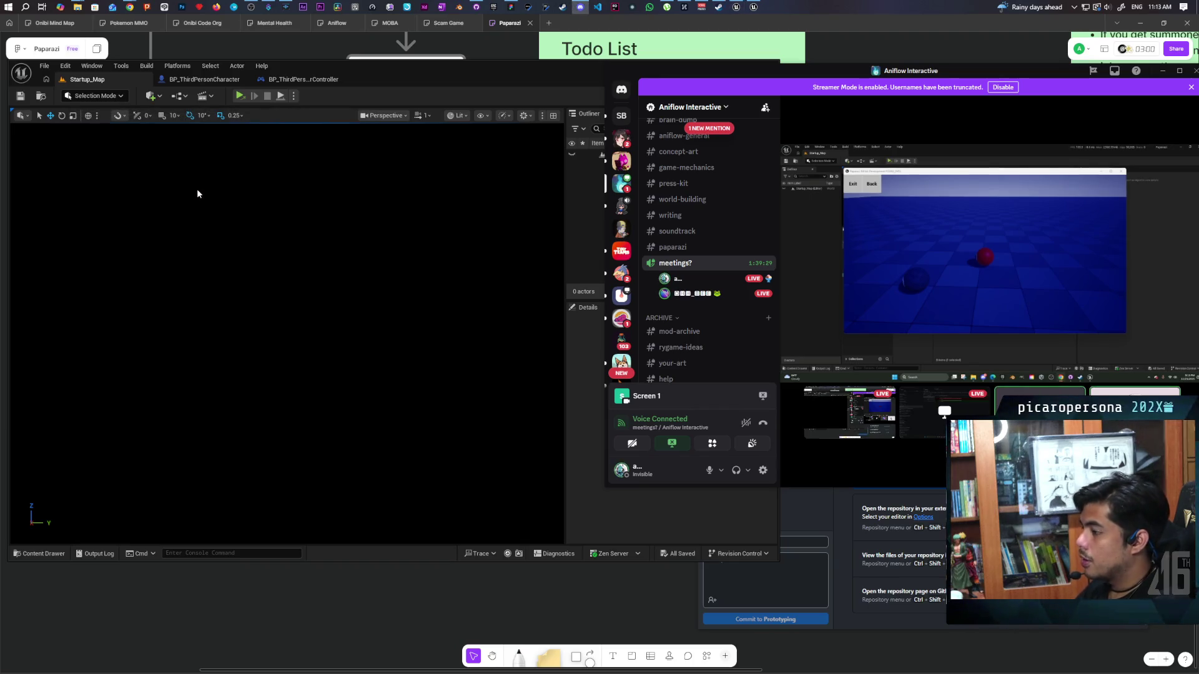
# - In the character graph, tidy the BeginPlay Sequence chain and nudge Spawn with Random Color up
pyautogui.click(275, 80)
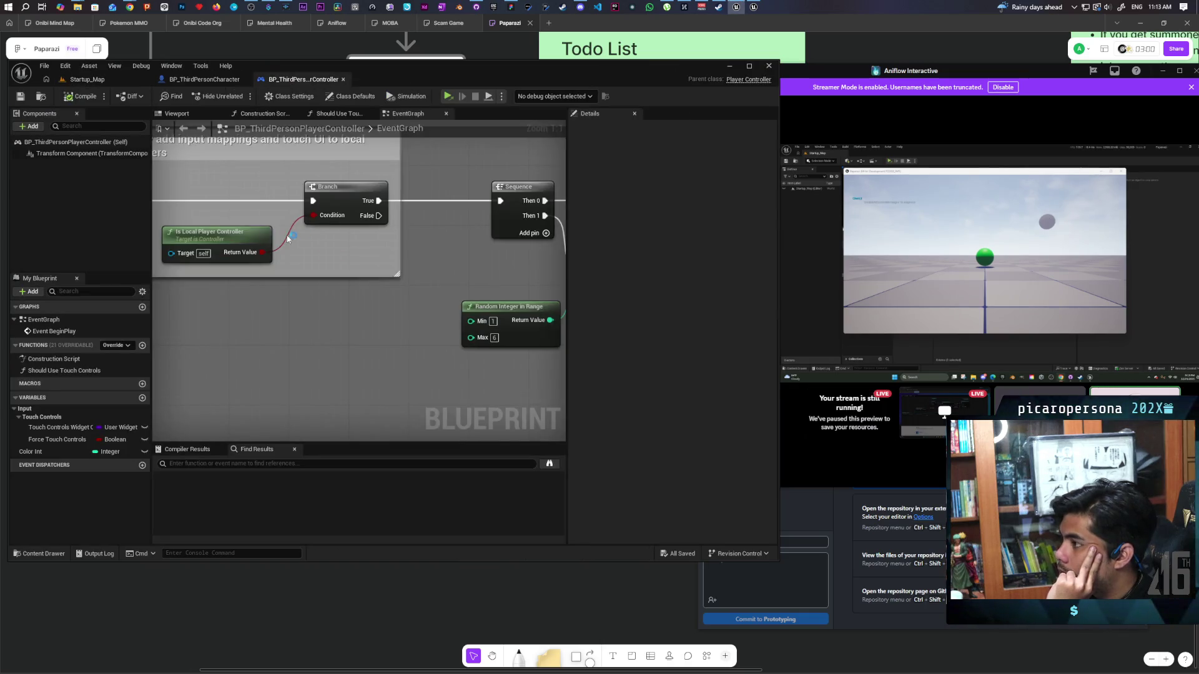
pyautogui.click(204, 79)
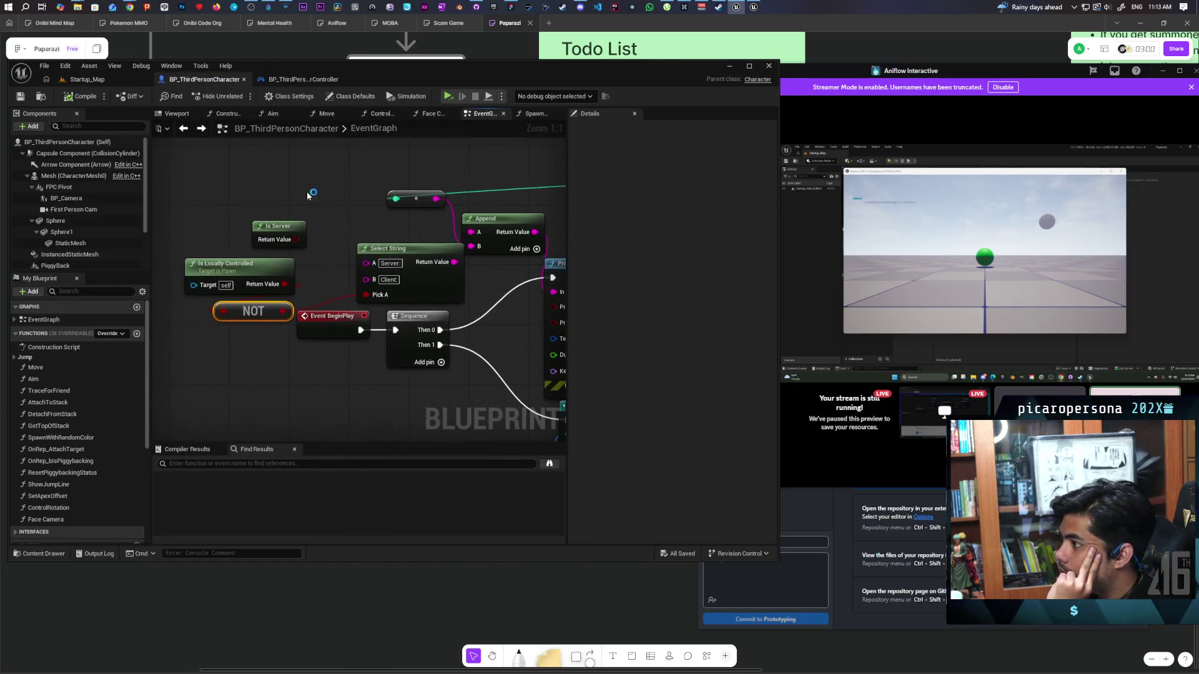
pyautogui.scroll(-3, 313, 212)
pyautogui.scroll(3, 317, 250)
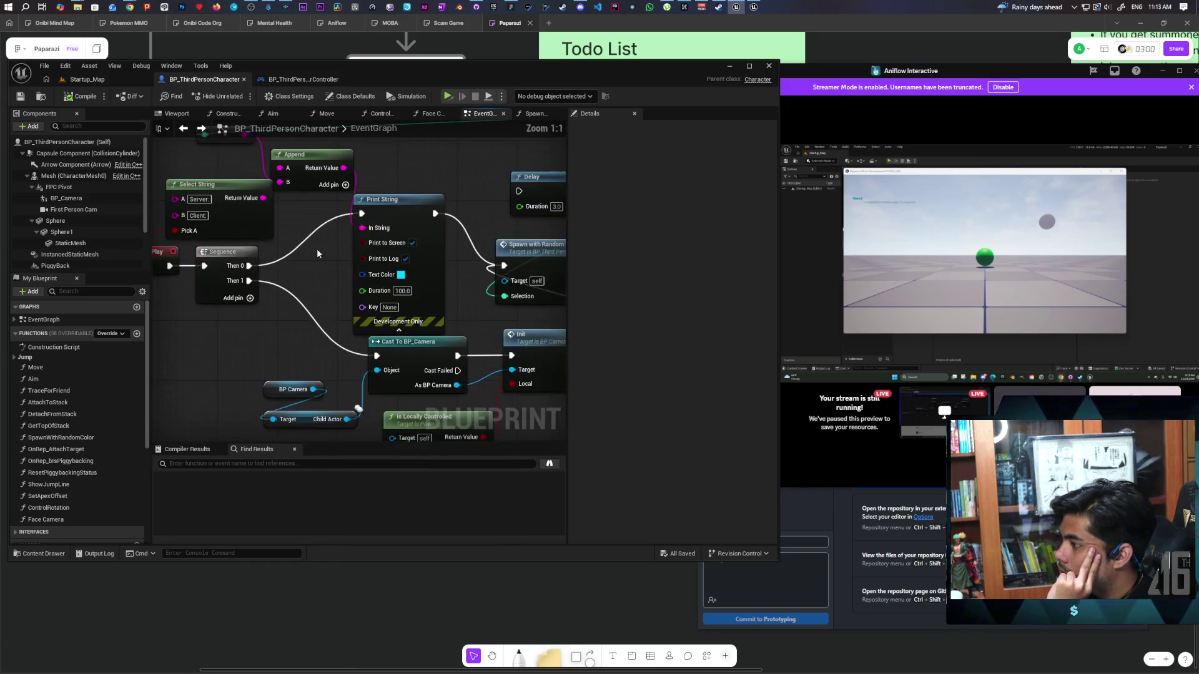
pyautogui.moveTo(317, 254); pyautogui.dragTo(461, 263)
pyautogui.moveTo(191, 303)
pyautogui.mouseDown()
pyautogui.moveTo(253, 344)
pyautogui.moveTo(206, 337)
pyautogui.moveTo(233, 336)
pyautogui.mouseUp()
pyautogui.click(200, 312)
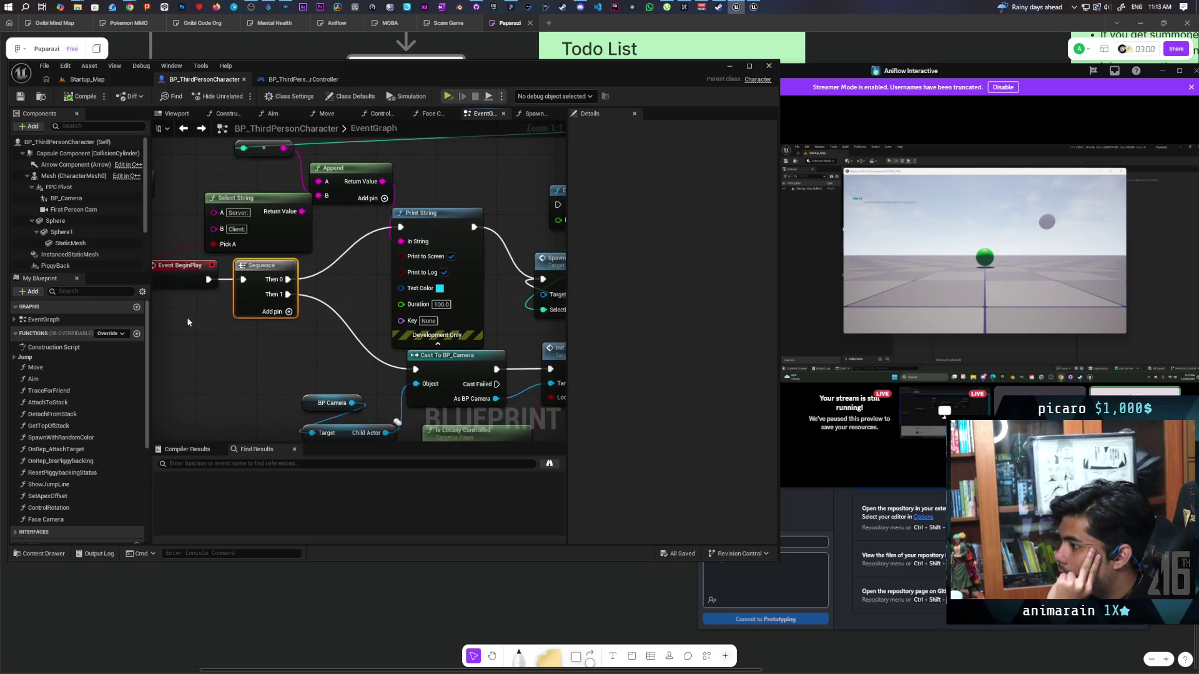
pyautogui.moveTo(324, 284); pyautogui.dragTo(212, 311)
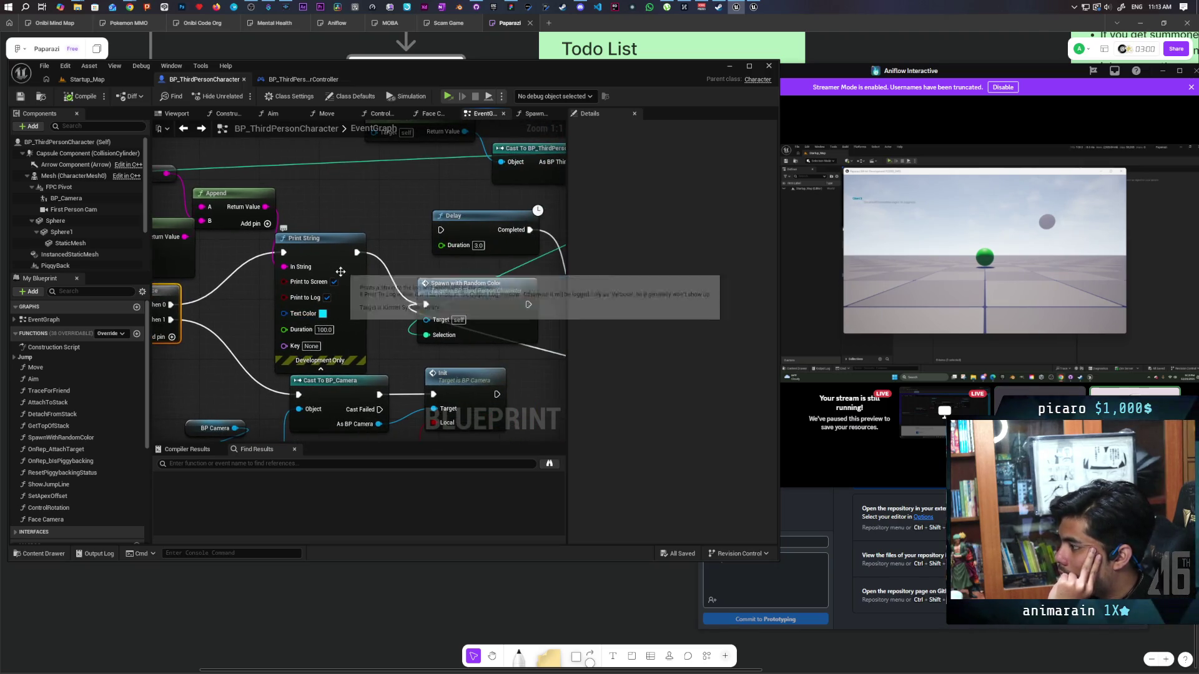
pyautogui.moveTo(339, 264); pyautogui.dragTo(259, 199)
pyautogui.click(402, 268)
pyautogui.moveTo(403, 264); pyautogui.dragTo(403, 257)
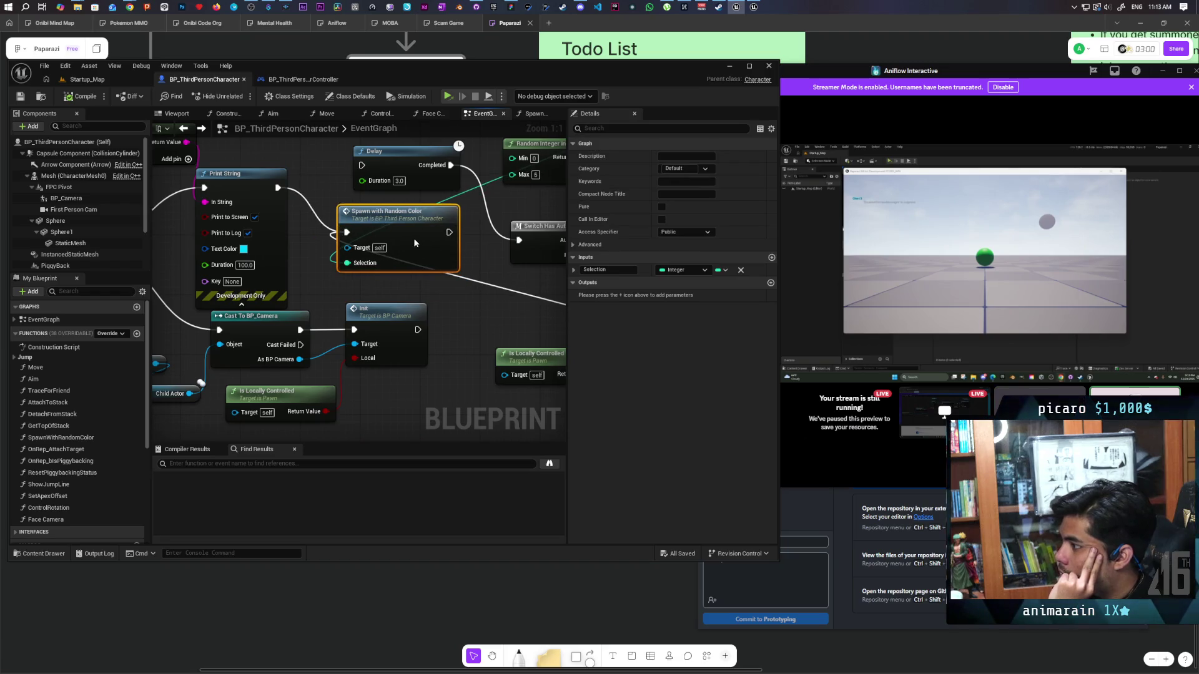
pyautogui.moveTo(323, 219); pyautogui.dragTo(381, 281)
# - Align the Cast To BP_ThirdPersonPlayerController and Color Int getter neatly beside Get Controller
pyautogui.moveTo(416, 243)
pyautogui.mouseDown()
pyautogui.moveTo(319, 342)
pyautogui.moveTo(232, 367)
pyautogui.moveTo(236, 182)
pyautogui.moveTo(246, 208)
pyautogui.moveTo(196, 302)
pyautogui.moveTo(365, 308)
pyautogui.moveTo(460, 336)
pyautogui.mouseUp()
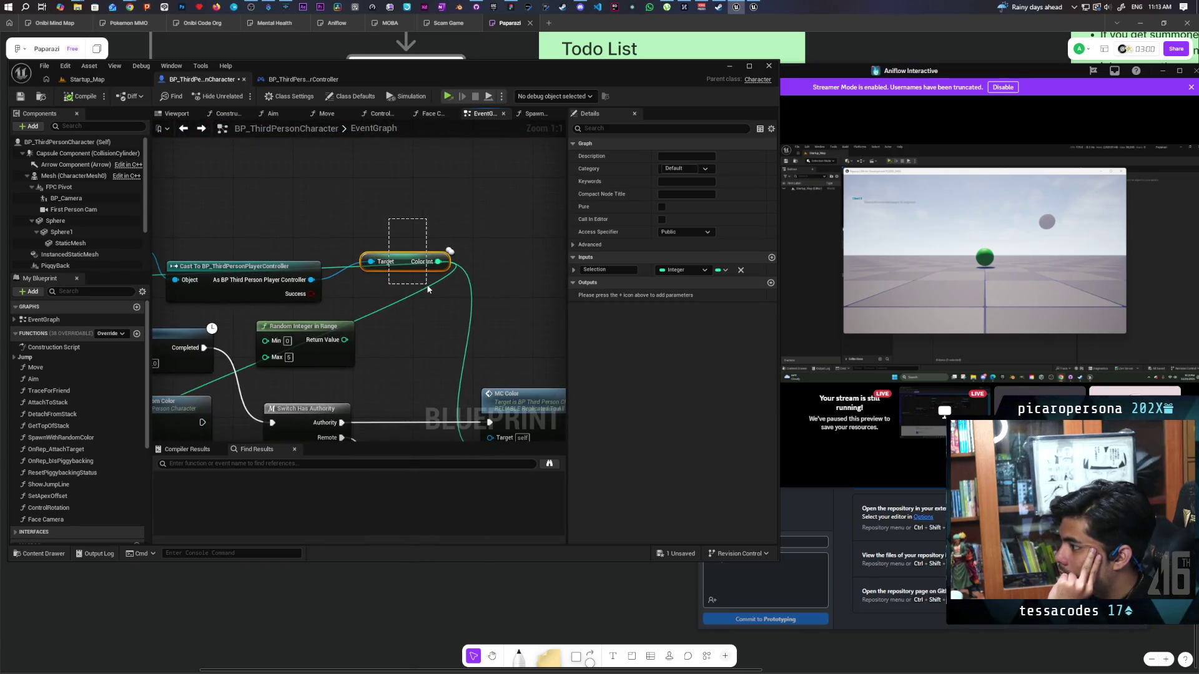
pyautogui.click(393, 261)
pyautogui.moveTo(388, 278)
pyautogui.mouseDown()
pyautogui.moveTo(512, 267)
pyautogui.moveTo(495, 268)
pyautogui.mouseUp()
pyautogui.moveTo(409, 250); pyautogui.dragTo(408, 221)
pyautogui.moveTo(518, 242); pyautogui.dragTo(504, 237)
pyautogui.moveTo(197, 191); pyautogui.dragTo(496, 262)
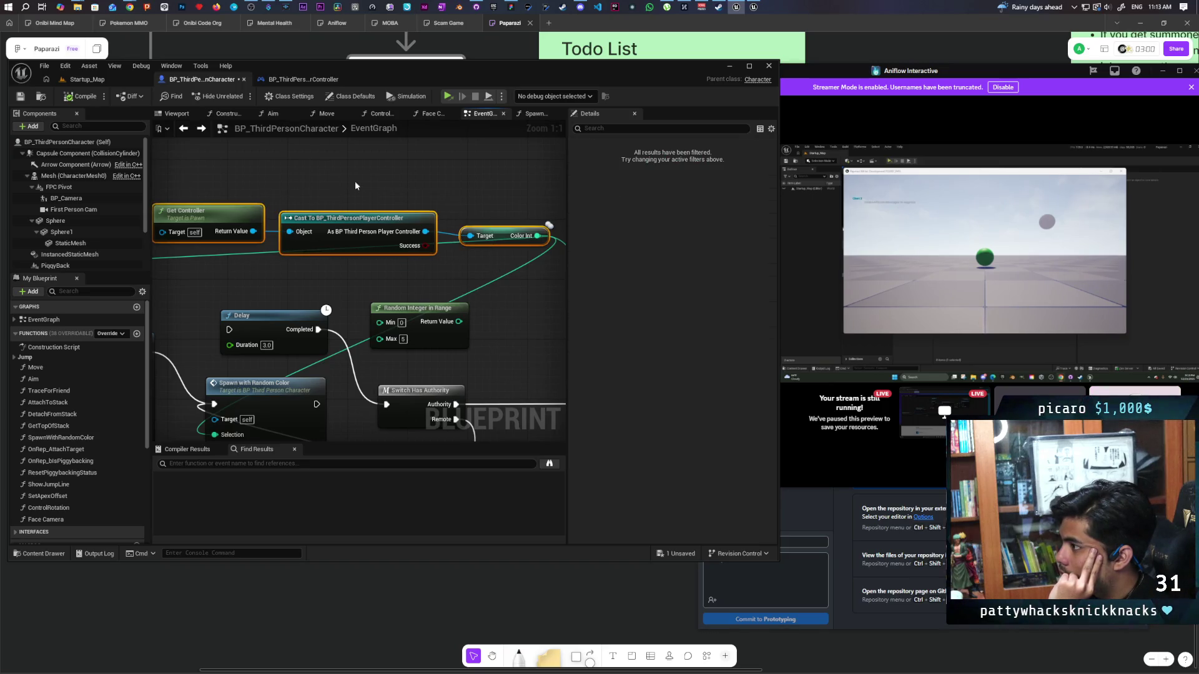
pyautogui.click(287, 81)
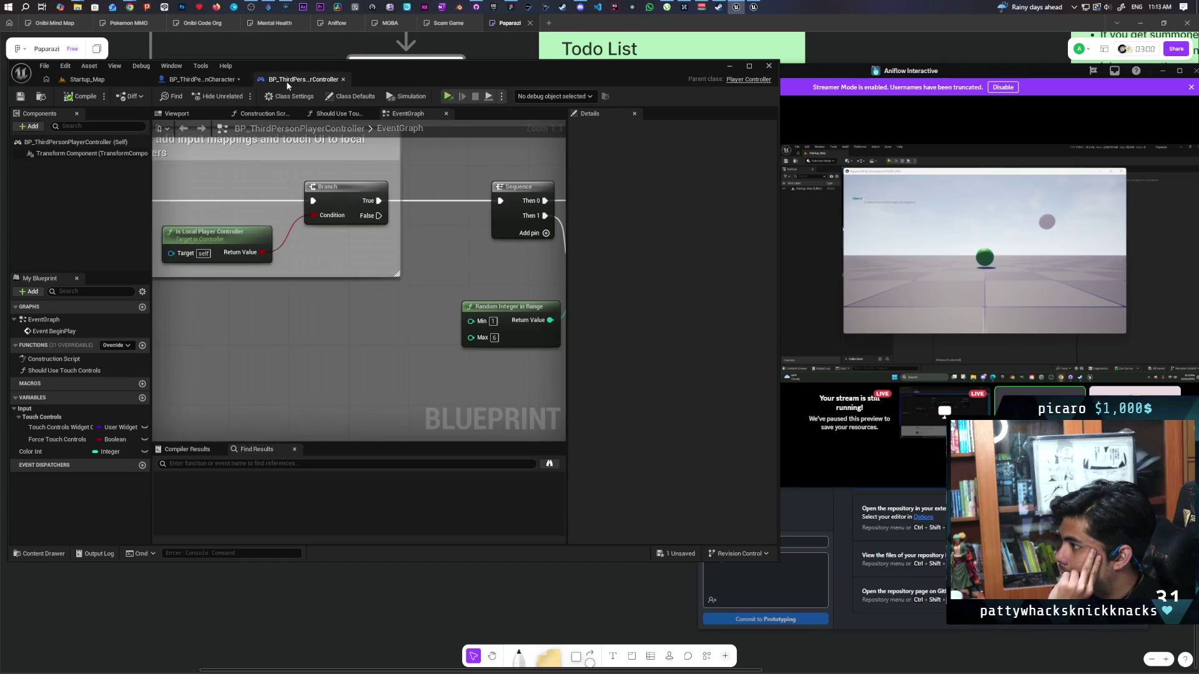
# - Review the controller's BeginPlay Branch, Is Local Player Controller and SET Color Int nodes
pyautogui.scroll(-4, 352, 296)
pyautogui.scroll(4, 336, 283)
pyautogui.moveTo(336, 283)
pyautogui.mouseDown()
pyautogui.moveTo(265, 287)
pyautogui.moveTo(240, 331)
pyautogui.moveTo(444, 340)
pyautogui.mouseUp()
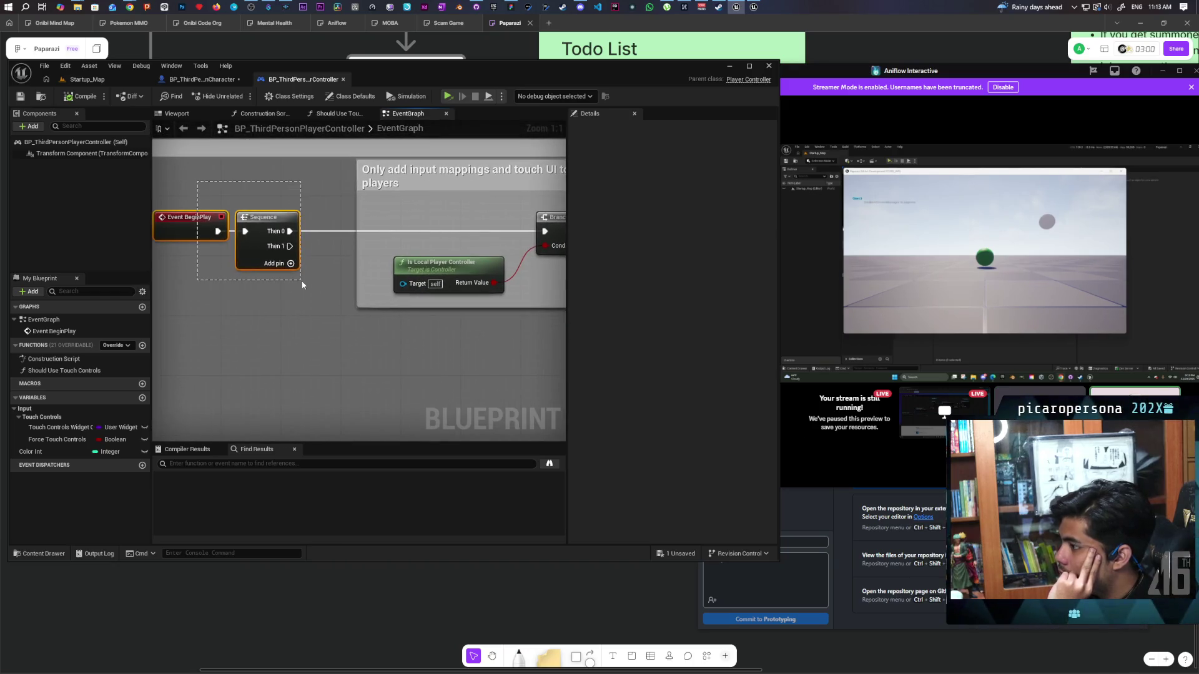
pyautogui.moveTo(360, 354); pyautogui.dragTo(204, 348)
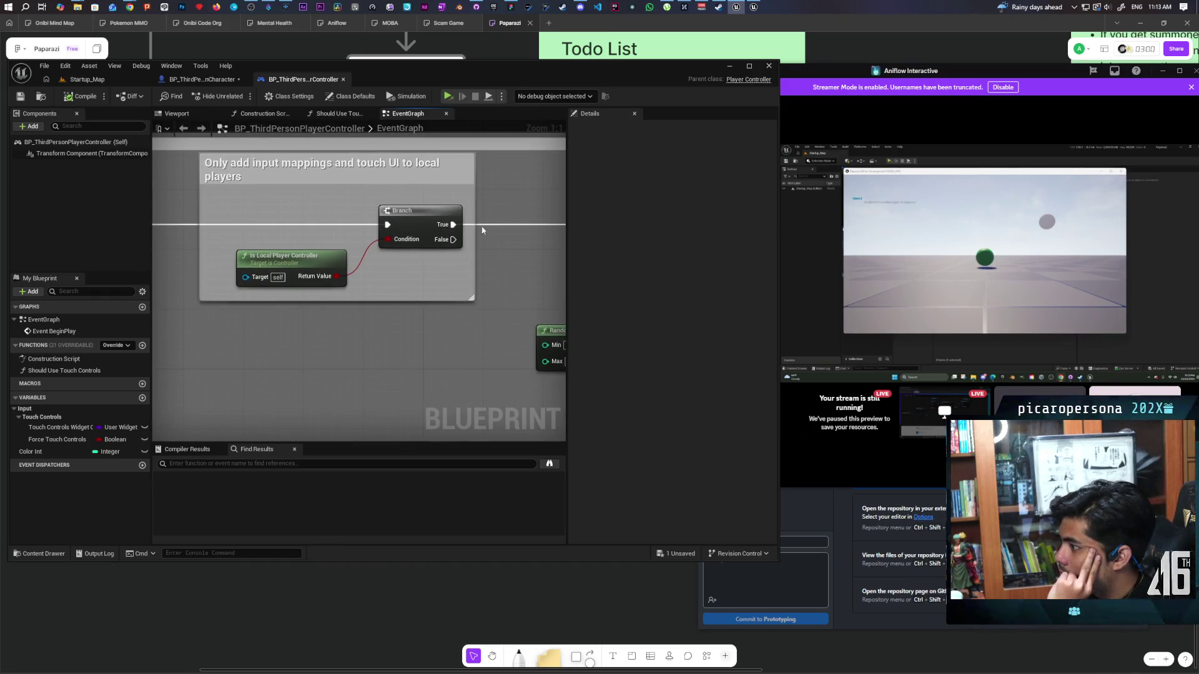
pyautogui.moveTo(498, 203); pyautogui.dragTo(266, 280)
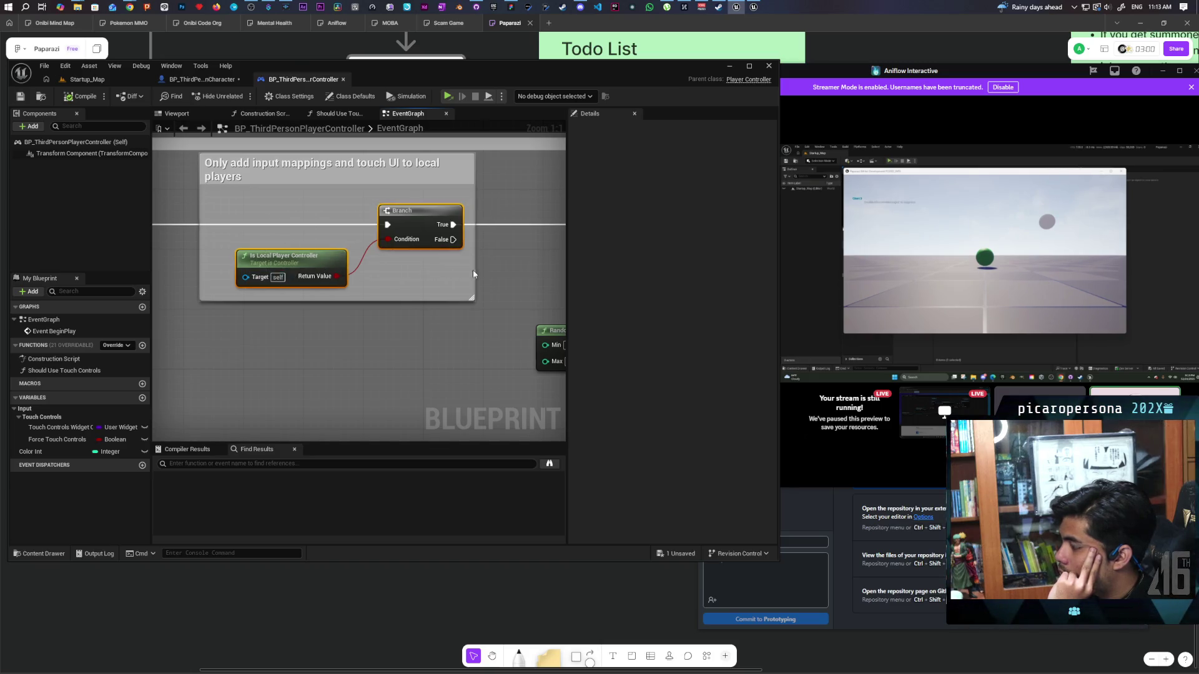
pyautogui.moveTo(535, 227); pyautogui.dragTo(286, 239)
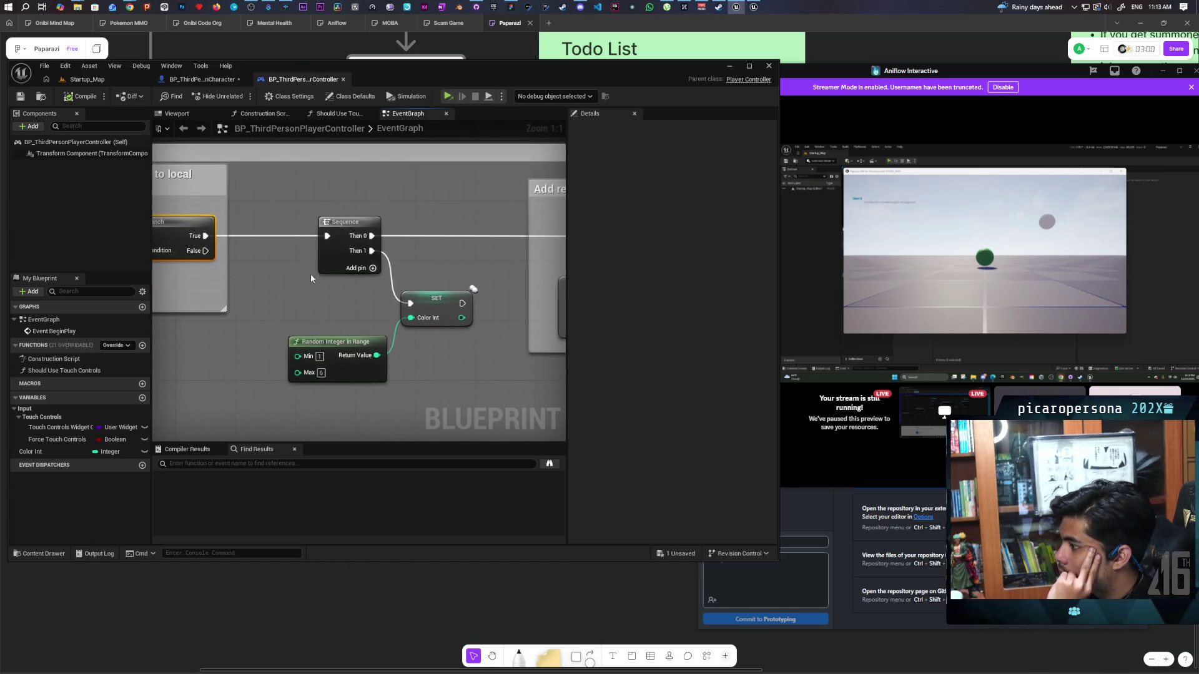
pyautogui.moveTo(305, 279)
pyautogui.mouseDown()
pyautogui.moveTo(412, 367)
pyautogui.moveTo(443, 374)
pyautogui.moveTo(368, 348)
pyautogui.moveTo(382, 353)
pyautogui.moveTo(181, 353)
pyautogui.moveTo(306, 328)
pyautogui.mouseUp()
pyautogui.moveTo(429, 332)
pyautogui.mouseDown()
pyautogui.moveTo(489, 332)
pyautogui.moveTo(262, 329)
pyautogui.moveTo(464, 233)
pyautogui.mouseUp()
pyautogui.moveTo(388, 330); pyautogui.dragTo(335, 333)
pyautogui.moveTo(353, 221); pyautogui.dragTo(387, 309)
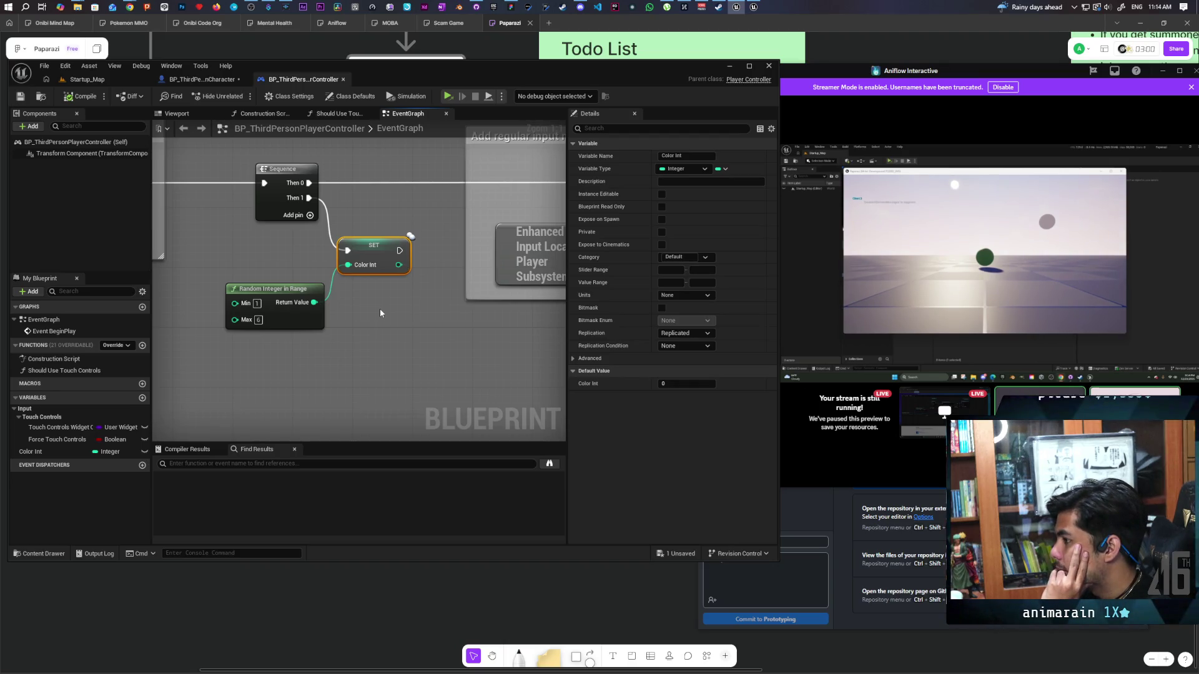
# - Break and re-link Sequence Then 1 to the SET Color Int node fed by the 1–6 random integer
pyautogui.scroll(-5, 380, 308)
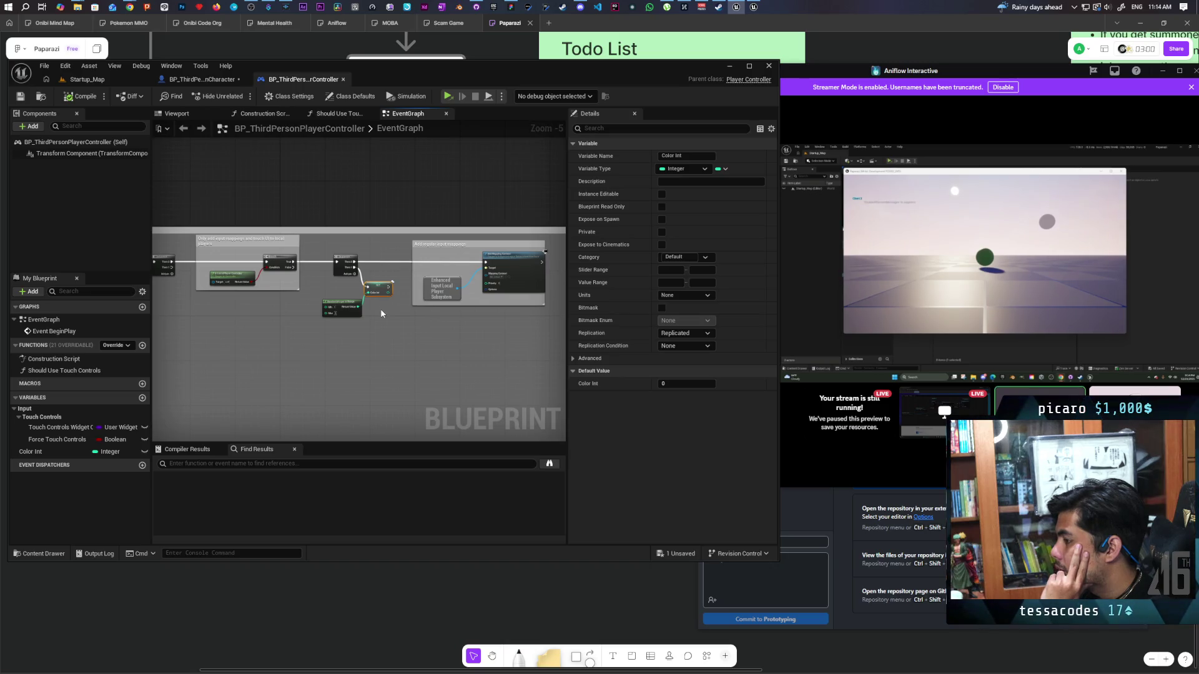
pyautogui.moveTo(381, 312); pyautogui.dragTo(555, 318)
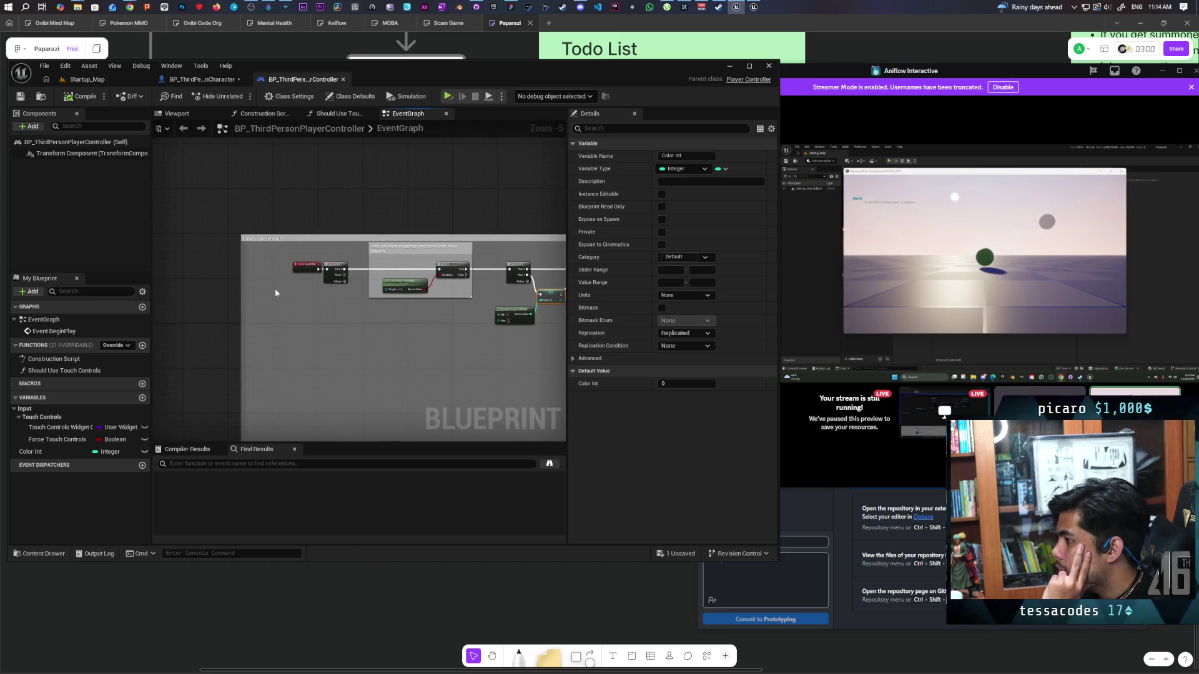
pyautogui.scroll(2, 411, 334)
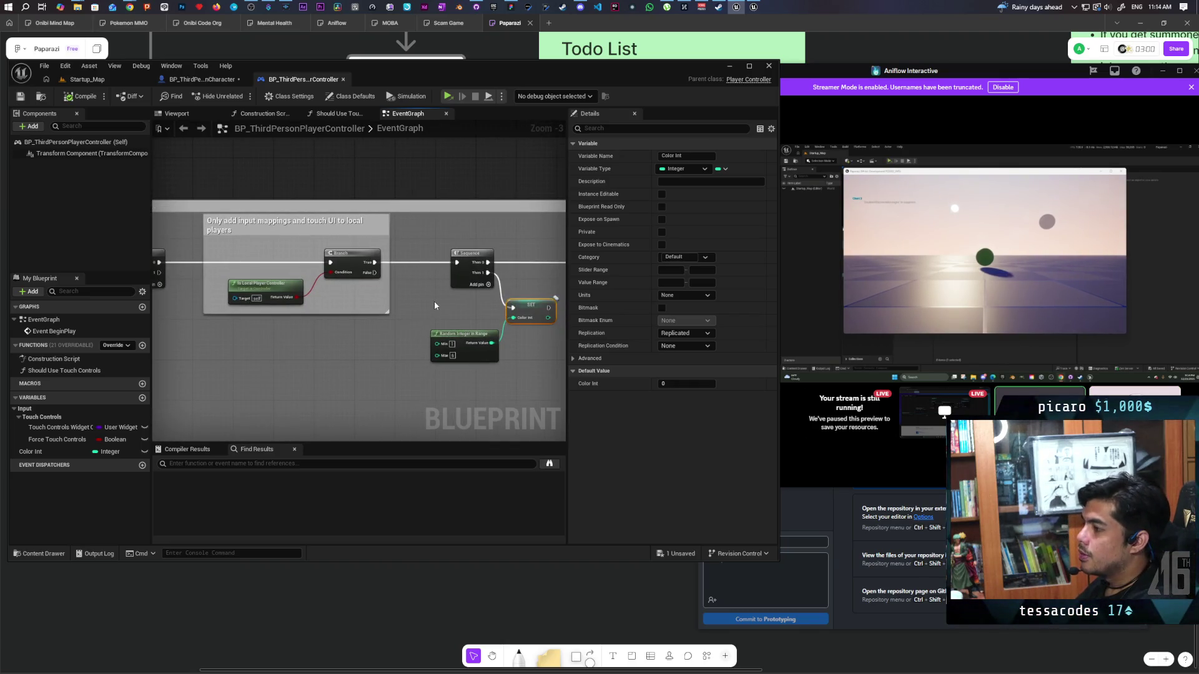
pyautogui.moveTo(447, 286); pyautogui.dragTo(516, 358)
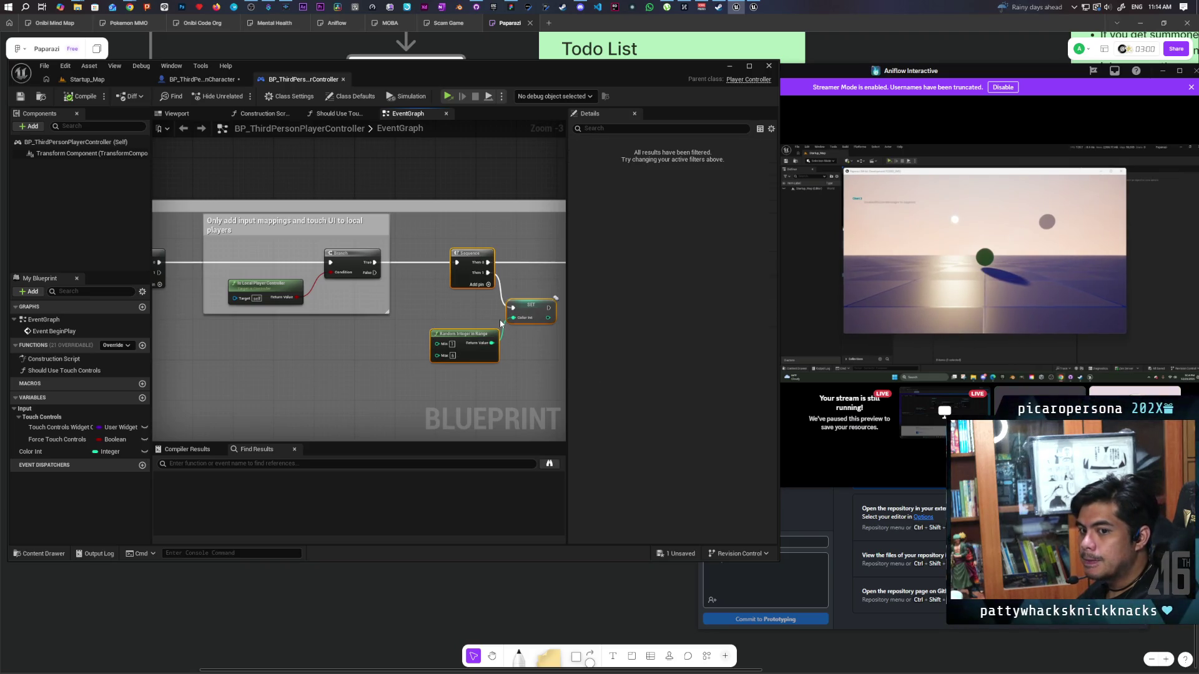
pyautogui.keyDown('alt'); pyautogui.click(512, 308); pyautogui.keyUp('alt')
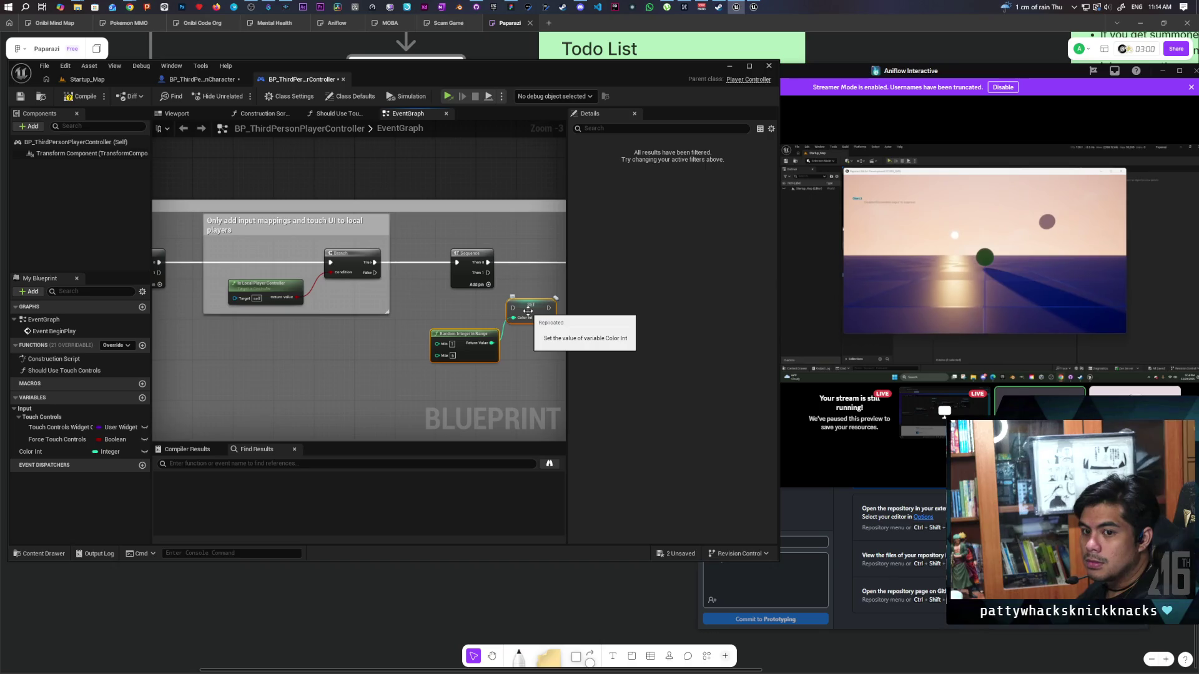
pyautogui.scroll(3, 475, 309)
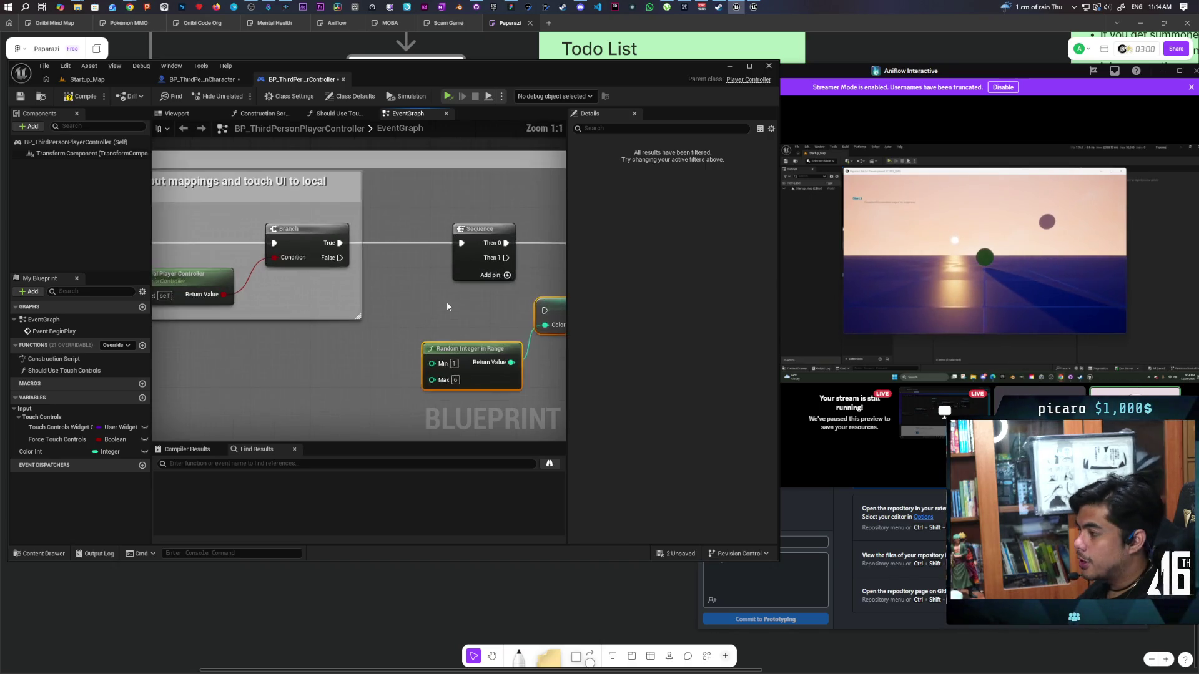
pyautogui.moveTo(398, 285); pyautogui.dragTo(437, 337)
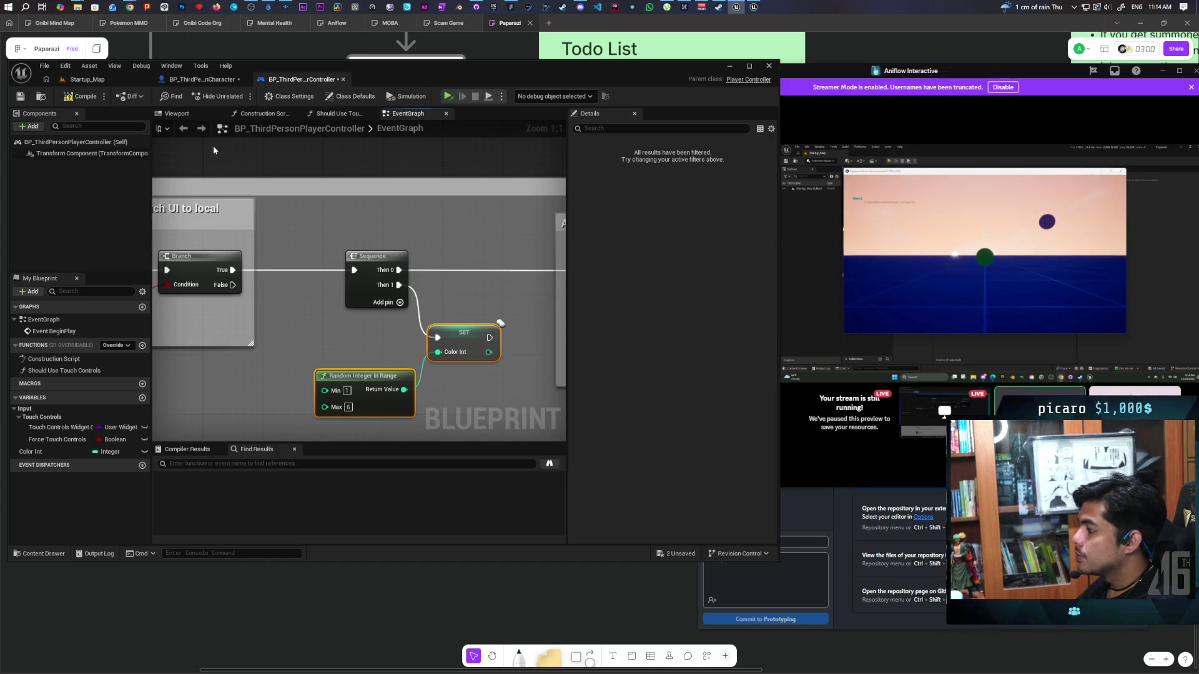
pyautogui.click(210, 80)
pyautogui.scroll(-3, 263, 197)
pyautogui.scroll(3, 372, 233)
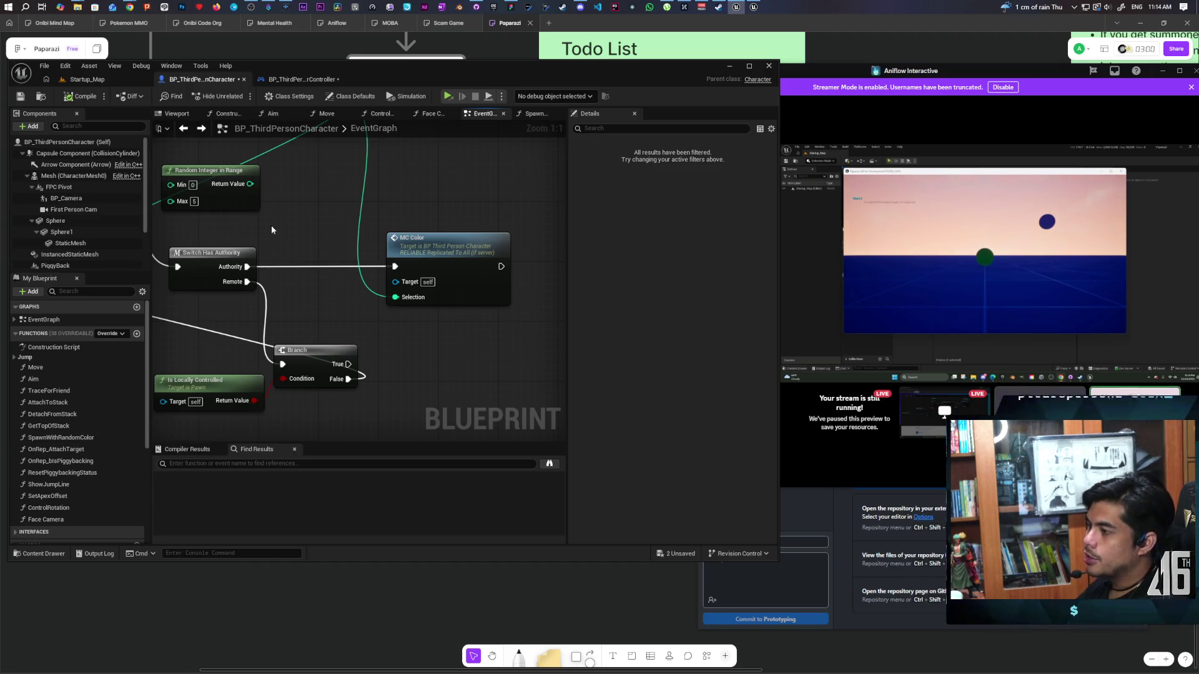
pyautogui.scroll(-2, 203, 344)
pyautogui.moveTo(379, 308); pyautogui.dragTo(375, 308)
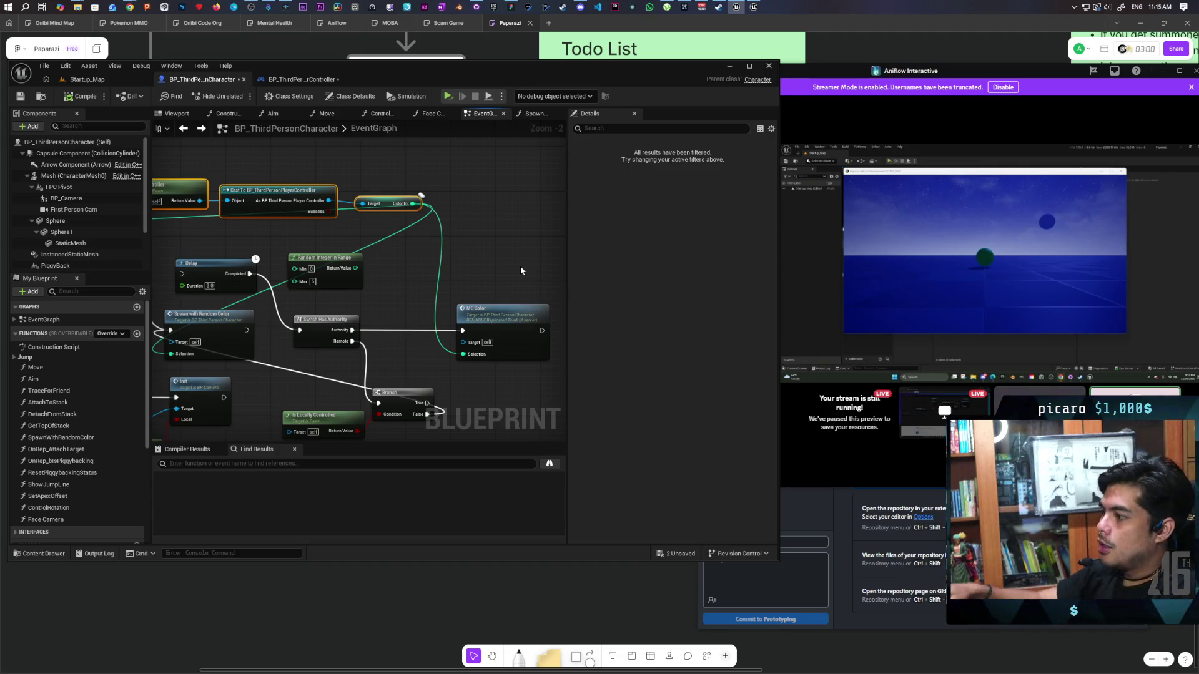
pyautogui.moveTo(392, 276)
pyautogui.mouseDown()
pyautogui.moveTo(201, 269)
pyautogui.moveTo(351, 302)
pyautogui.moveTo(338, 316)
pyautogui.mouseUp()
pyautogui.moveTo(334, 275); pyautogui.dragTo(334, 275)
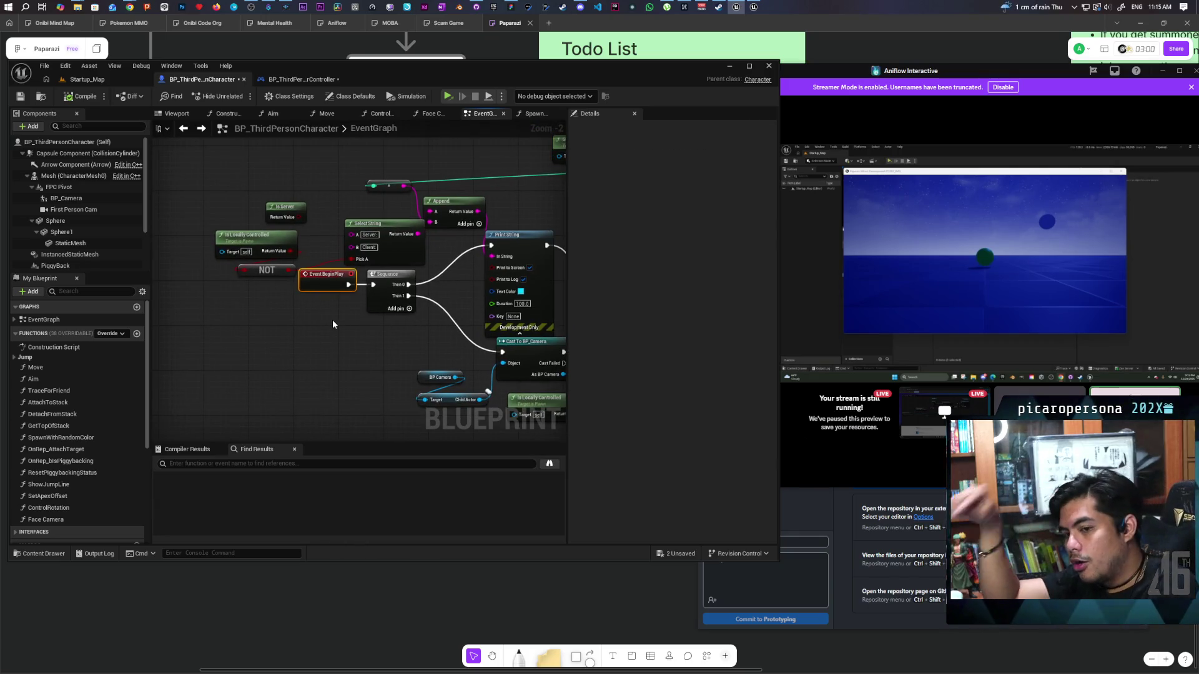
pyautogui.moveTo(343, 328)
pyautogui.mouseDown()
pyautogui.moveTo(205, 408)
pyautogui.moveTo(12, 410)
pyautogui.mouseUp()
pyautogui.moveTo(265, 223); pyautogui.dragTo(462, 273)
pyautogui.scroll(2, 462, 272)
# - Inspect the Color Int variable and frame the Event BeginPlay and Sequence nodes
pyautogui.click(440, 267)
pyautogui.moveTo(311, 292)
pyautogui.mouseDown()
pyautogui.moveTo(306, 250)
pyautogui.moveTo(300, 305)
pyautogui.moveTo(319, 317)
pyautogui.moveTo(332, 285)
pyautogui.moveTo(321, 268)
pyautogui.mouseUp()
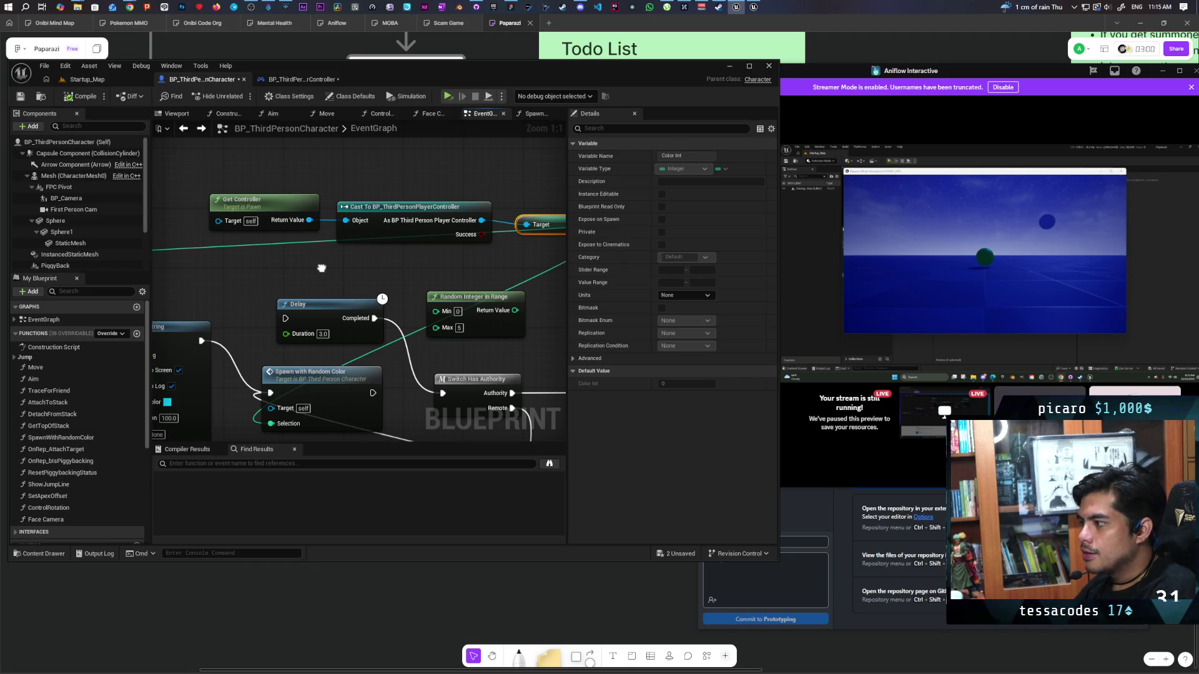
pyautogui.moveTo(321, 268); pyautogui.dragTo(317, 266)
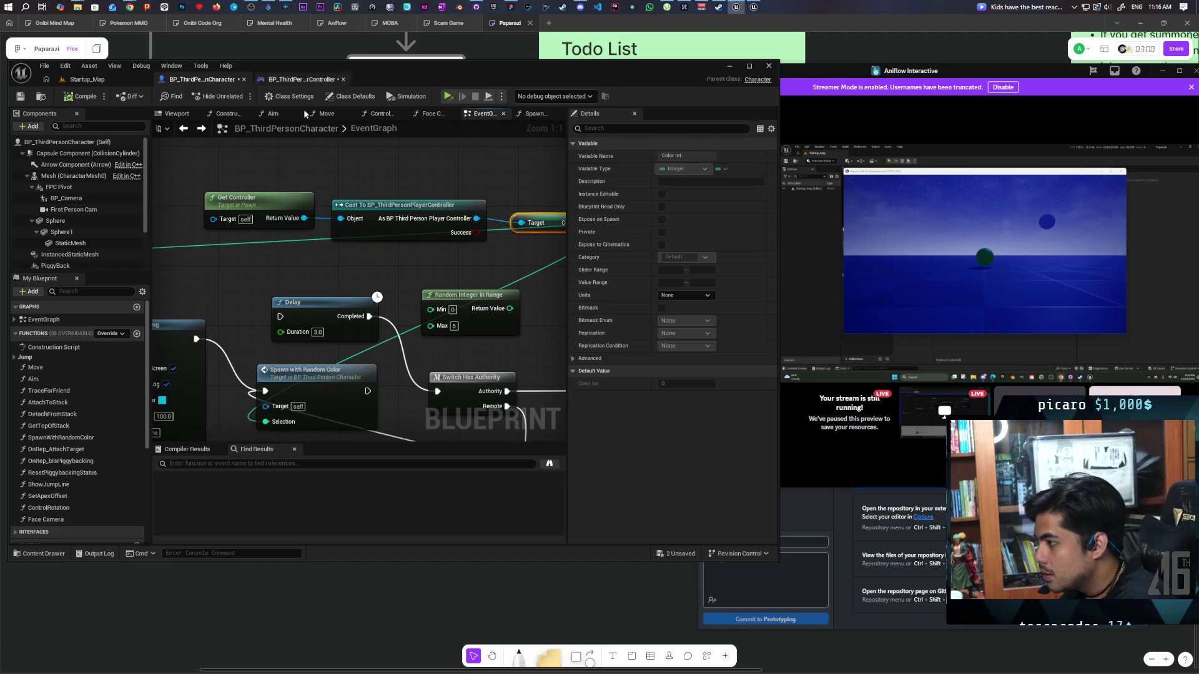
pyautogui.scroll(-4, 390, 237)
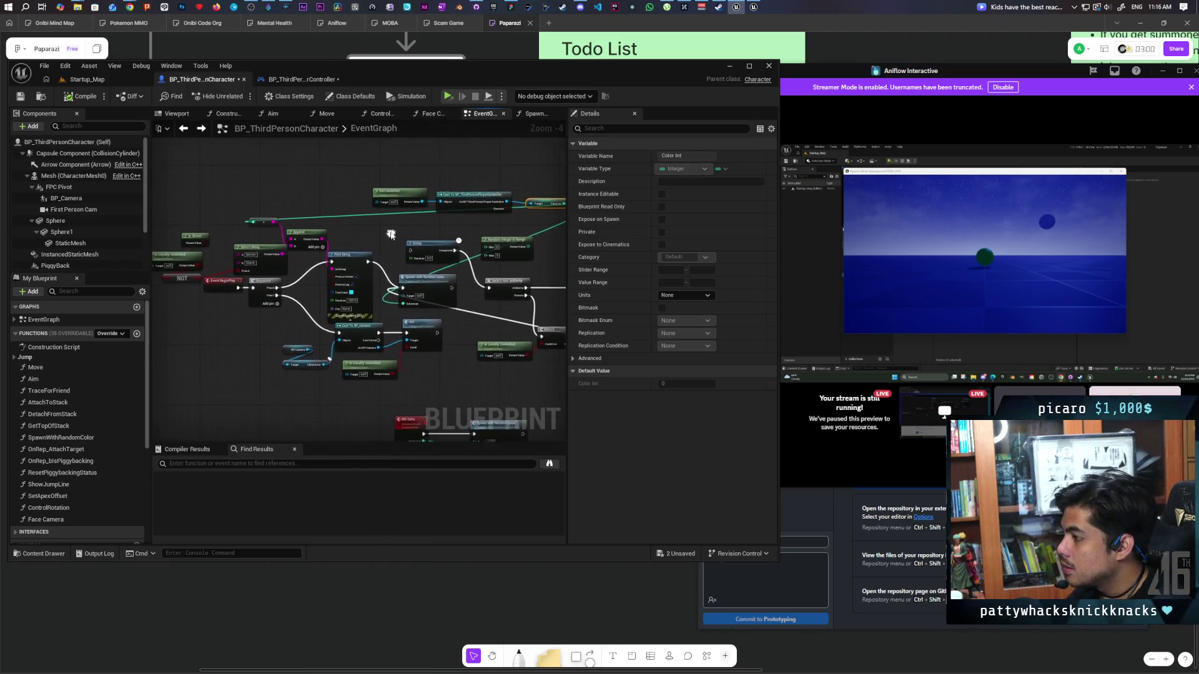
pyautogui.scroll(2, 389, 238)
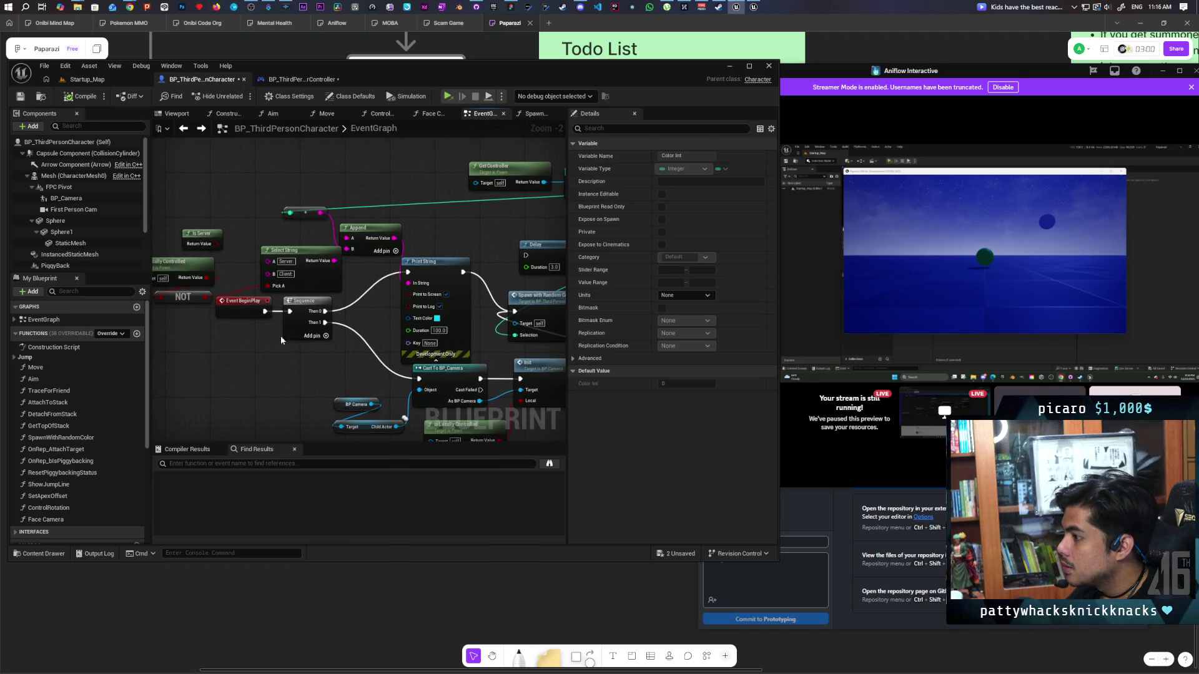
pyautogui.moveTo(217, 308); pyautogui.dragTo(267, 315)
# - Move Is Server, Is Locally Controlled, NOT, Append and Select String up, and BeginPlay left
pyautogui.moveTo(209, 238); pyautogui.dragTo(253, 339)
pyautogui.moveTo(242, 273); pyautogui.dragTo(253, 178)
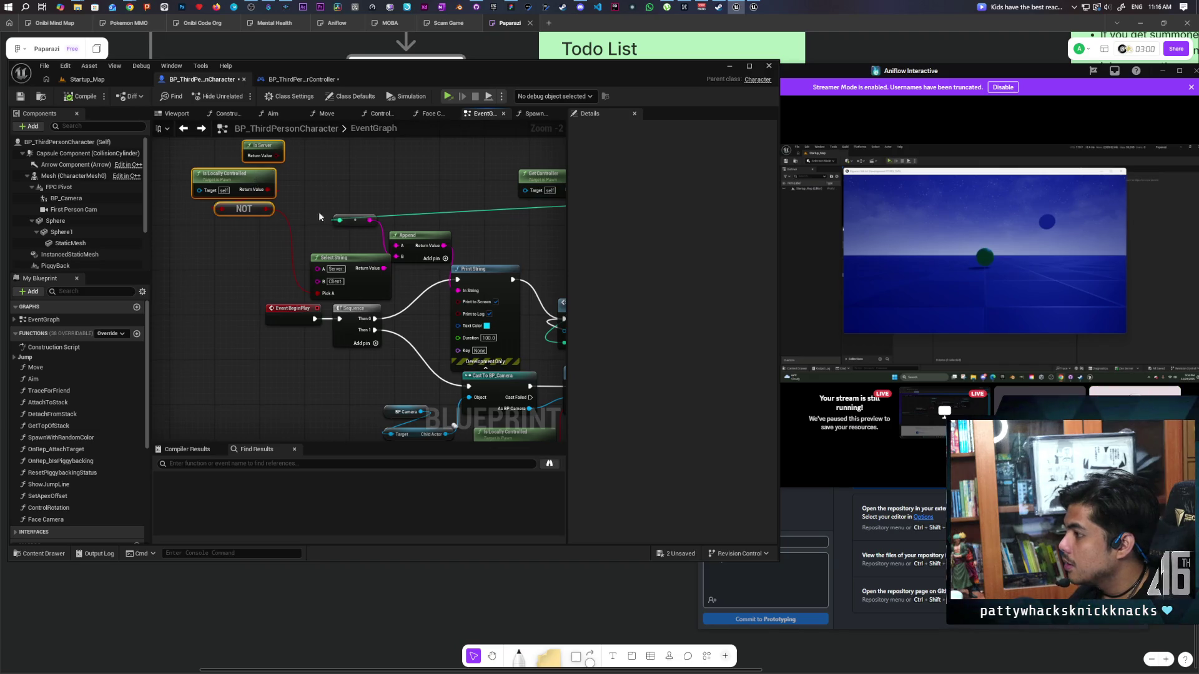
pyautogui.moveTo(317, 215); pyautogui.dragTo(456, 300)
pyautogui.moveTo(364, 253); pyautogui.dragTo(357, 201)
pyautogui.moveTo(311, 277)
pyautogui.mouseDown()
pyautogui.moveTo(378, 256)
pyautogui.moveTo(440, 333)
pyautogui.moveTo(411, 315)
pyautogui.moveTo(251, 312)
pyautogui.mouseUp()
pyautogui.click(421, 305)
pyautogui.scroll(-5, 421, 304)
pyautogui.scroll(5, 381, 299)
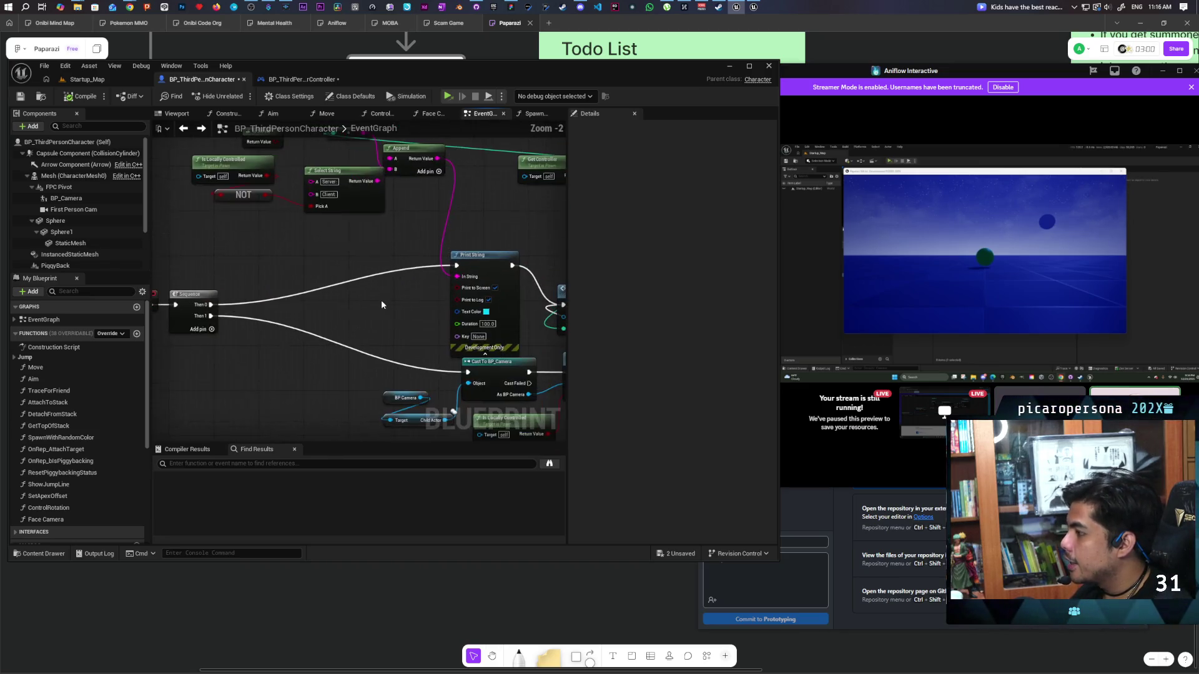
# - Add a Switch Has Authority node driven by Sequence Then 0
pyautogui.rightClick(302, 263)
pyautogui.write('has autho')
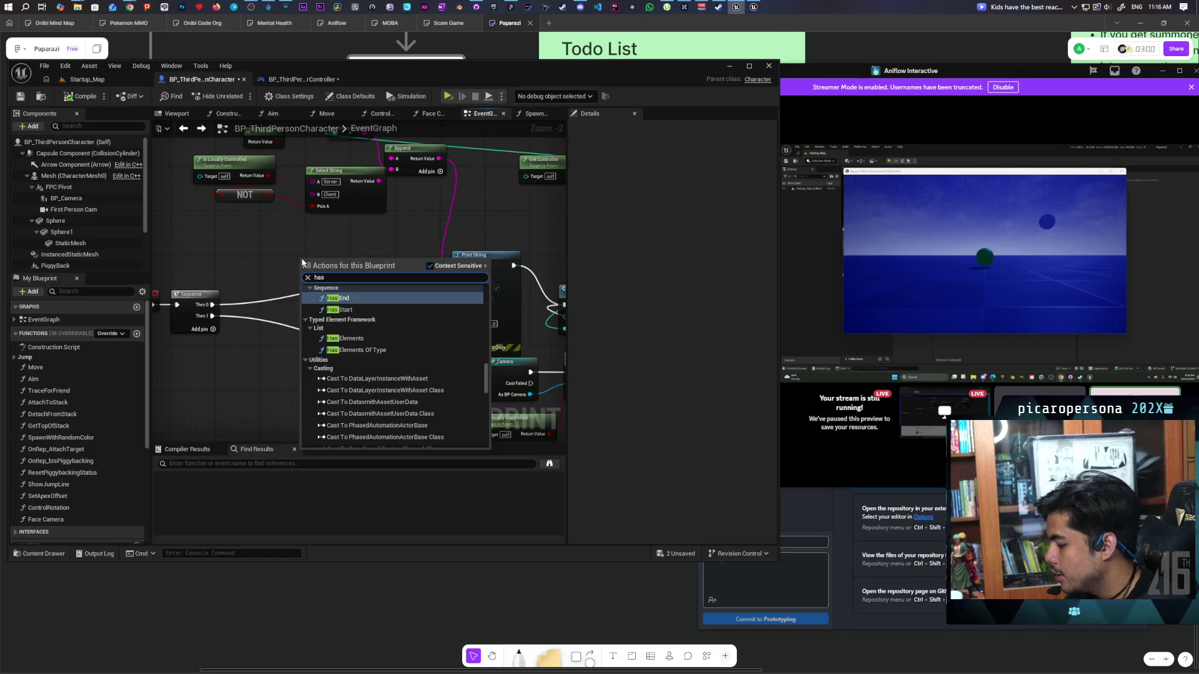
pyautogui.press('Return')
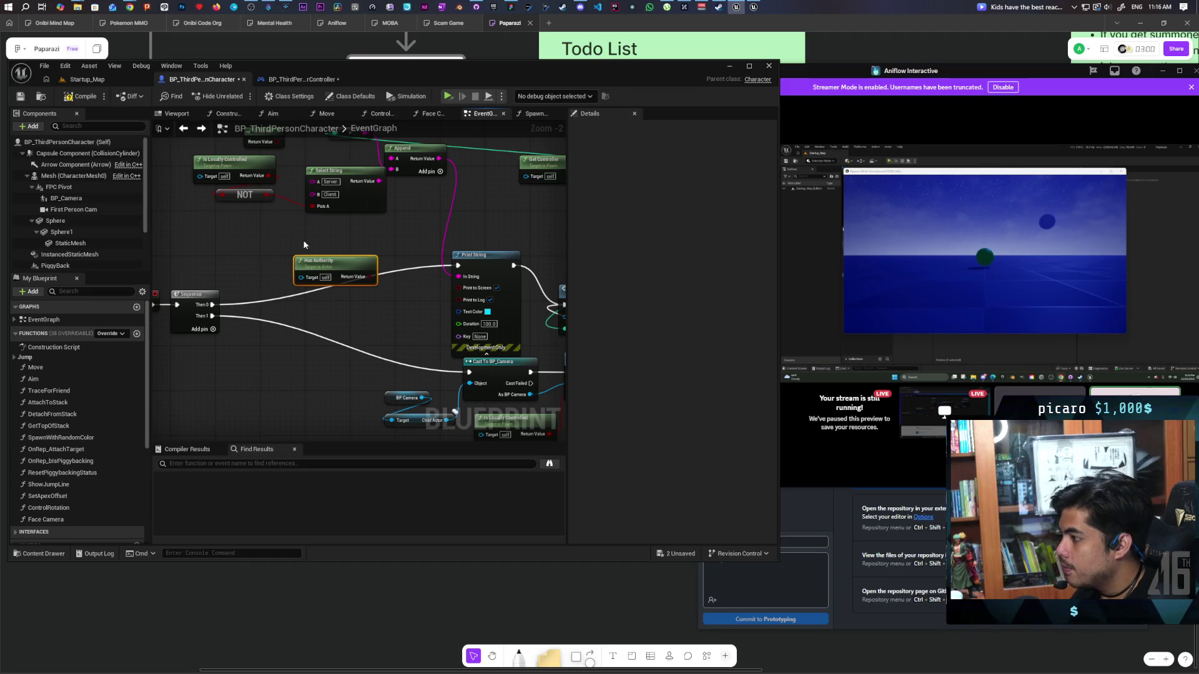
pyautogui.press('Delete')
pyautogui.rightClick(284, 268)
pyautogui.write('has')
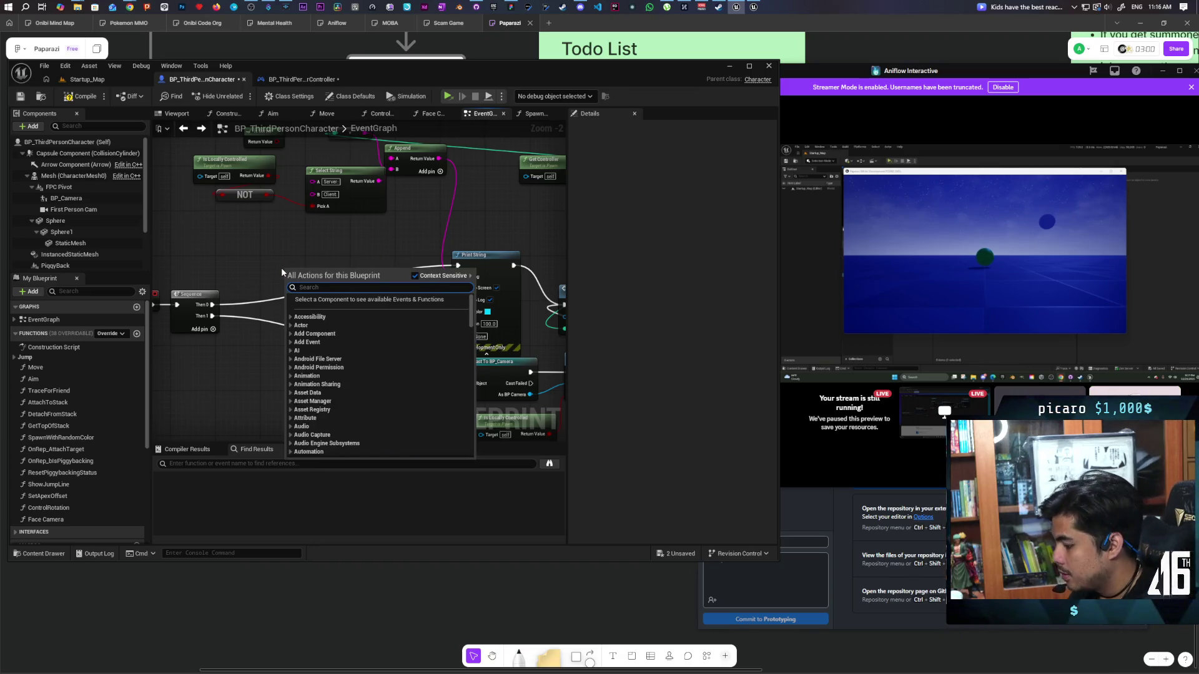
pyautogui.write(' authori')
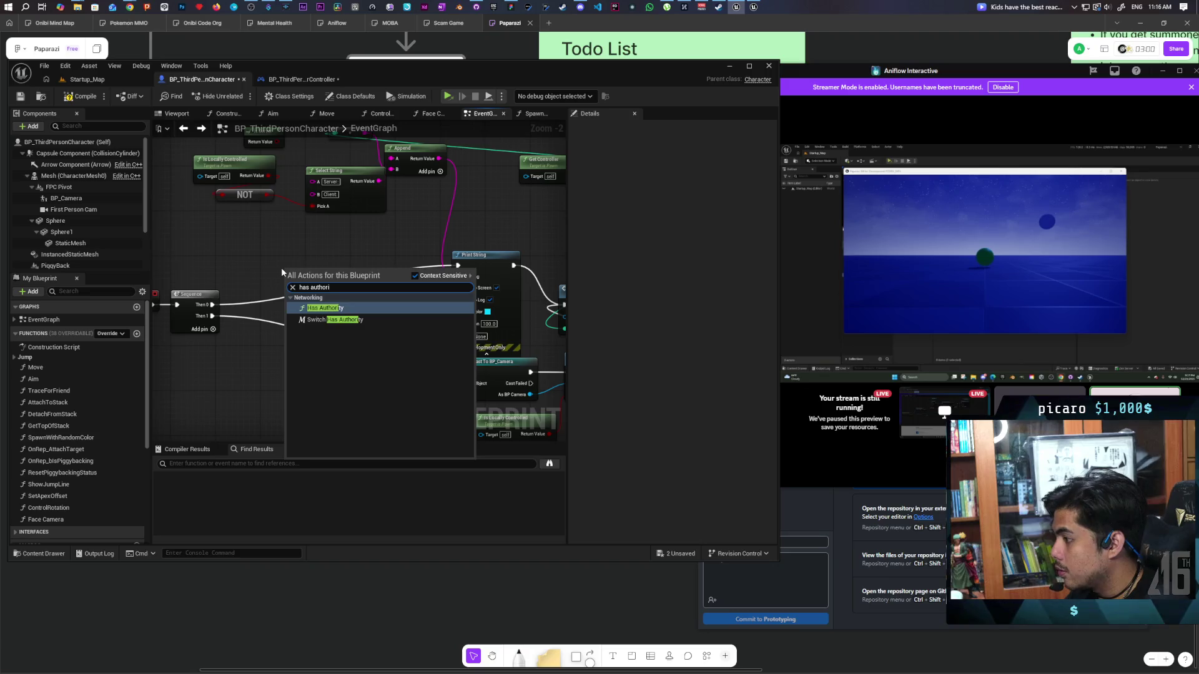
pyautogui.press('Down')
pyautogui.press('Return')
pyautogui.scroll(2, 281, 267)
pyautogui.moveTo(187, 317)
pyautogui.mouseDown()
pyautogui.moveTo(253, 283)
pyautogui.moveTo(292, 287)
pyautogui.moveTo(249, 263)
pyautogui.mouseUp()
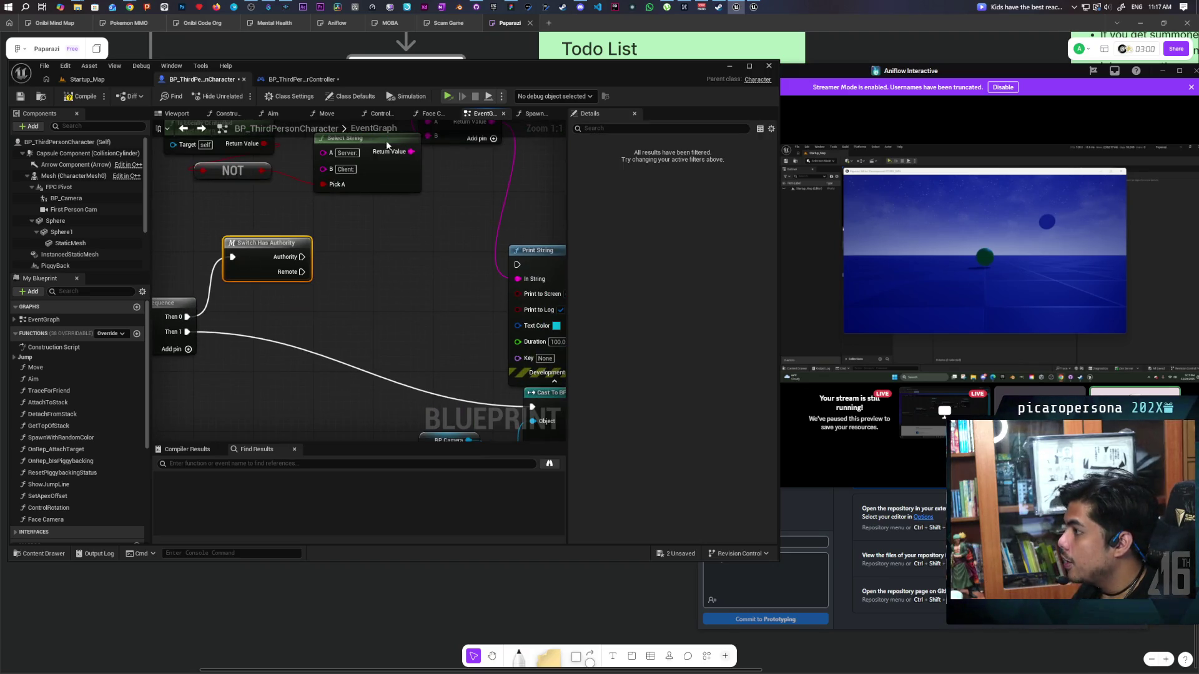
# - Copy the controller's Random Integer and SET nodes into the character and wire Authority to SET
pyautogui.click(293, 81)
pyautogui.moveTo(364, 329); pyautogui.dragTo(441, 415)
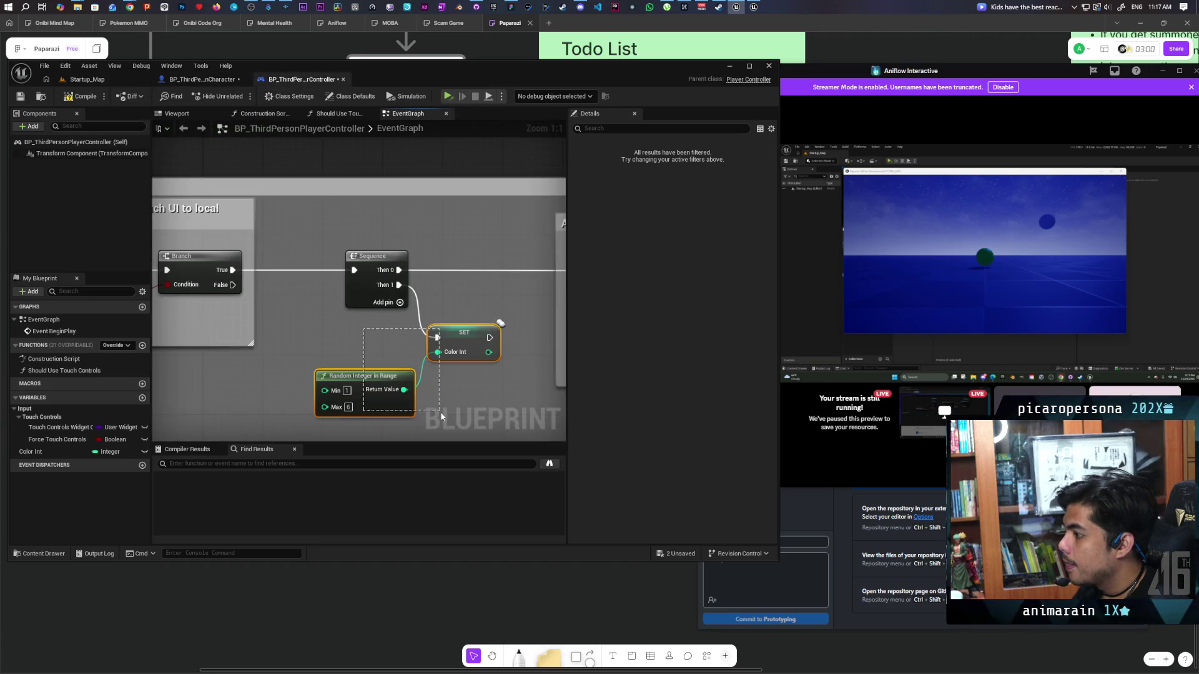
pyautogui.click(200, 79)
pyautogui.hotkey('ctrl', 'v')
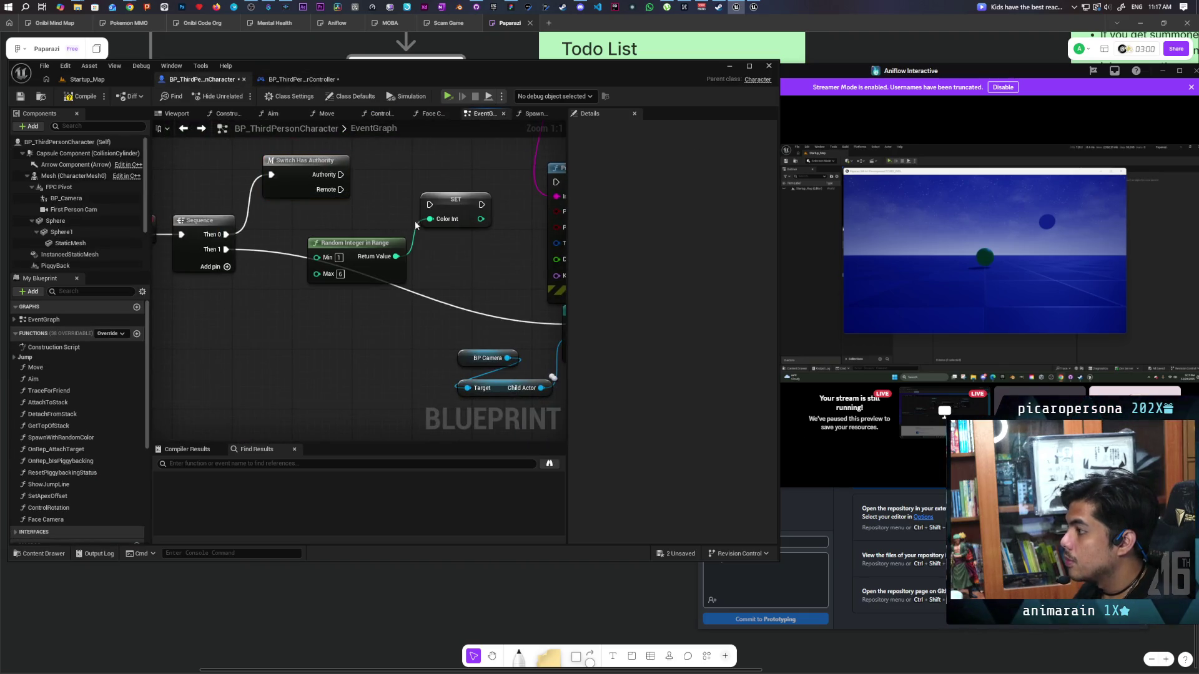
pyautogui.moveTo(341, 174); pyautogui.dragTo(430, 205)
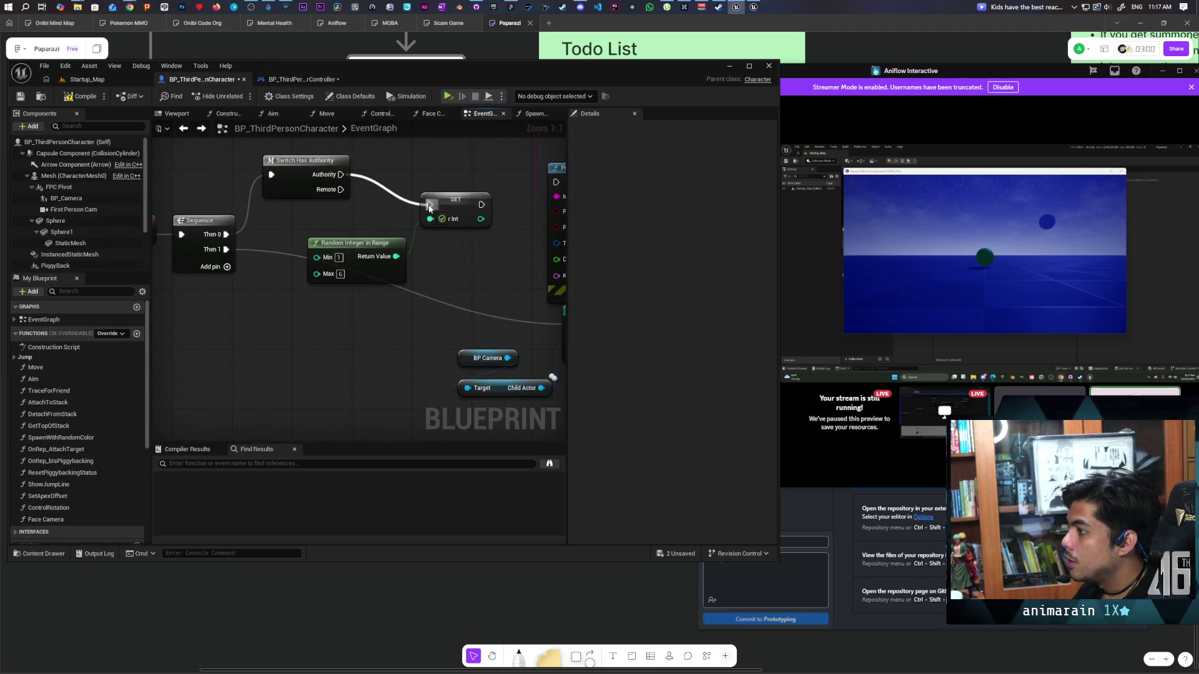
pyautogui.click(456, 206)
# - Create Color Int from the pasted SET node, compile, and set its Replication to Replicated
pyautogui.rightClick(459, 203)
pyautogui.click(485, 241)
pyautogui.click(81, 96)
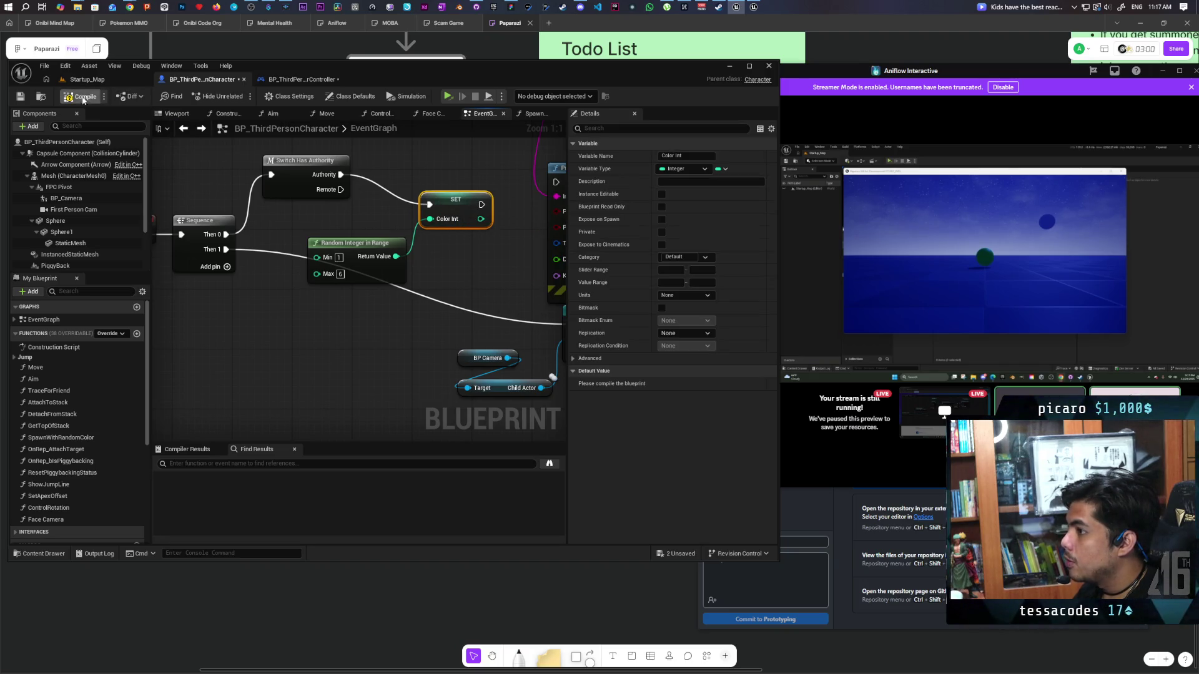
pyautogui.click(666, 334)
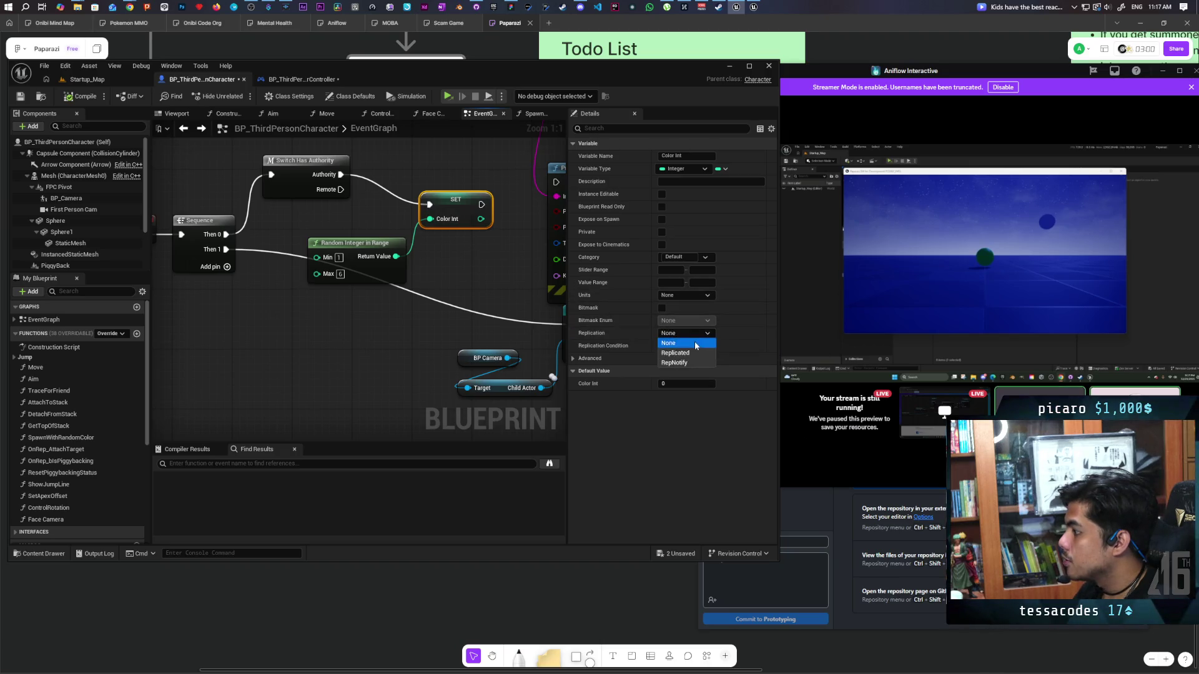
pyautogui.click(674, 350)
pyautogui.moveTo(456, 264)
pyautogui.mouseDown()
pyautogui.moveTo(400, 215)
pyautogui.moveTo(442, 182)
pyautogui.moveTo(337, 298)
pyautogui.moveTo(361, 335)
pyautogui.moveTo(334, 295)
pyautogui.moveTo(376, 413)
pyautogui.mouseUp()
pyautogui.scroll(-2, 376, 413)
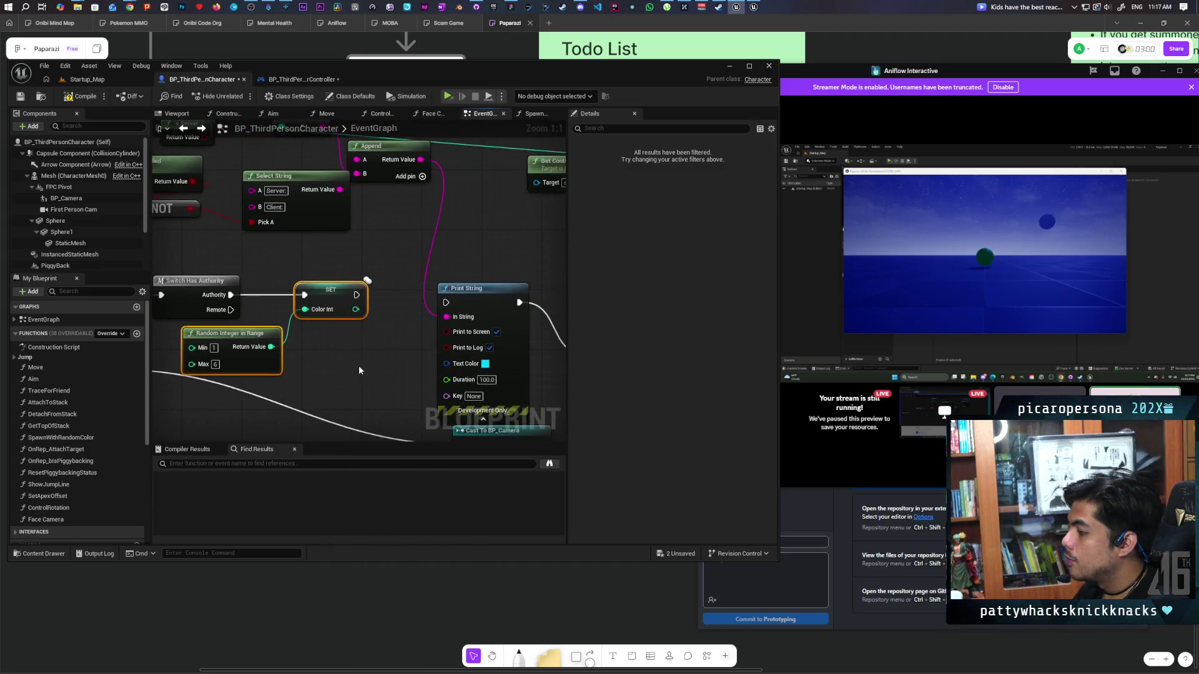
# - Wire the Remote branch of Switch Has Authority into Print String
pyautogui.moveTo(350, 284)
pyautogui.mouseDown()
pyautogui.moveTo(405, 277)
pyautogui.moveTo(401, 262)
pyautogui.moveTo(272, 225)
pyautogui.mouseUp()
pyautogui.moveTo(356, 224); pyautogui.dragTo(387, 301)
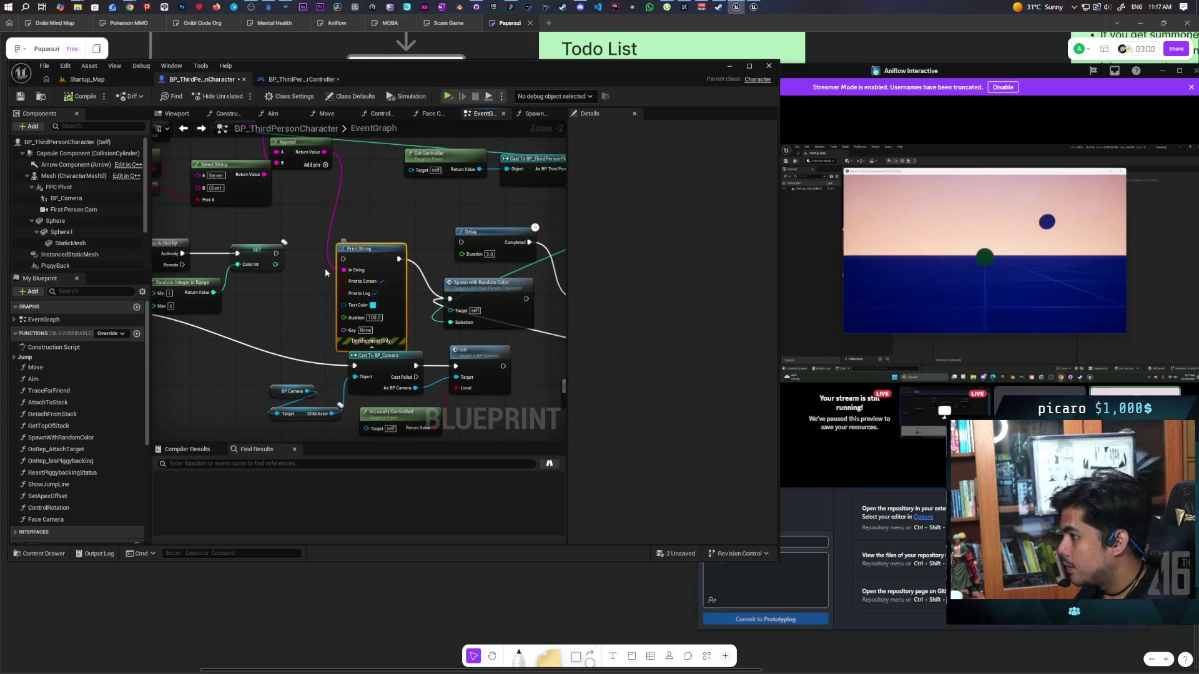
pyautogui.moveTo(182, 265)
pyautogui.mouseDown()
pyautogui.moveTo(216, 284)
pyautogui.moveTo(342, 258)
pyautogui.mouseUp()
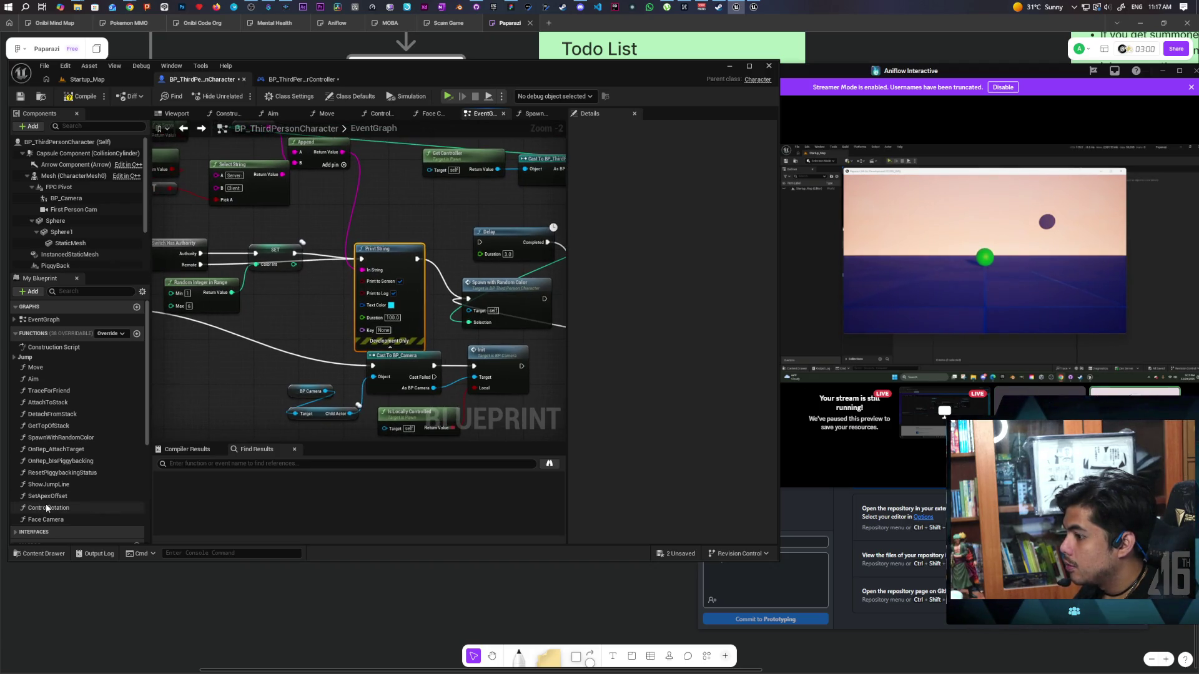
# - Feed a Color Int getter into Spawn with Random Color's Selection and save the blueprint
pyautogui.scroll(-5, 76, 417)
pyautogui.moveTo(31, 524)
pyautogui.mouseDown()
pyautogui.moveTo(400, 404)
pyautogui.moveTo(445, 246)
pyautogui.moveTo(412, 230)
pyautogui.moveTo(469, 322)
pyautogui.moveTo(412, 302)
pyautogui.moveTo(425, 292)
pyautogui.mouseUp()
pyautogui.click(418, 236)
pyautogui.click(463, 332)
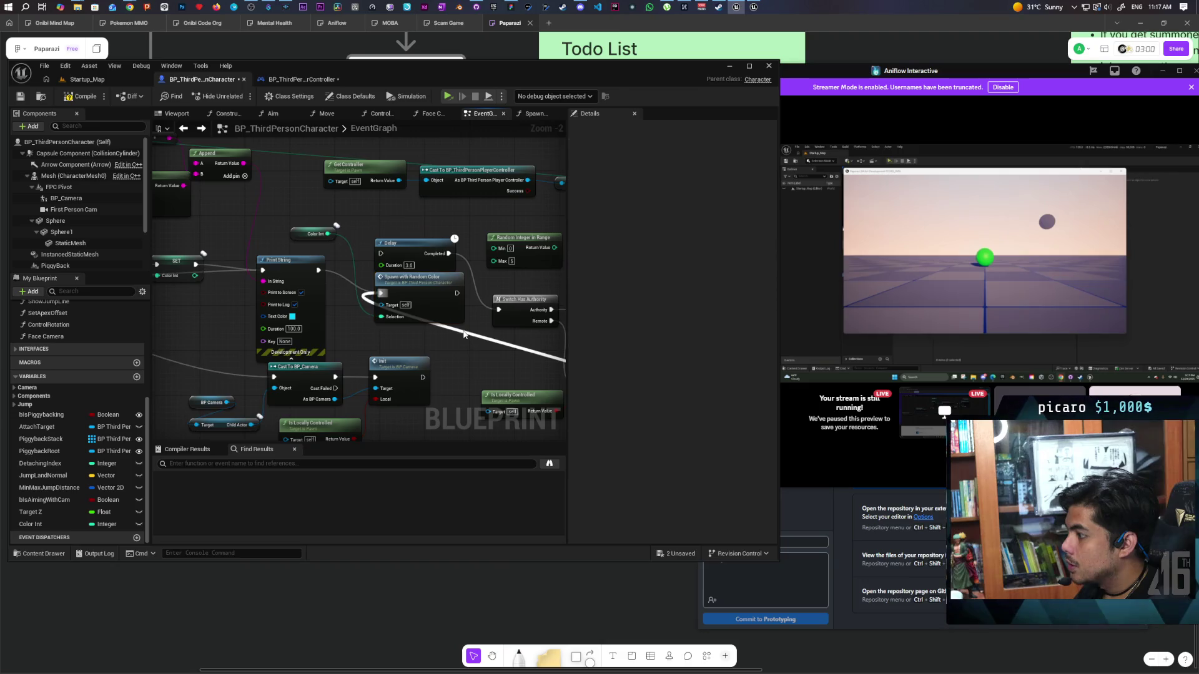
pyautogui.hotkey('ctrl', 'z')
pyautogui.hotkey('ctrl', 'z')
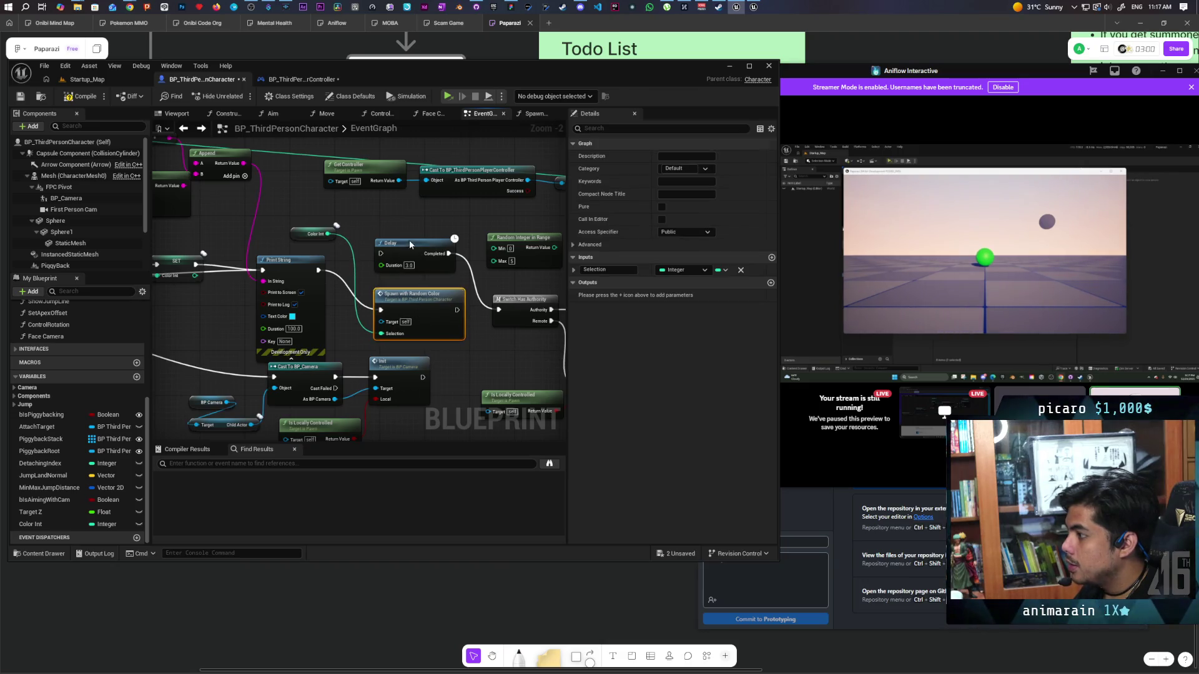
pyautogui.hotkey('ctrl', 'z')
pyautogui.moveTo(365, 316); pyautogui.dragTo(432, 332)
pyautogui.scroll(1, 324, 336)
pyautogui.hotkey('ctrl', 's')
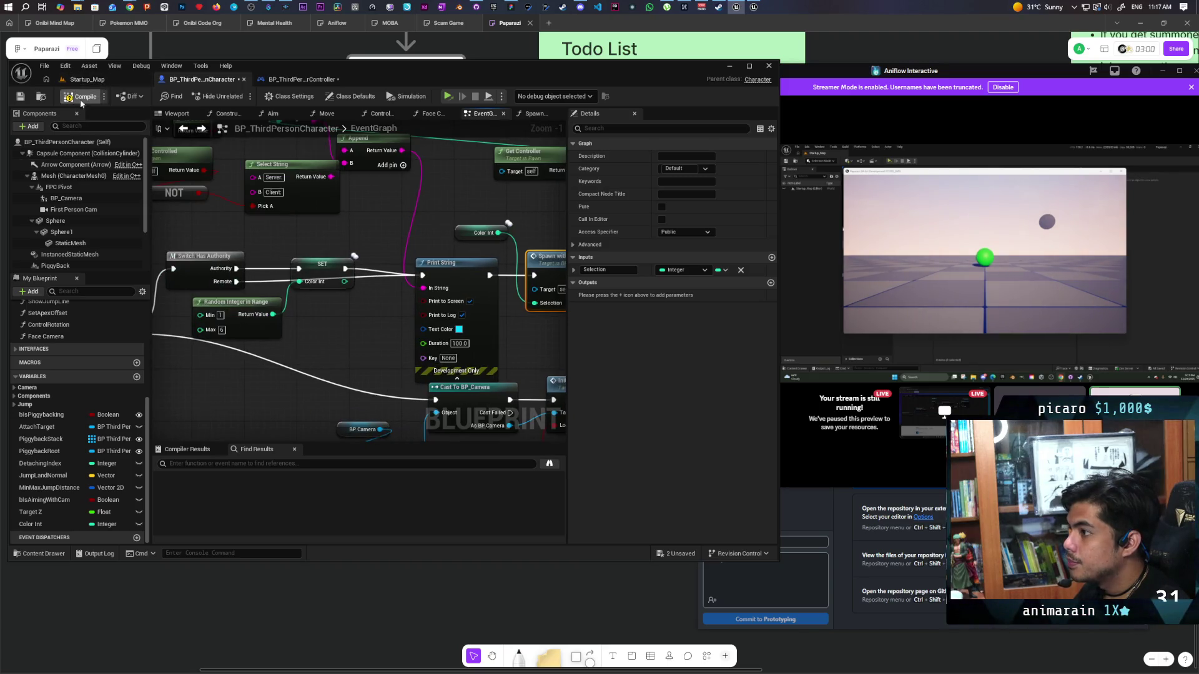
pyautogui.doubleClick(449, 88)
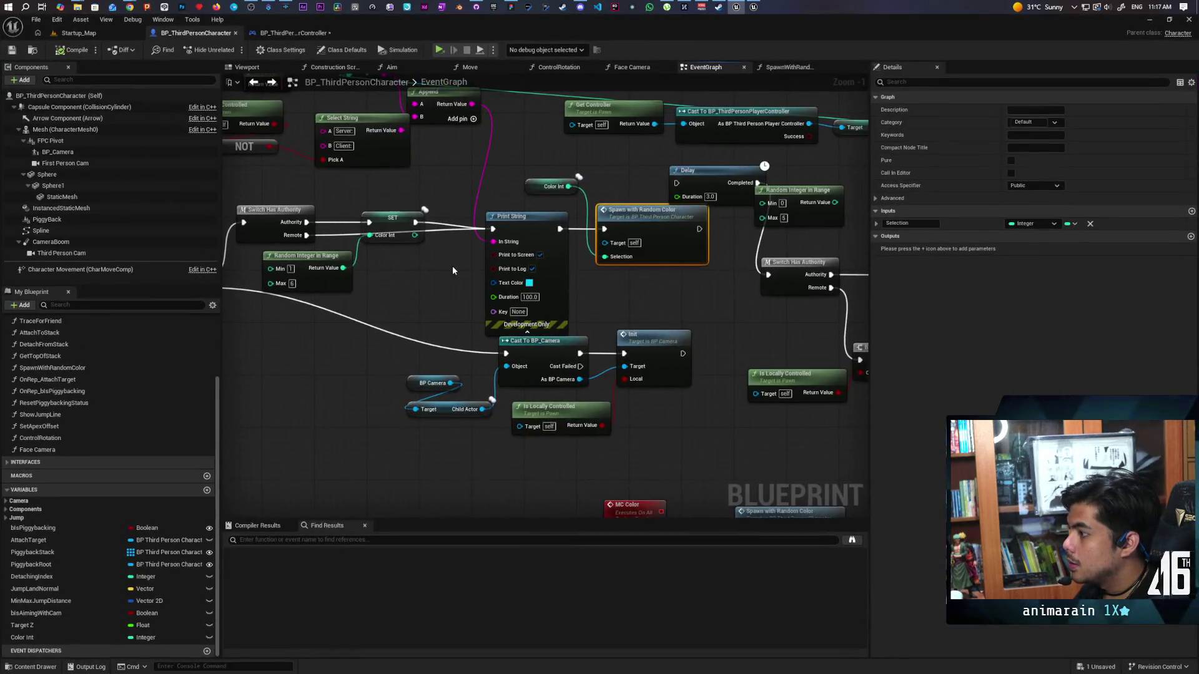
# - Delete the controller's SET and Random Integer nodes and its Color Int variable, confirming with Yes
pyautogui.click(299, 32)
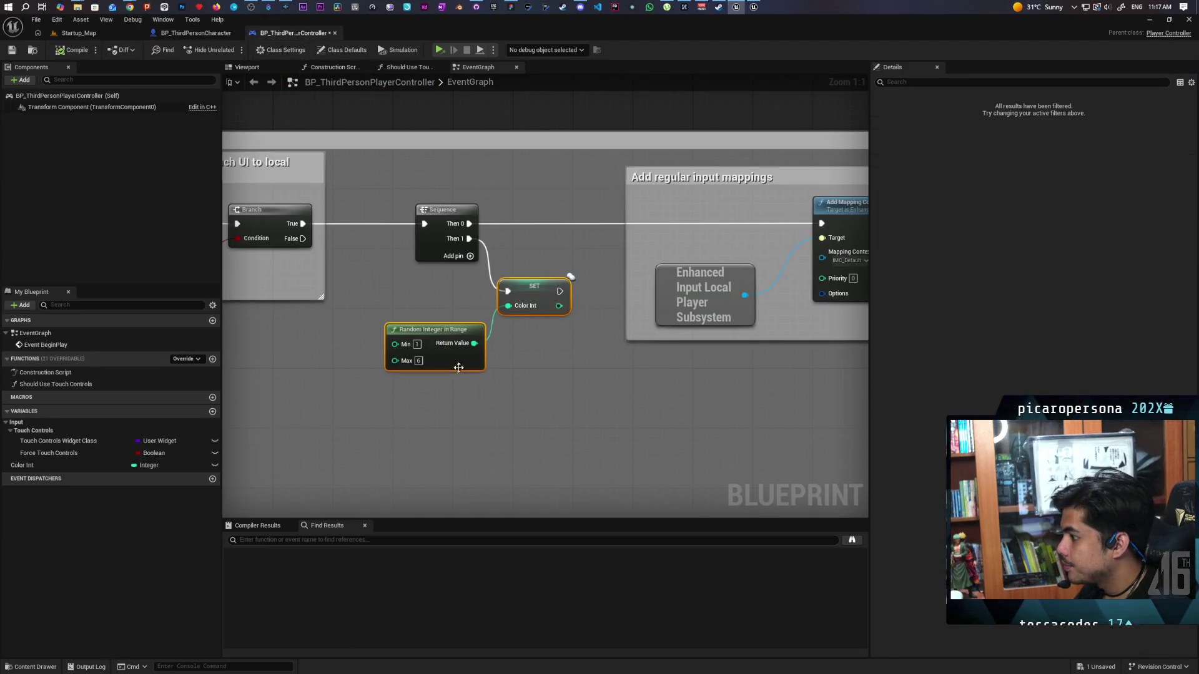
pyautogui.press('Delete')
pyautogui.click(24, 467)
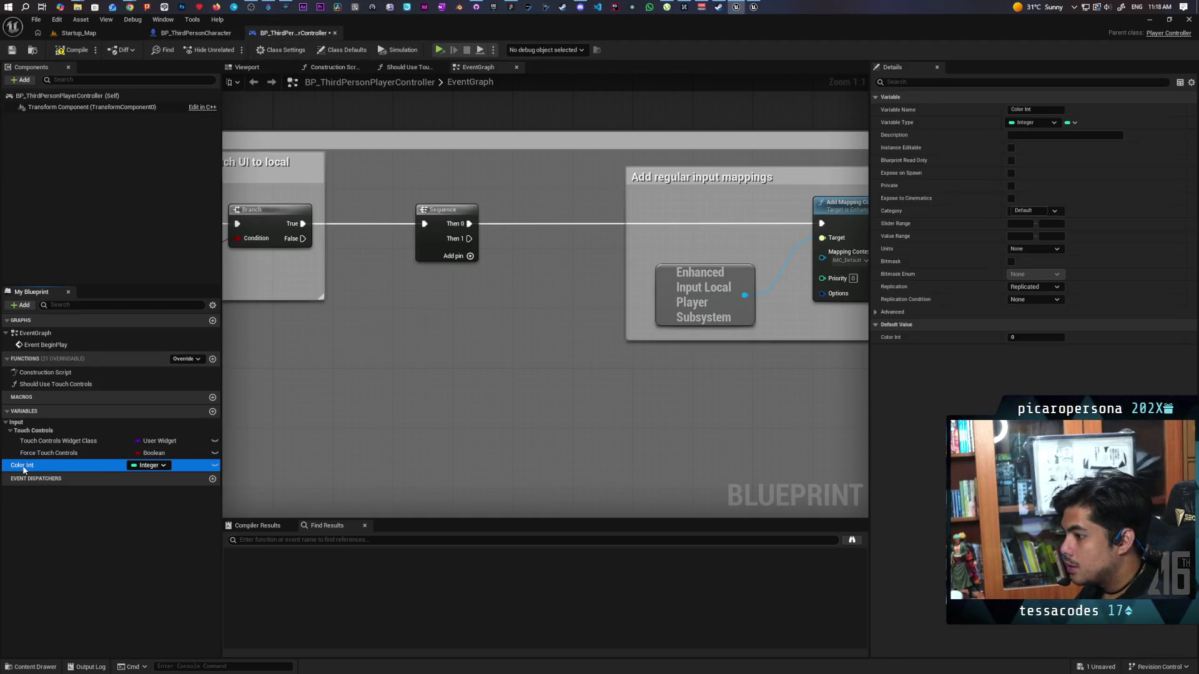
pyautogui.press('Delete')
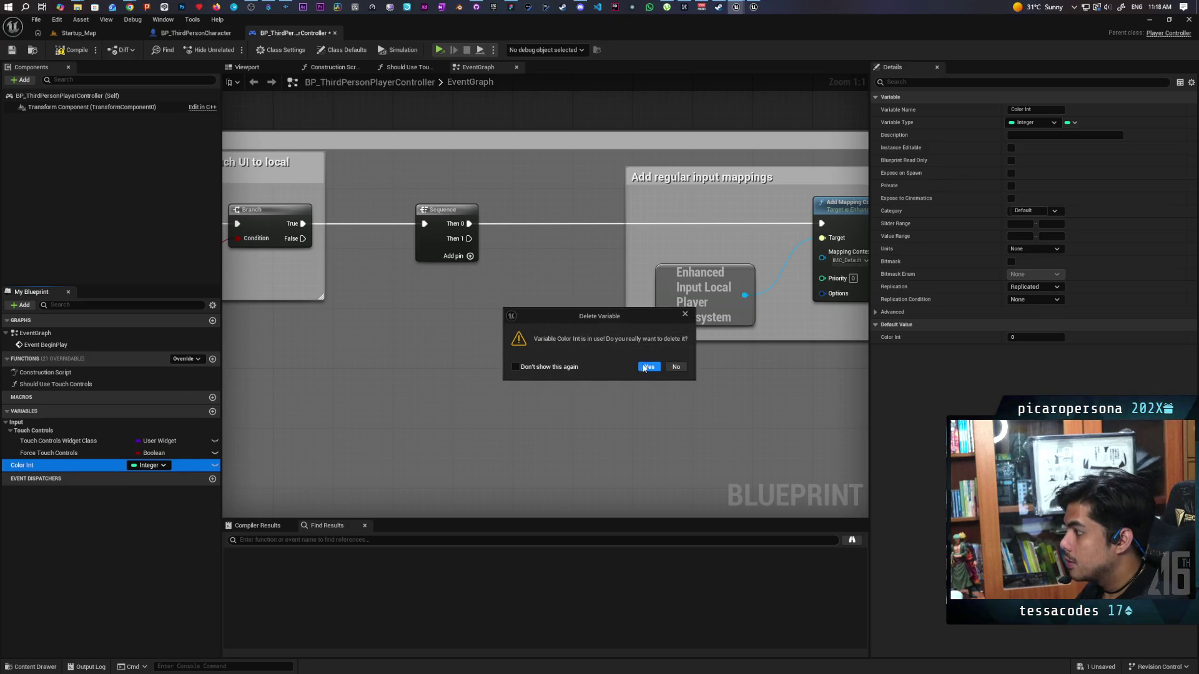
pyautogui.click(644, 368)
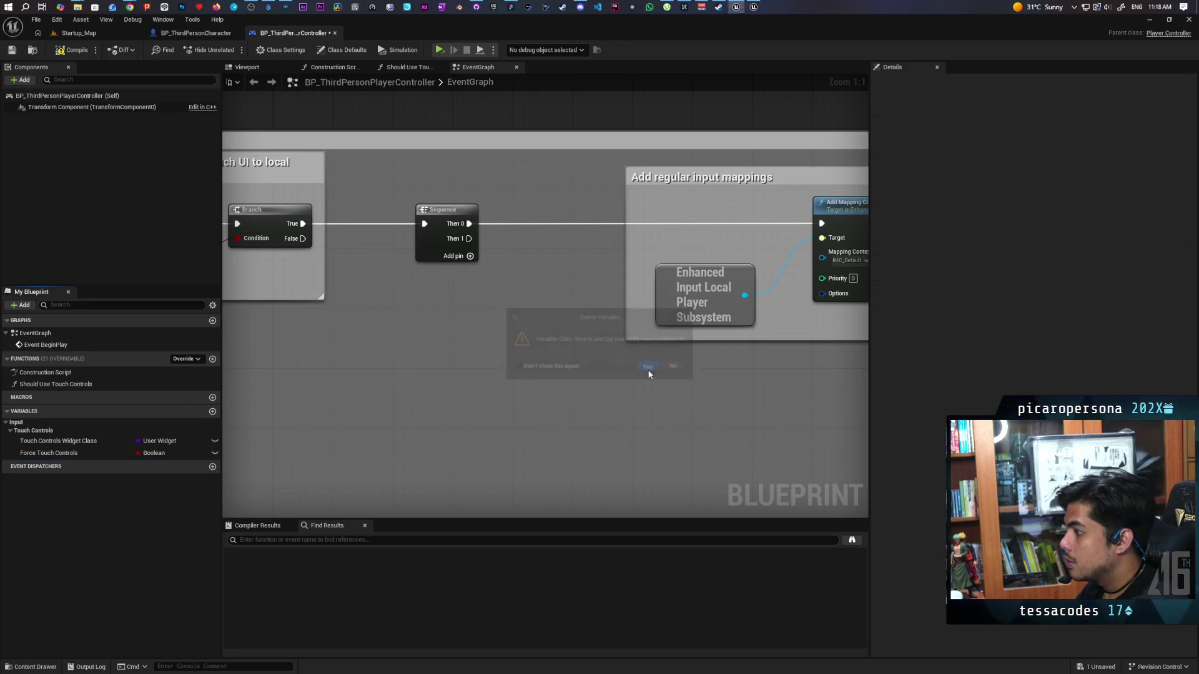
pyautogui.click(195, 33)
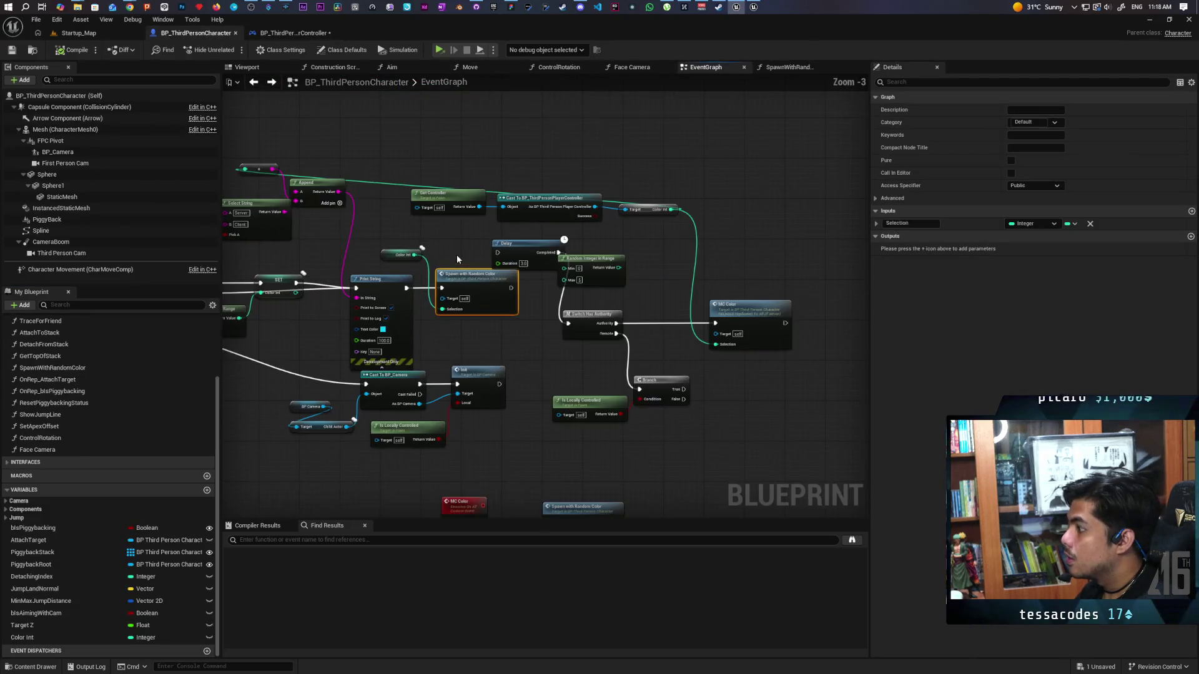
# - Delete the Color Int getter, Get Controller and cast, wire SET's value into the print text, and save
pyautogui.click(649, 209)
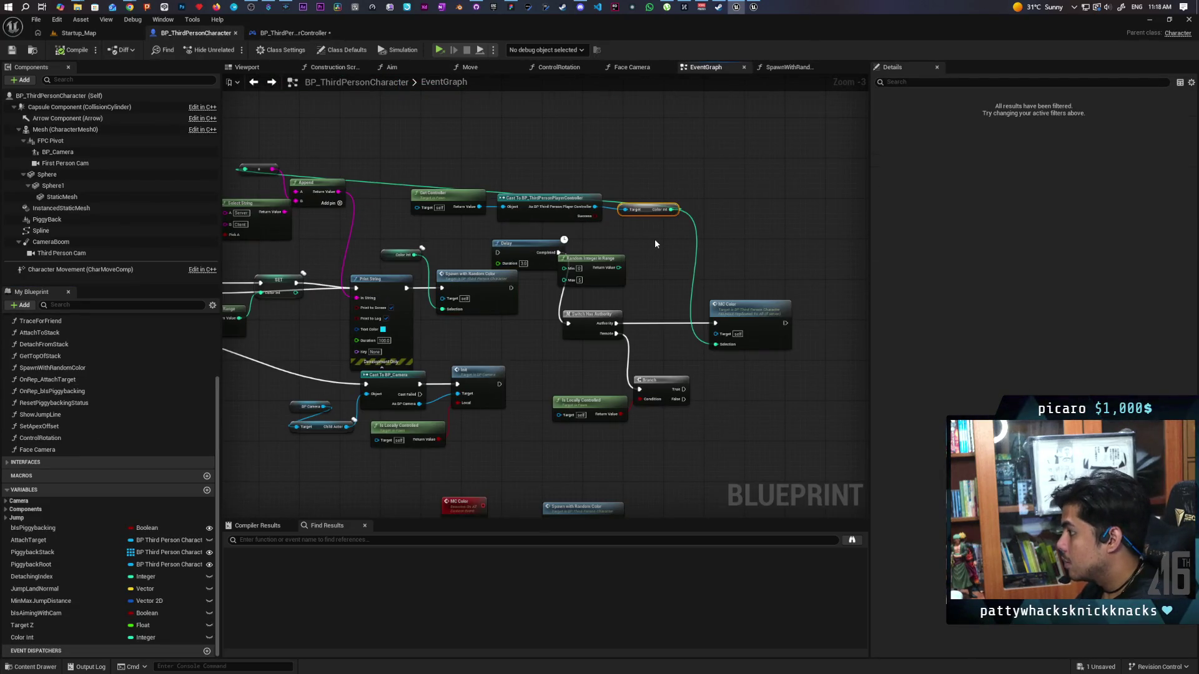
pyautogui.press('Delete')
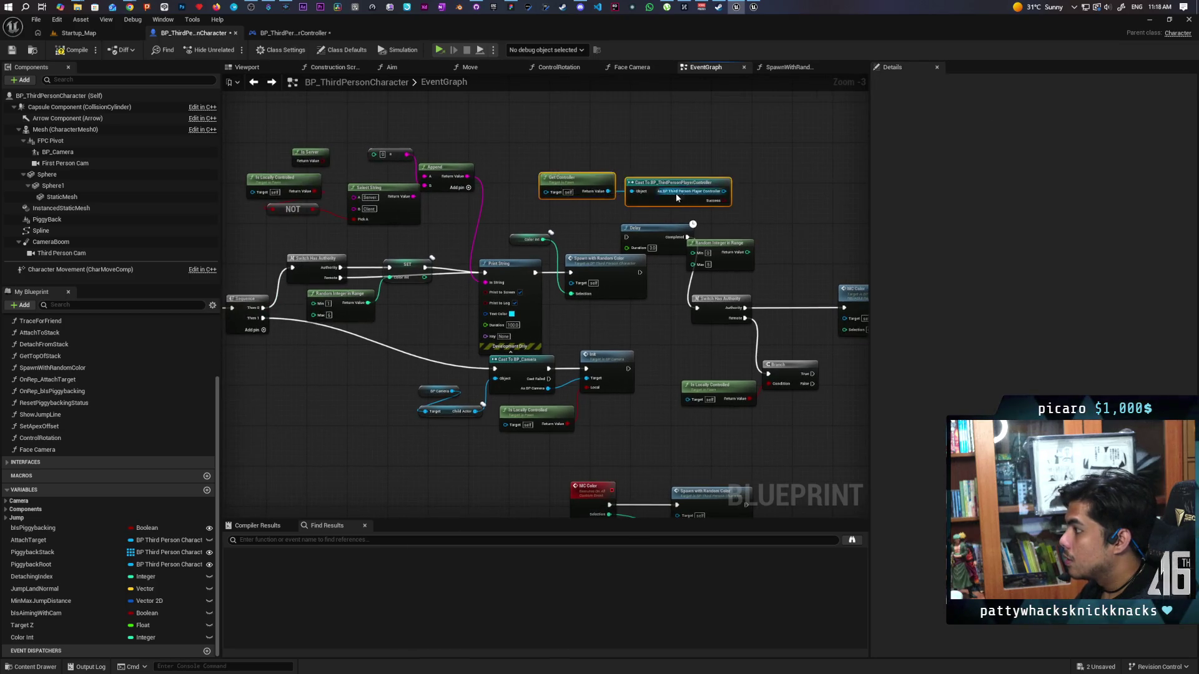
pyautogui.press('Delete')
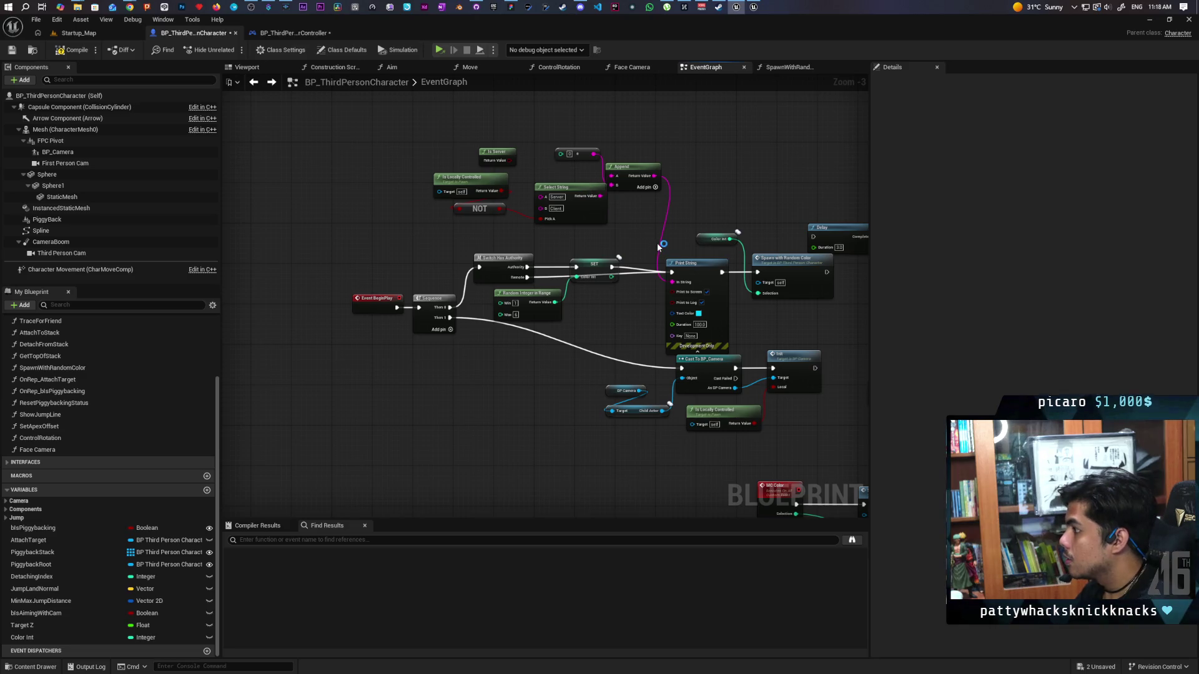
pyautogui.scroll(2, 555, 208)
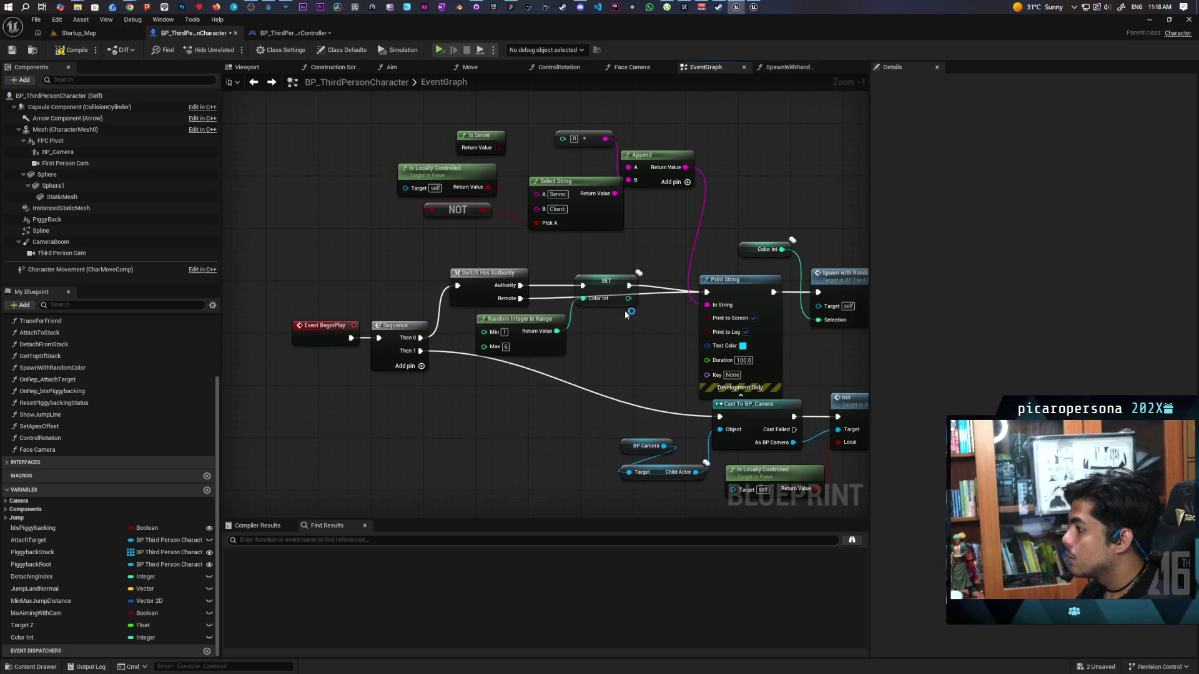
pyautogui.moveTo(629, 304); pyautogui.dragTo(563, 140)
pyautogui.moveTo(595, 215); pyautogui.dragTo(591, 213)
pyautogui.hotkey('ctrl', 's')
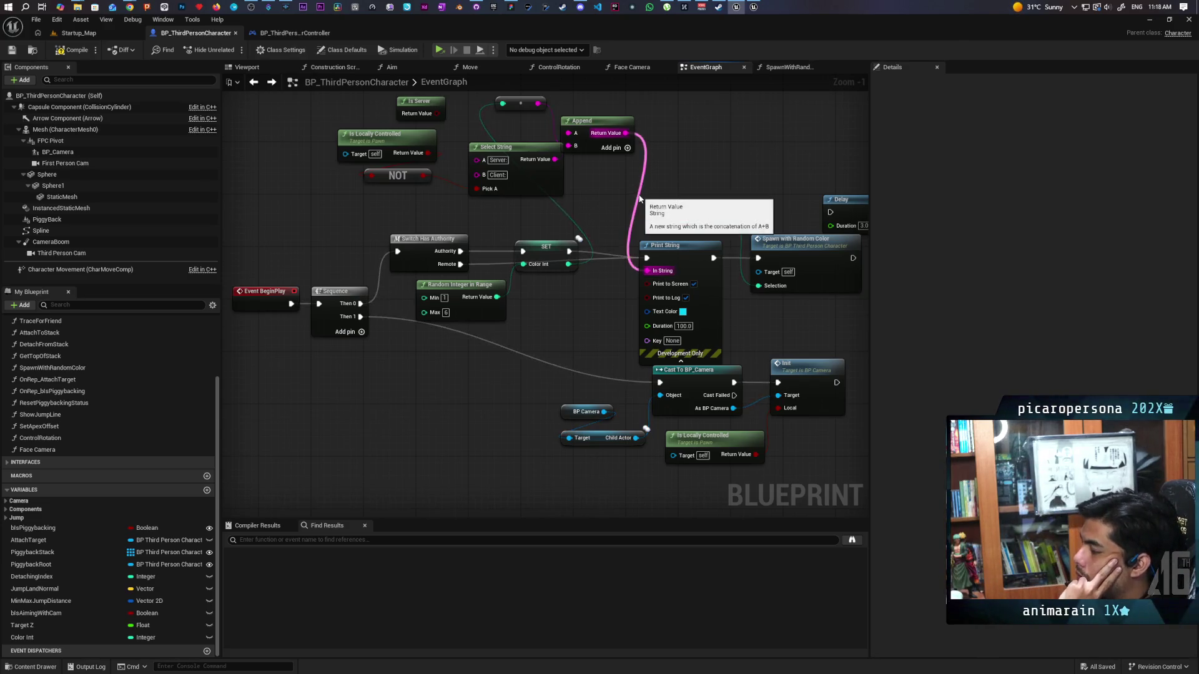
# - Pan past the Delay nodes and select Color Int to view its properties
pyautogui.moveTo(673, 193); pyautogui.dragTo(549, 183)
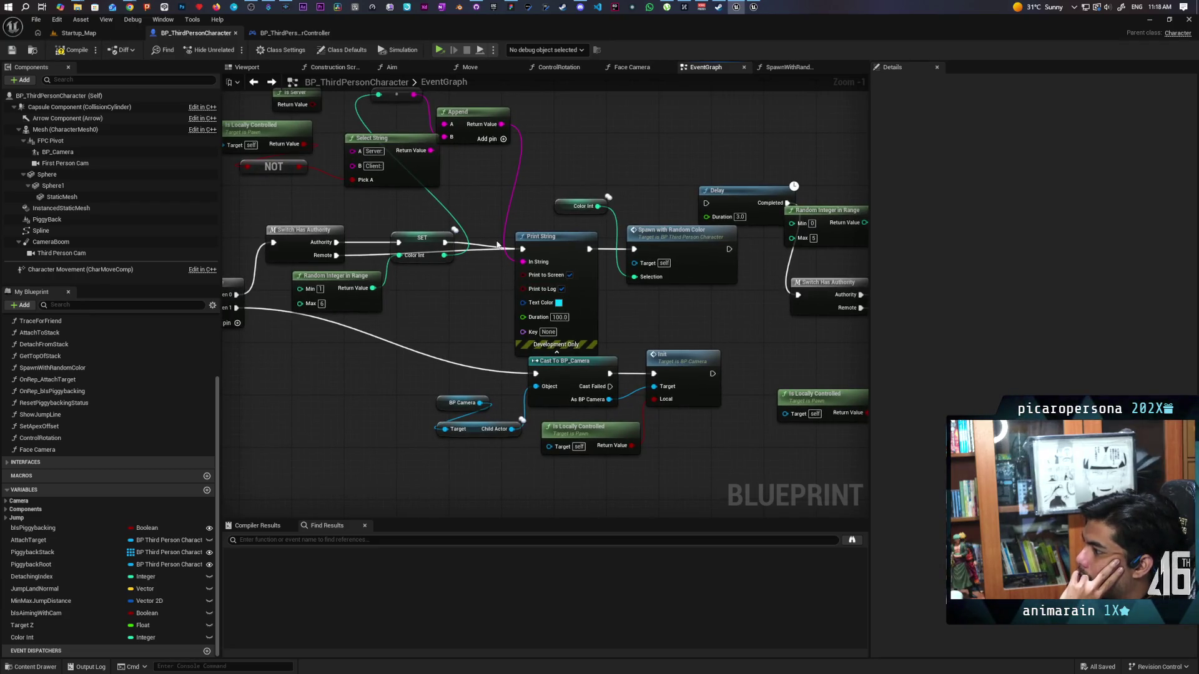
pyautogui.moveTo(496, 223); pyautogui.dragTo(511, 245)
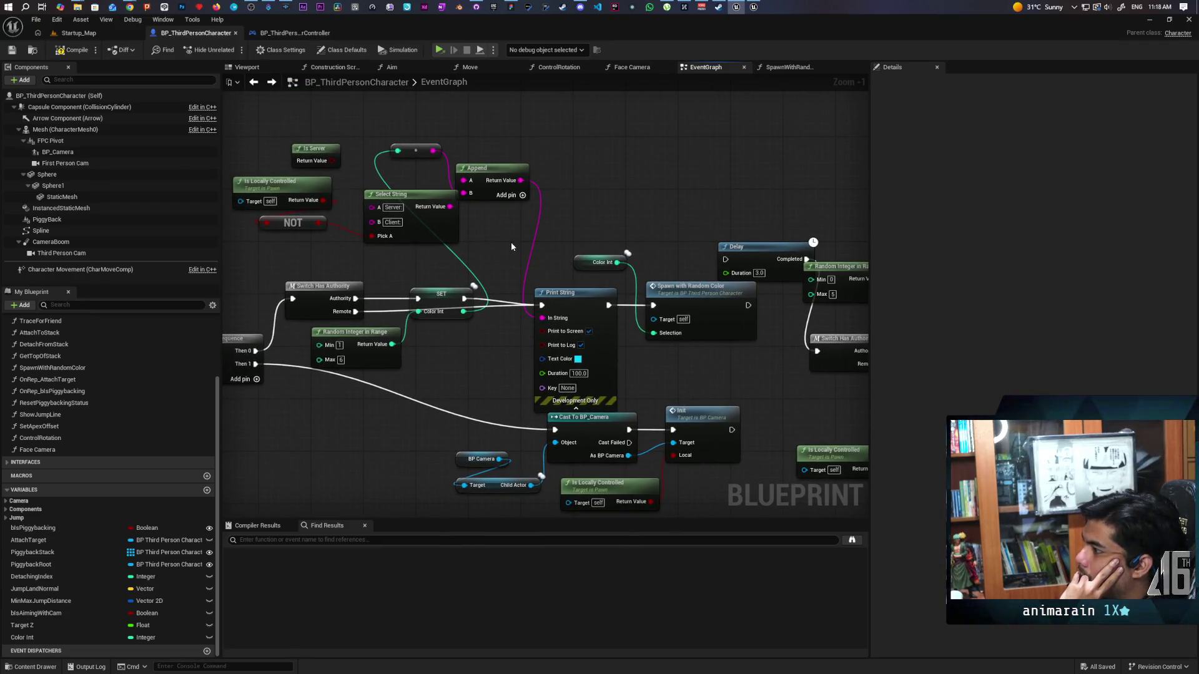
pyautogui.click(598, 262)
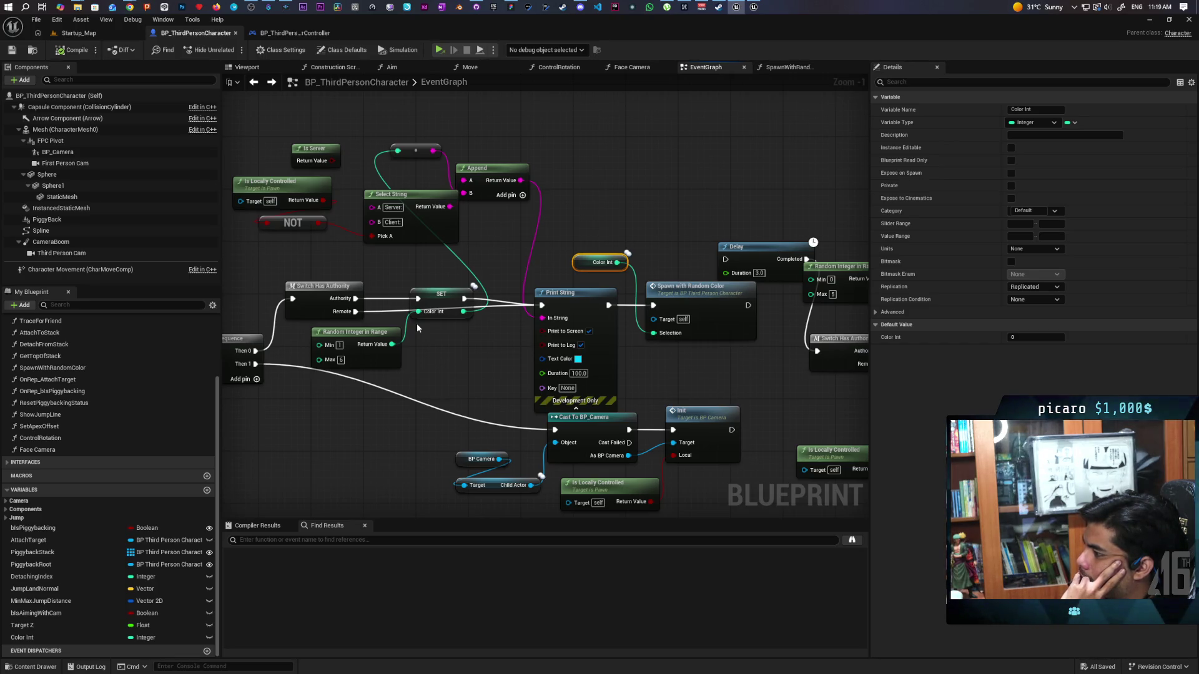
# - Set Color Int's Replication to RepNotify and compile the blueprint
pyautogui.moveTo(570, 301); pyautogui.dragTo(583, 294)
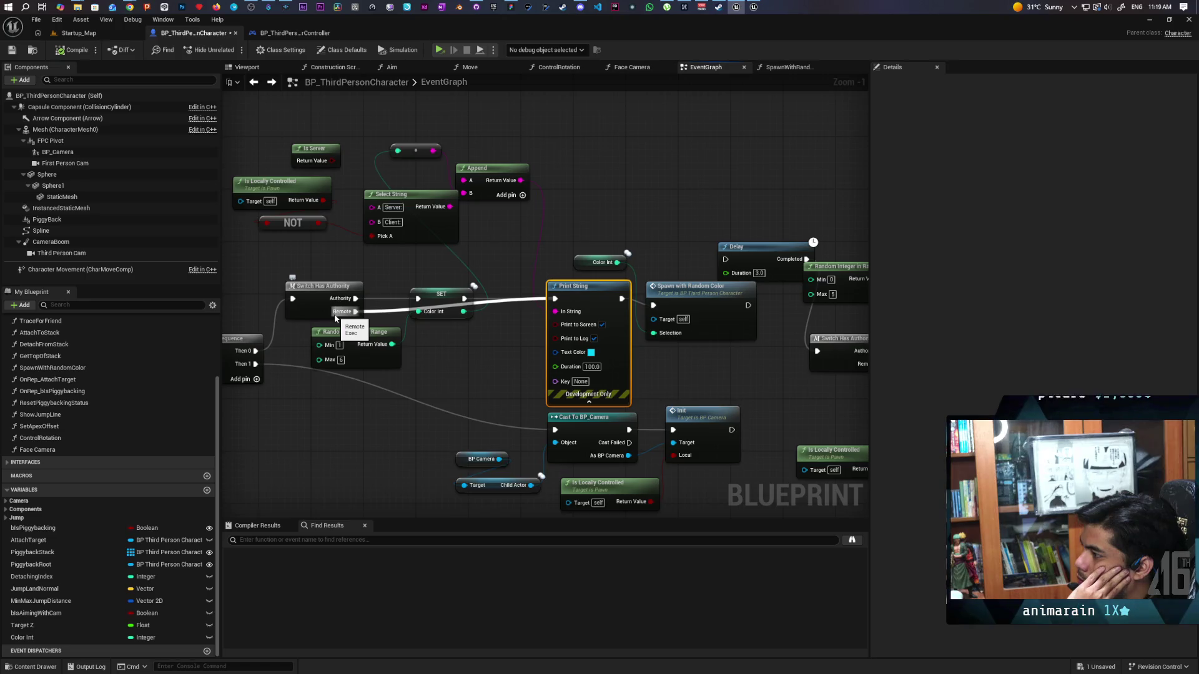
pyautogui.click(447, 317)
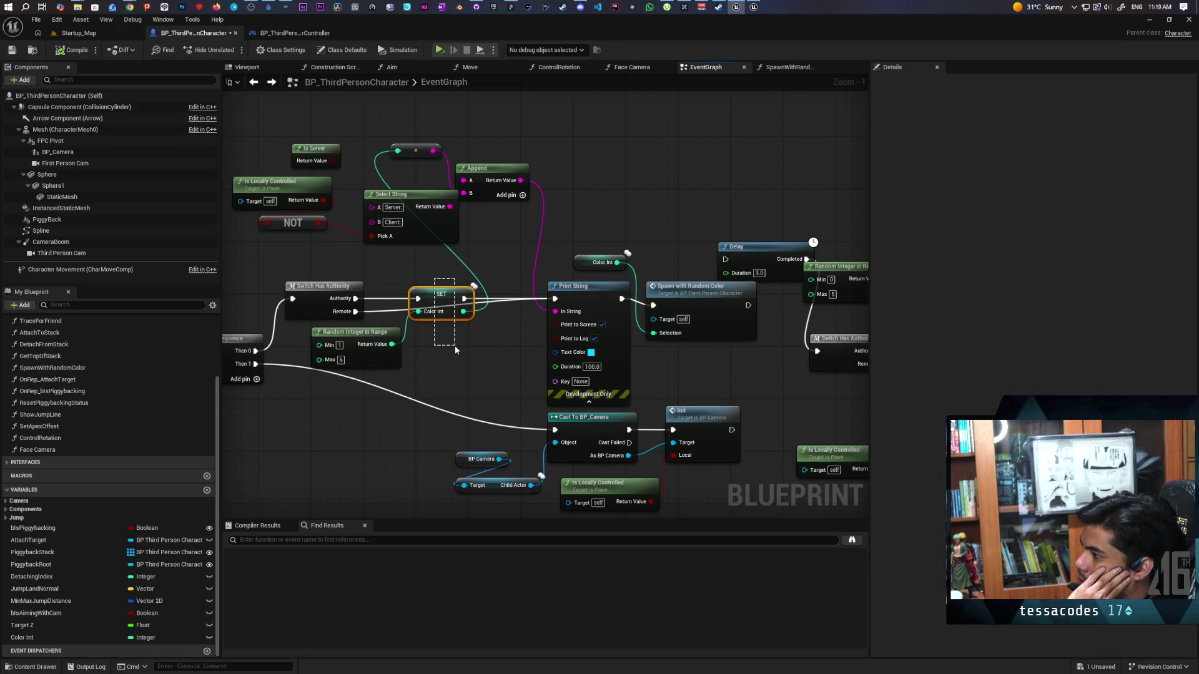
pyautogui.moveTo(454, 346); pyautogui.dragTo(514, 385)
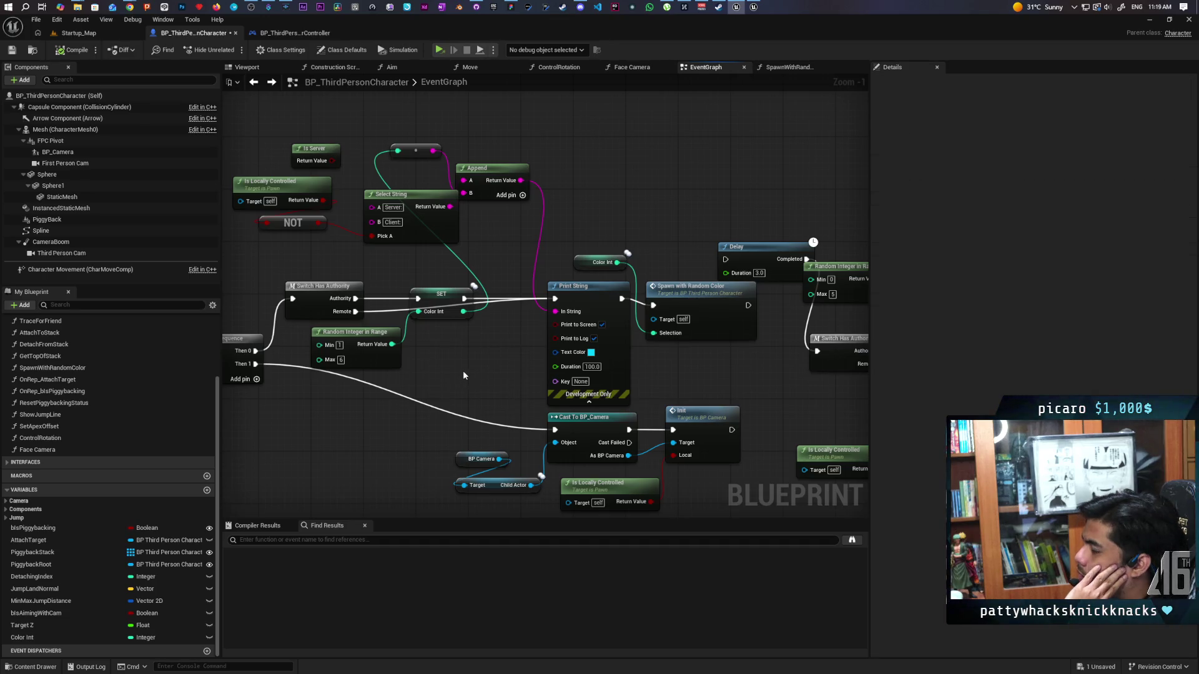
pyautogui.click(437, 294)
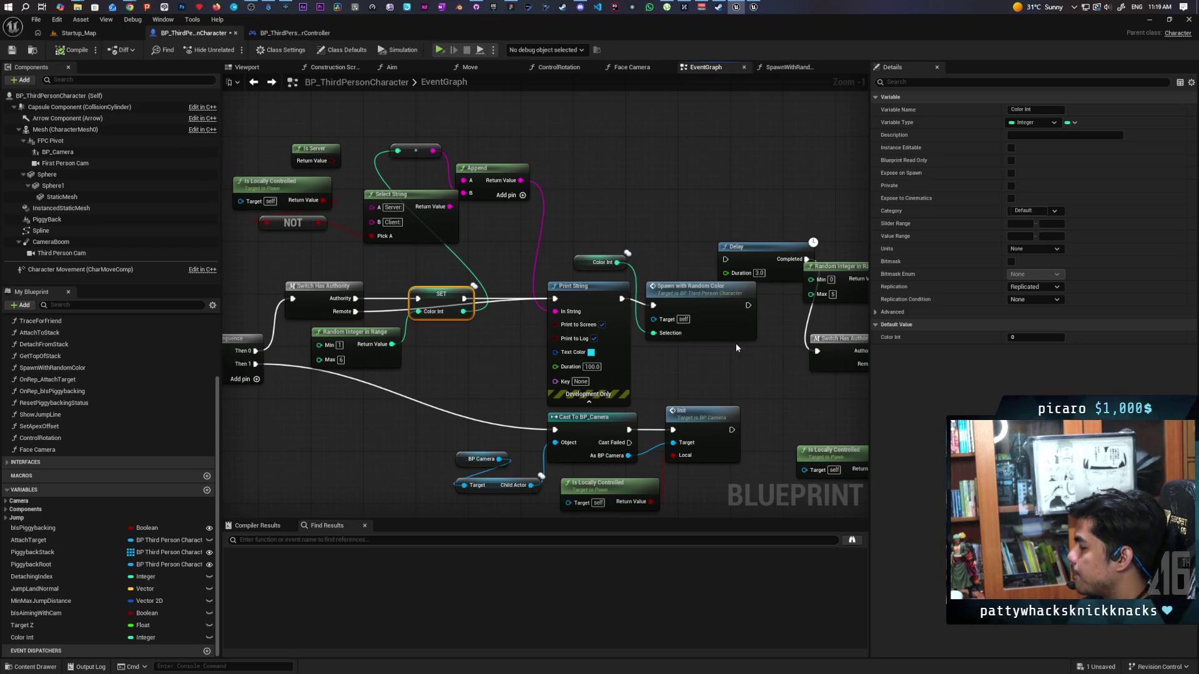
pyautogui.click(1037, 286)
pyautogui.click(1041, 317)
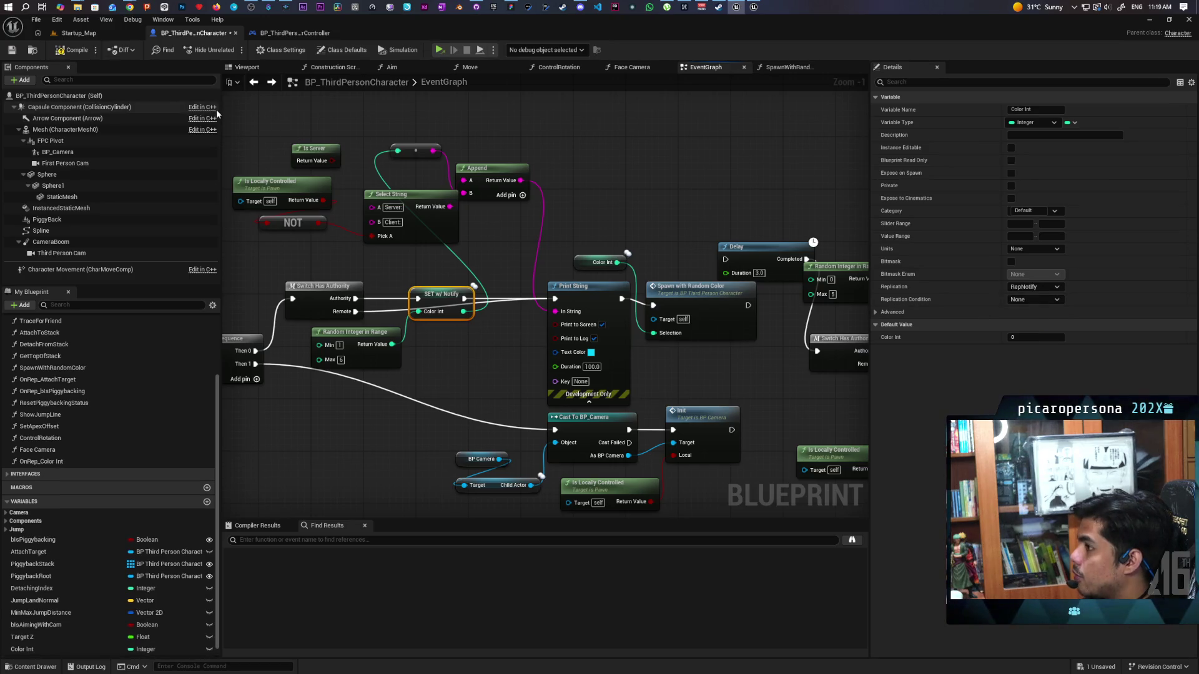
pyautogui.click(74, 53)
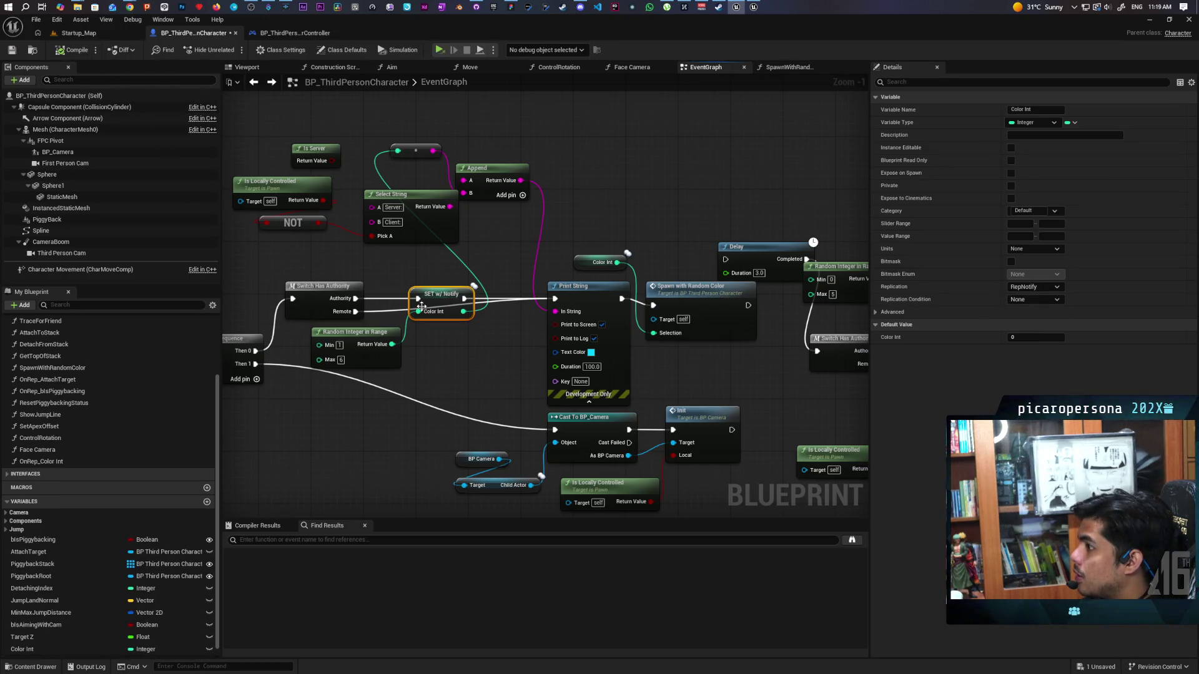
# - Remove the debug Print String nodes and open the OnRep_Color Int function graph
pyautogui.moveTo(400, 316); pyautogui.dragTo(445, 315)
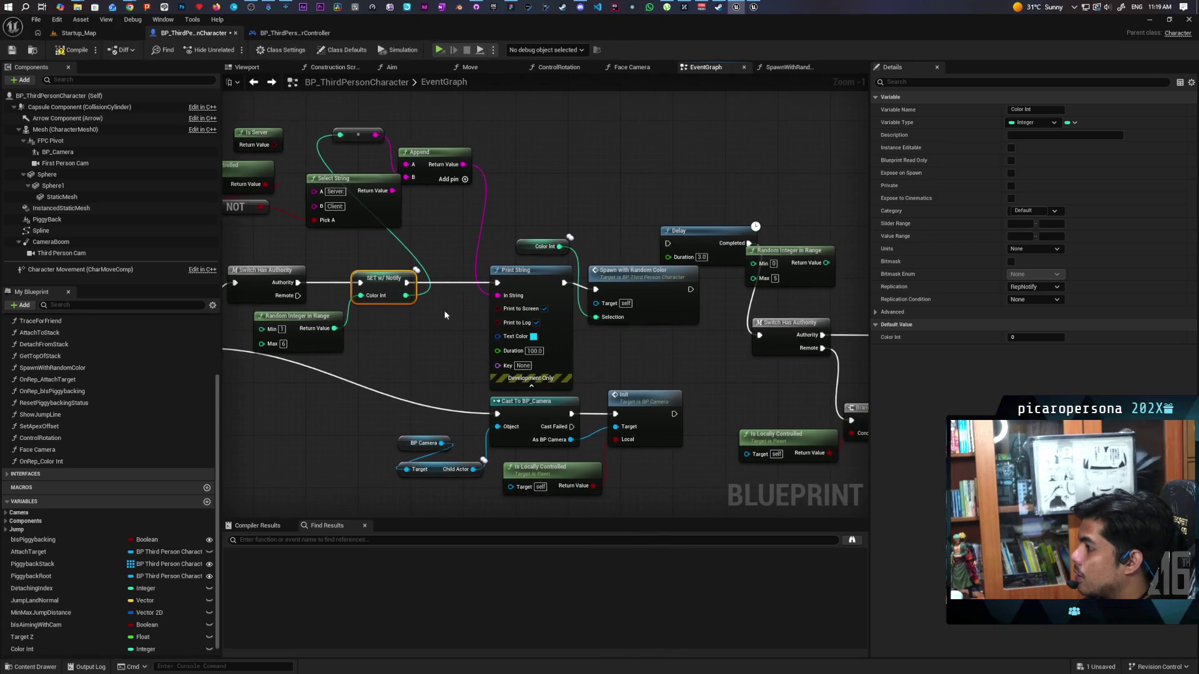
pyautogui.keyDown('alt'); pyautogui.click(452, 285); pyautogui.keyUp('alt')
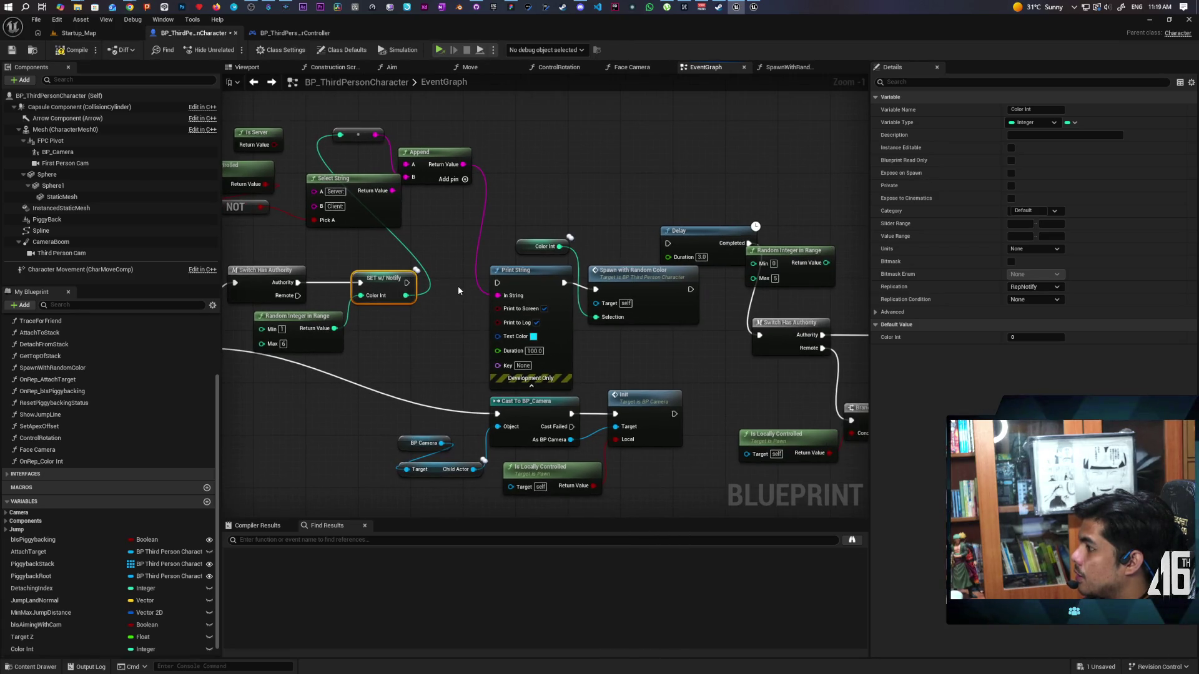
pyautogui.click(516, 288)
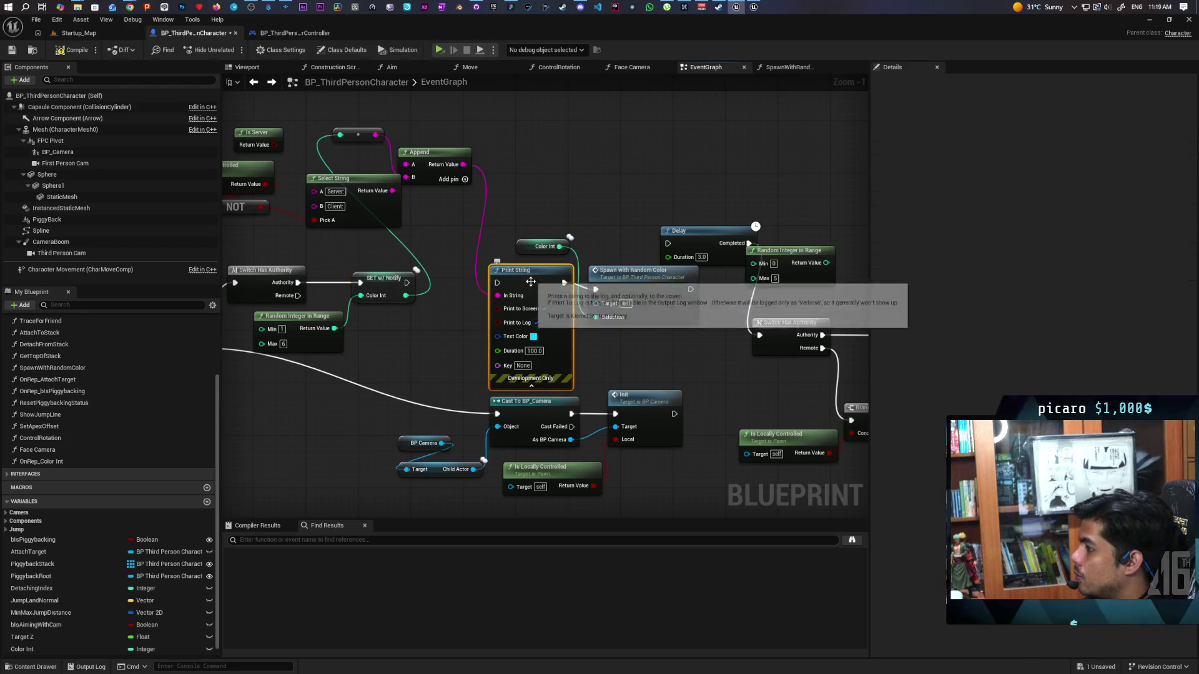
pyautogui.moveTo(516, 288)
pyautogui.mouseDown()
pyautogui.moveTo(517, 115)
pyautogui.moveTo(536, 136)
pyautogui.mouseUp()
pyautogui.scroll(-1, 448, 232)
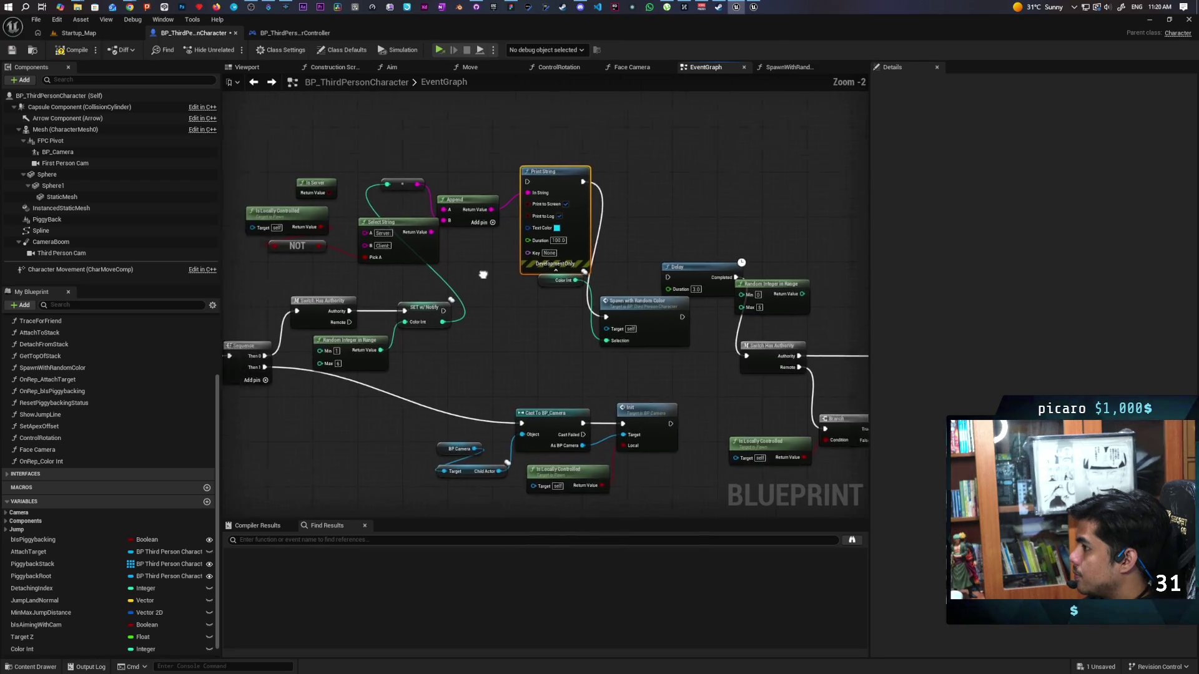
pyautogui.moveTo(268, 179)
pyautogui.mouseDown()
pyautogui.moveTo(613, 267)
pyautogui.moveTo(563, 273)
pyautogui.mouseUp()
pyautogui.press('Delete')
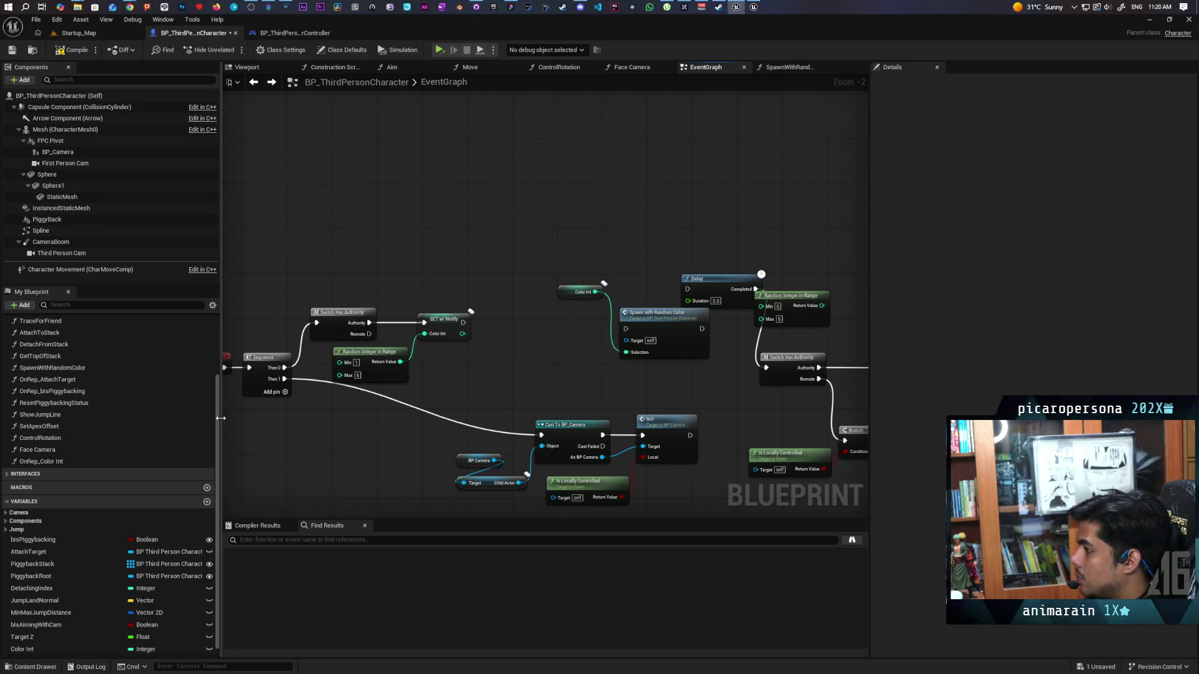
pyautogui.doubleClick(44, 462)
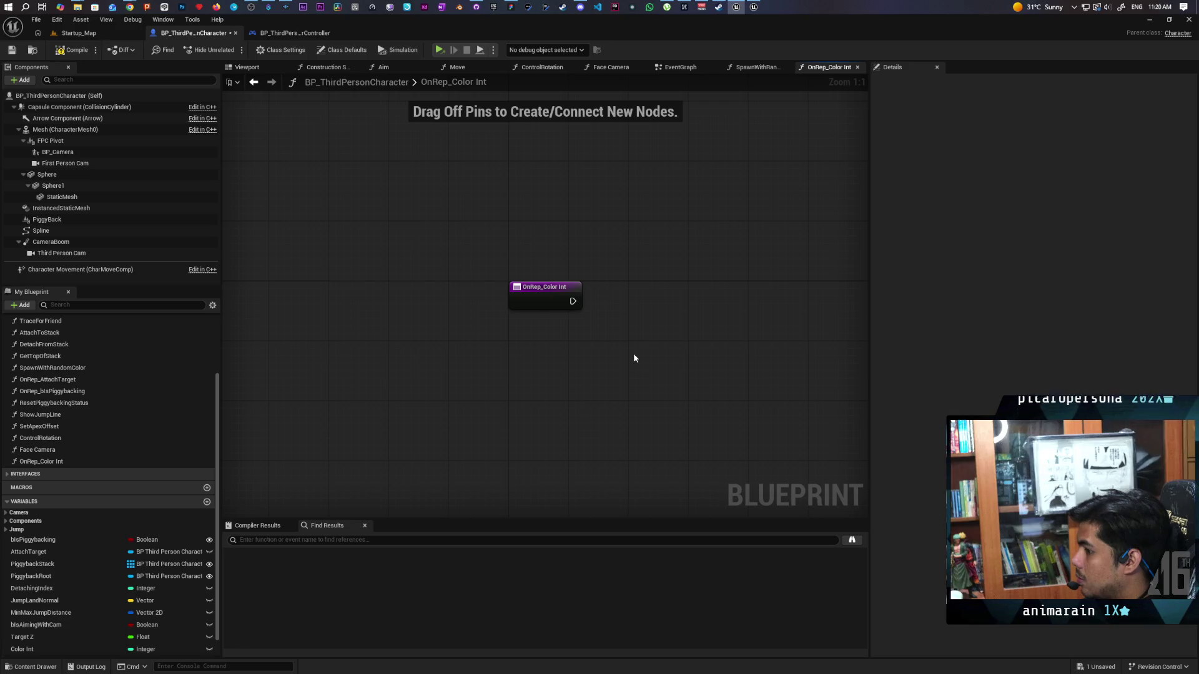
# - Move the Color Int and Spawn with Random Color nodes into OnRep_Color Int and wire them to run
pyautogui.click(254, 82)
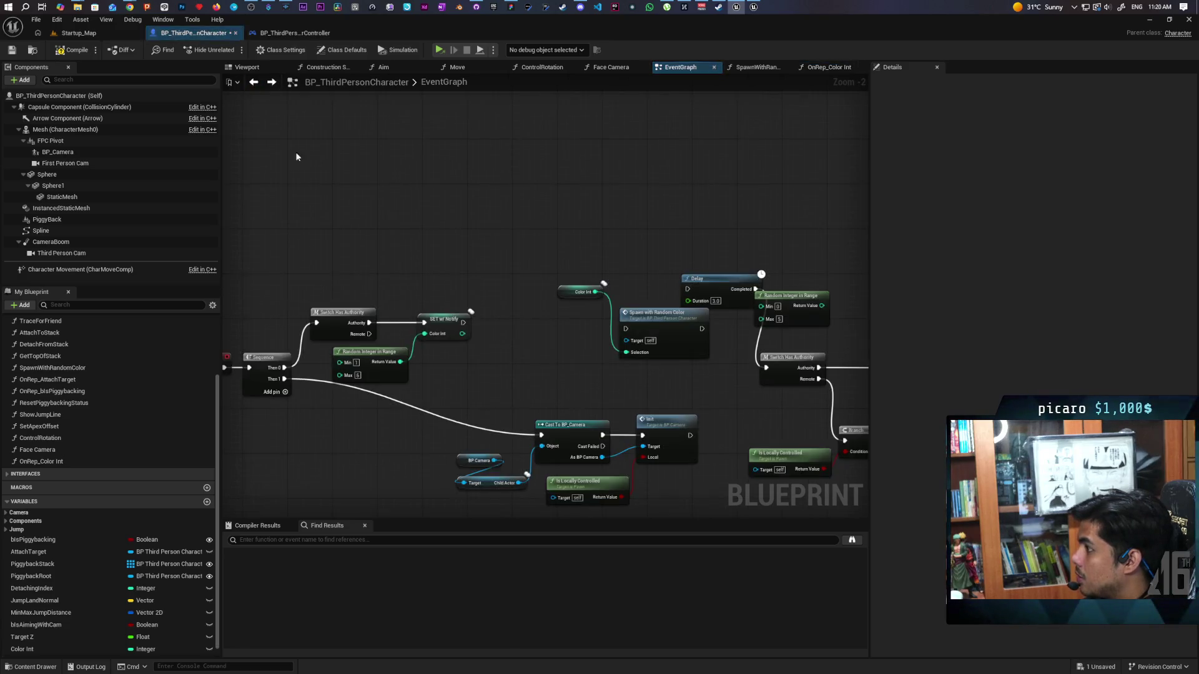
pyautogui.moveTo(462, 242); pyautogui.dragTo(563, 361)
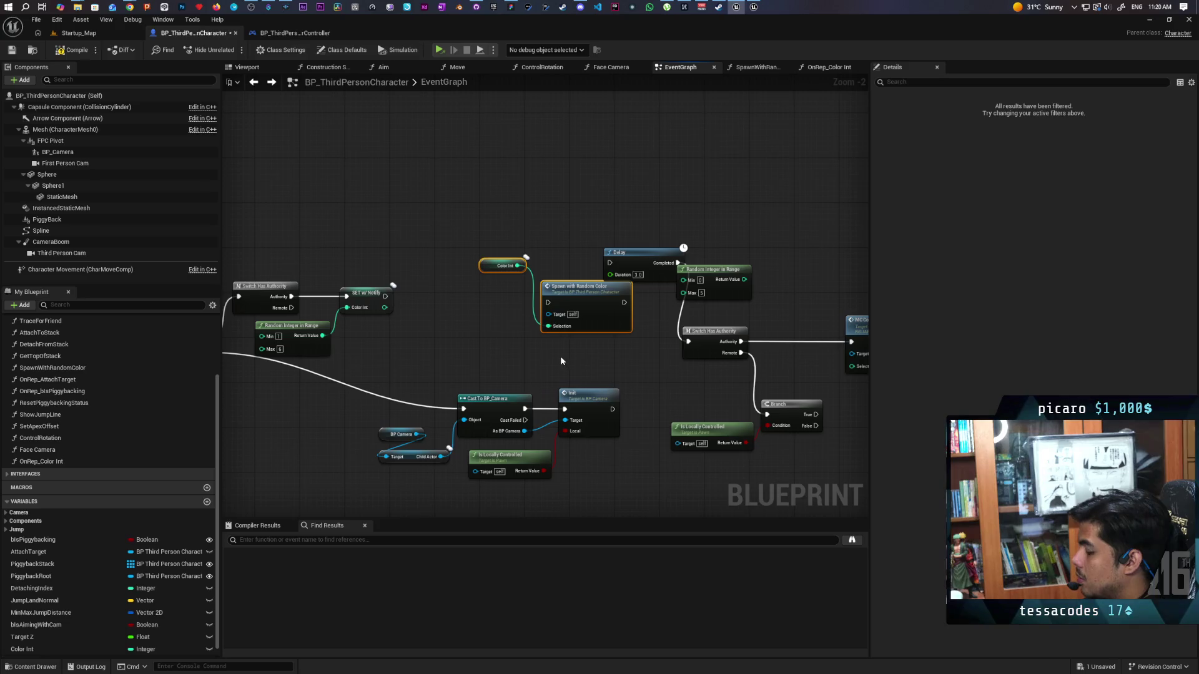
pyautogui.press('Delete')
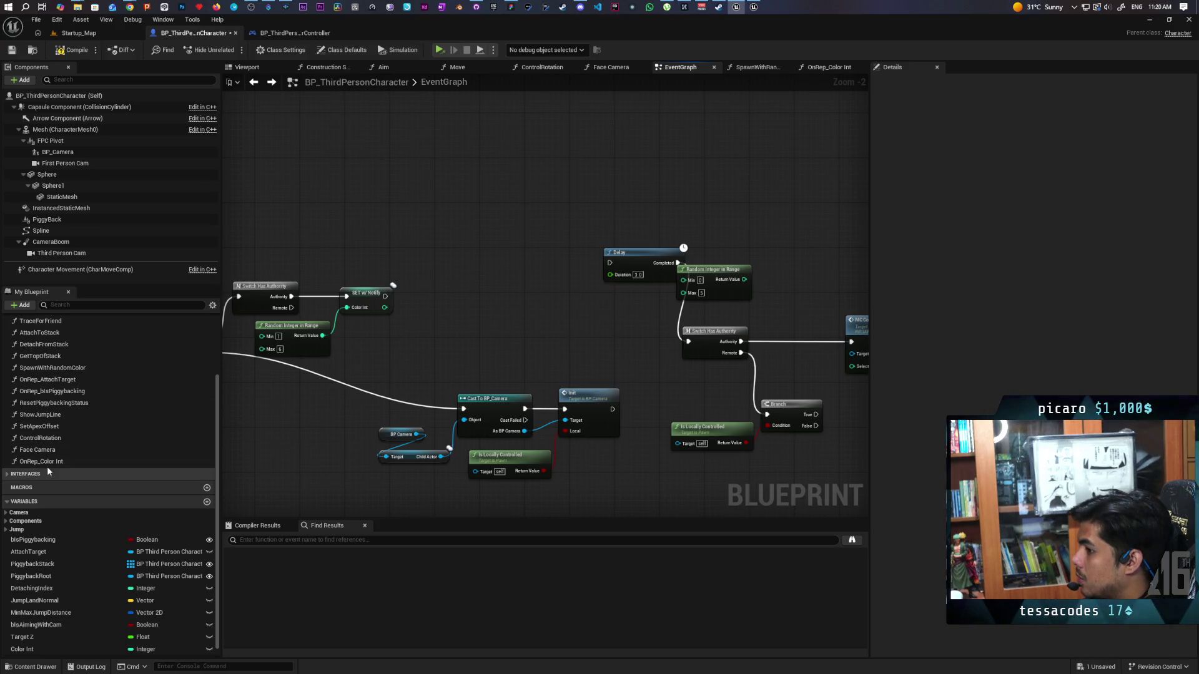
pyautogui.doubleClick(47, 461)
pyautogui.hotkey('ctrl', 'v')
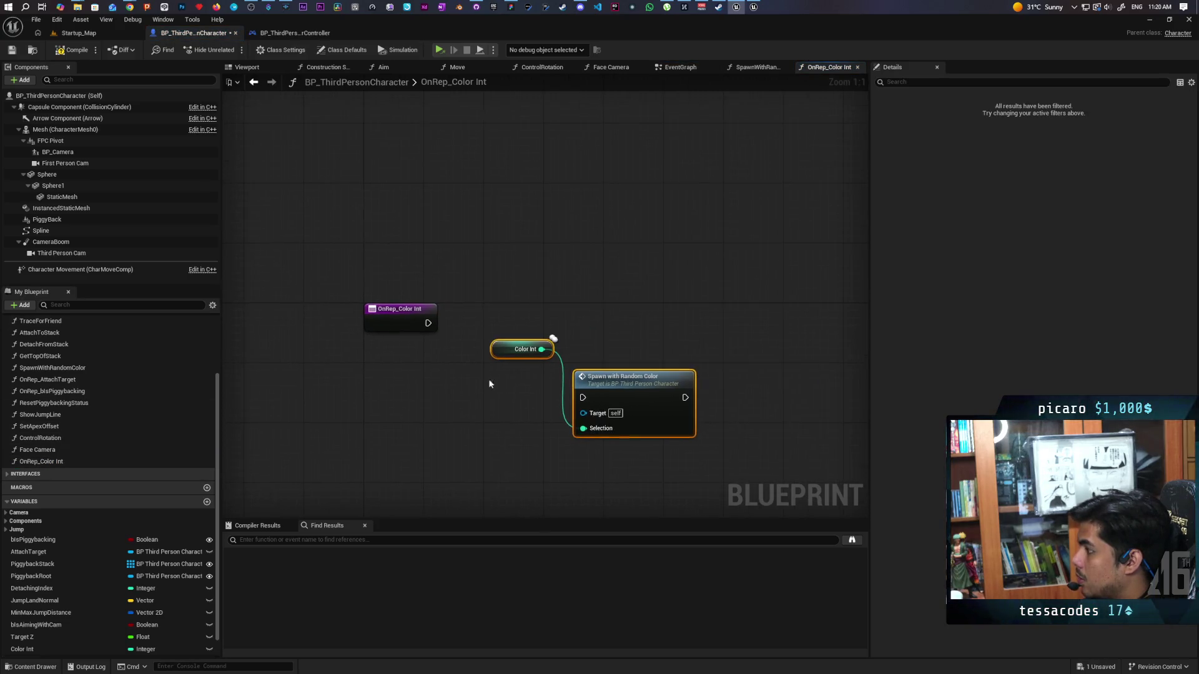
pyautogui.moveTo(624, 377); pyautogui.dragTo(632, 303)
pyautogui.moveTo(501, 350); pyautogui.dragTo(454, 388)
pyautogui.moveTo(428, 323); pyautogui.dragTo(590, 323)
# - Save the blueprint and switch to the Startup_Map level
pyautogui.hotkey('ctrl', 's')
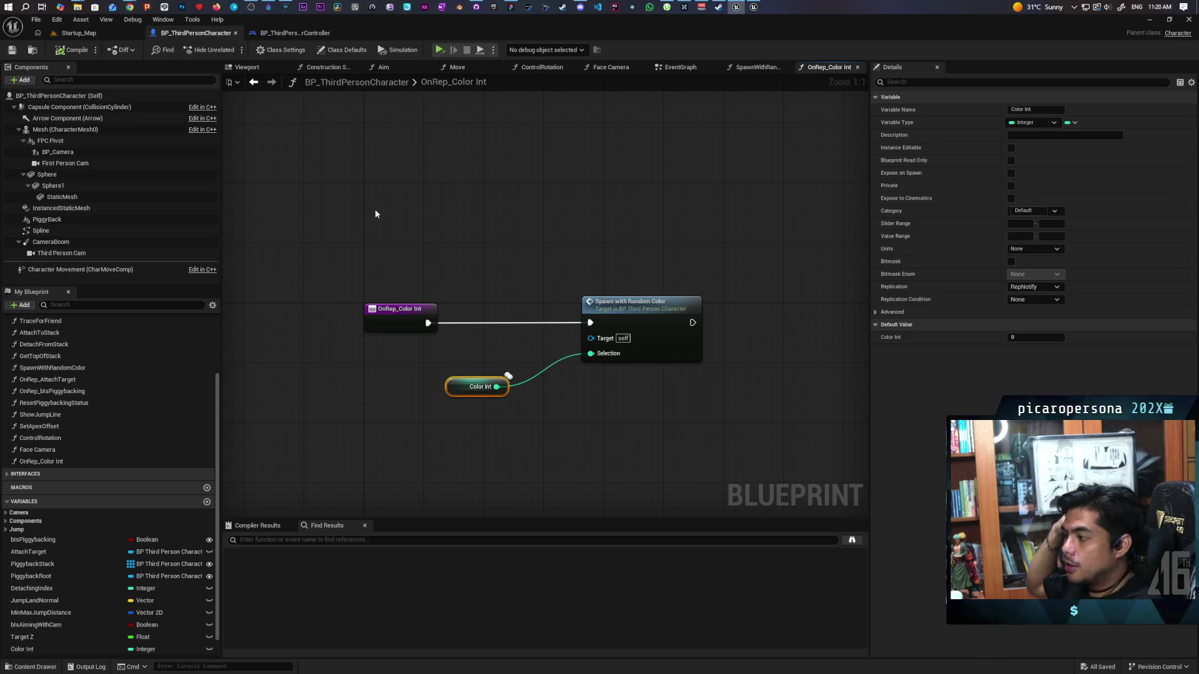
pyautogui.click(504, 373)
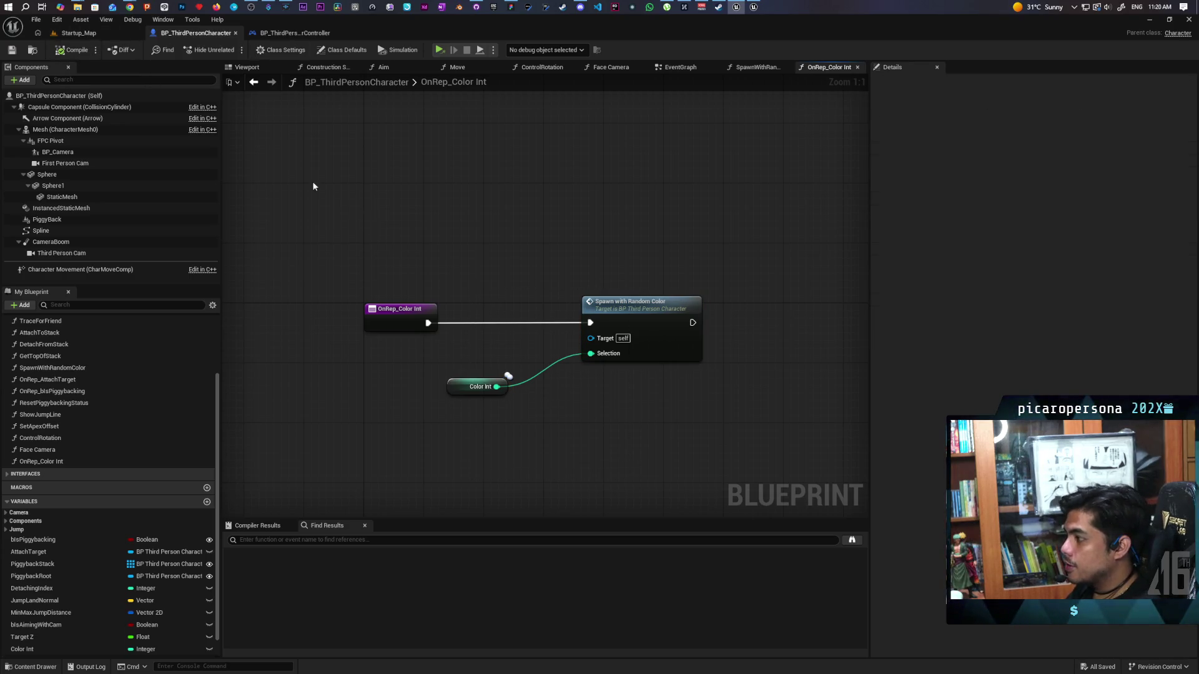
pyautogui.click(75, 32)
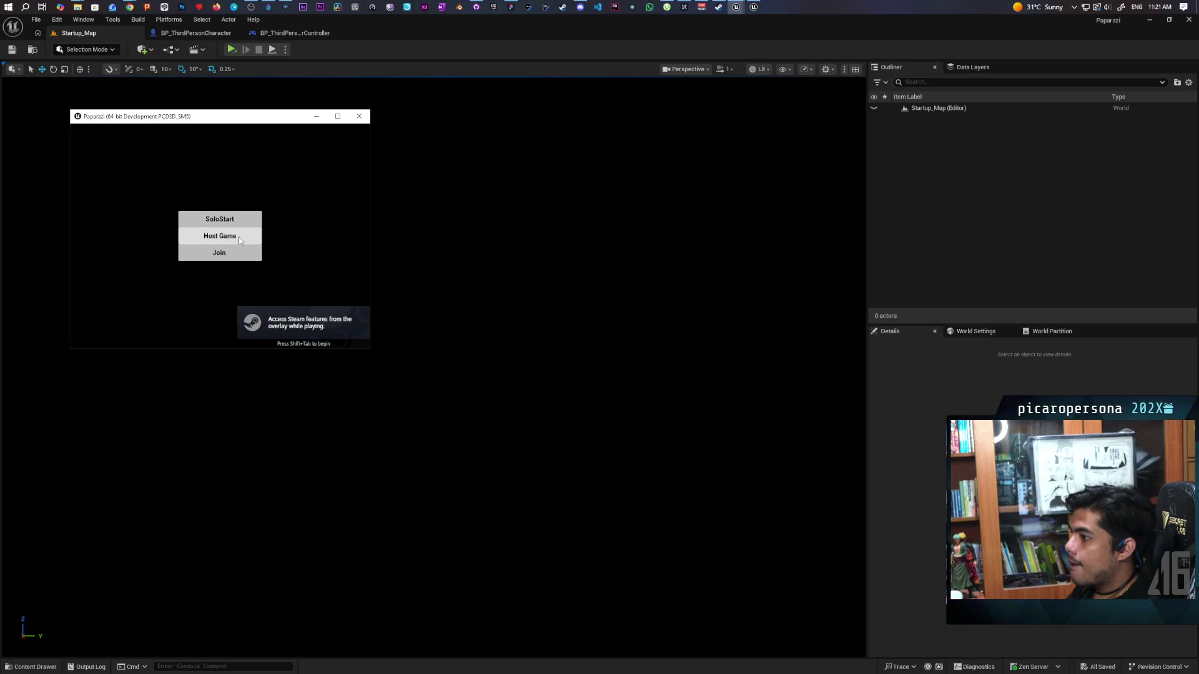
# - Host a test session showing the red sphere, then exit and return to BP_ThirdPersonCharacter
pyautogui.click(239, 238)
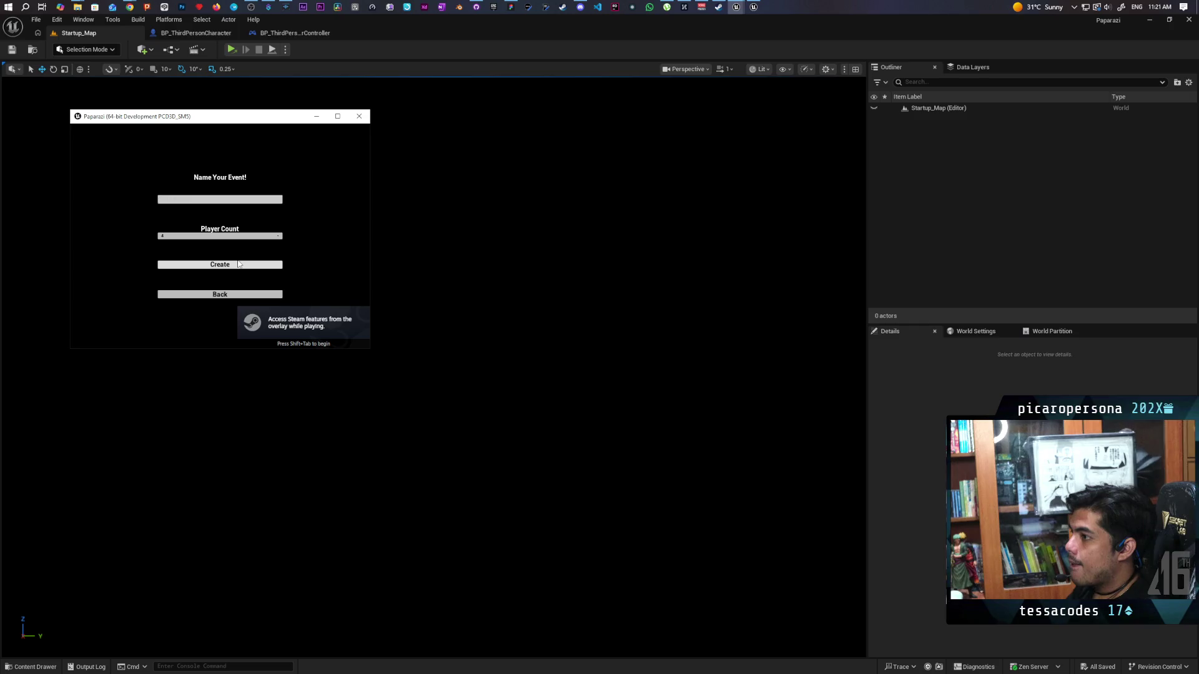
pyautogui.click(239, 264)
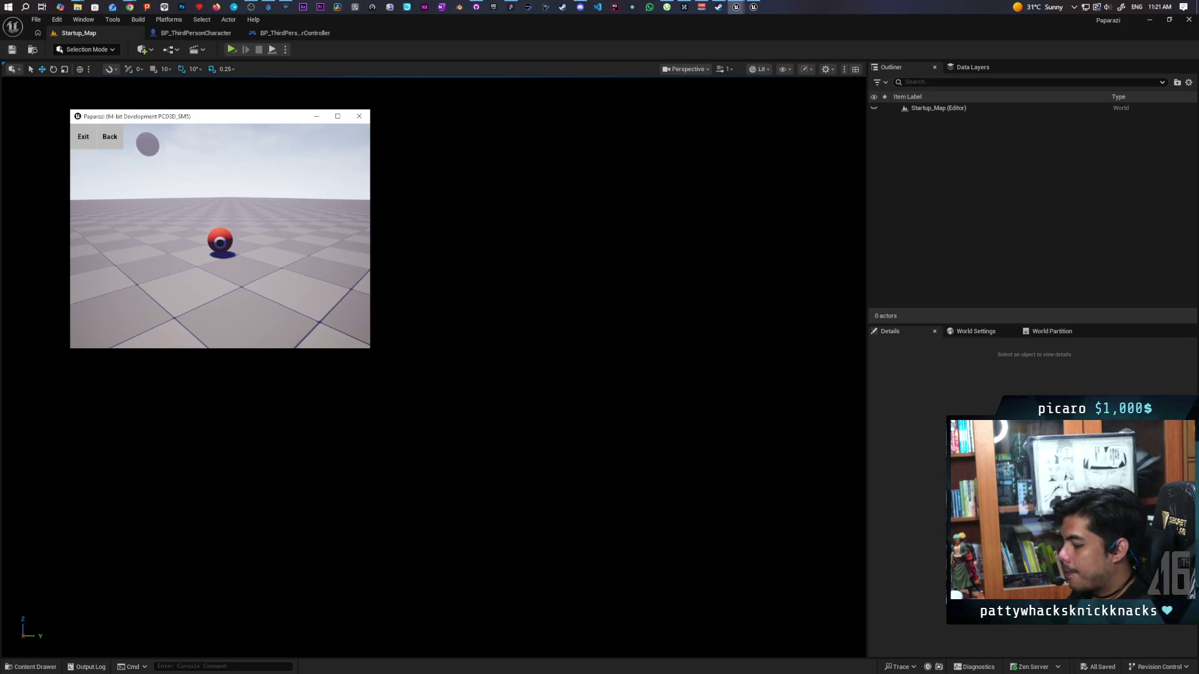
pyautogui.click(83, 136)
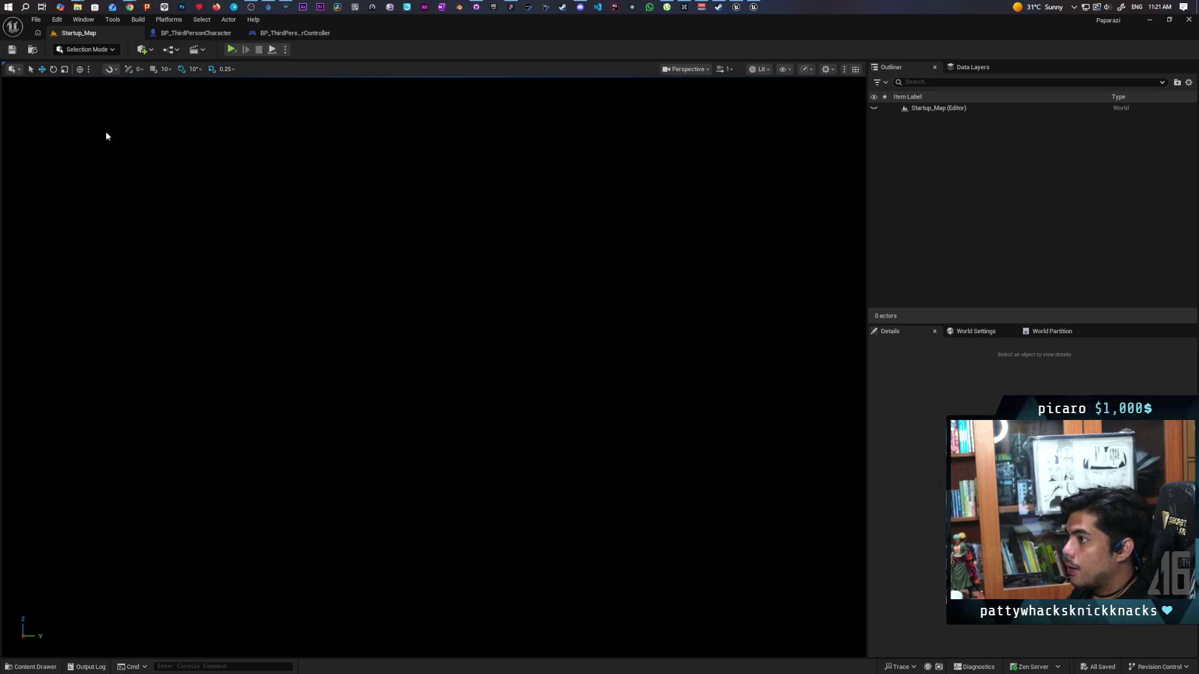
pyautogui.click(176, 33)
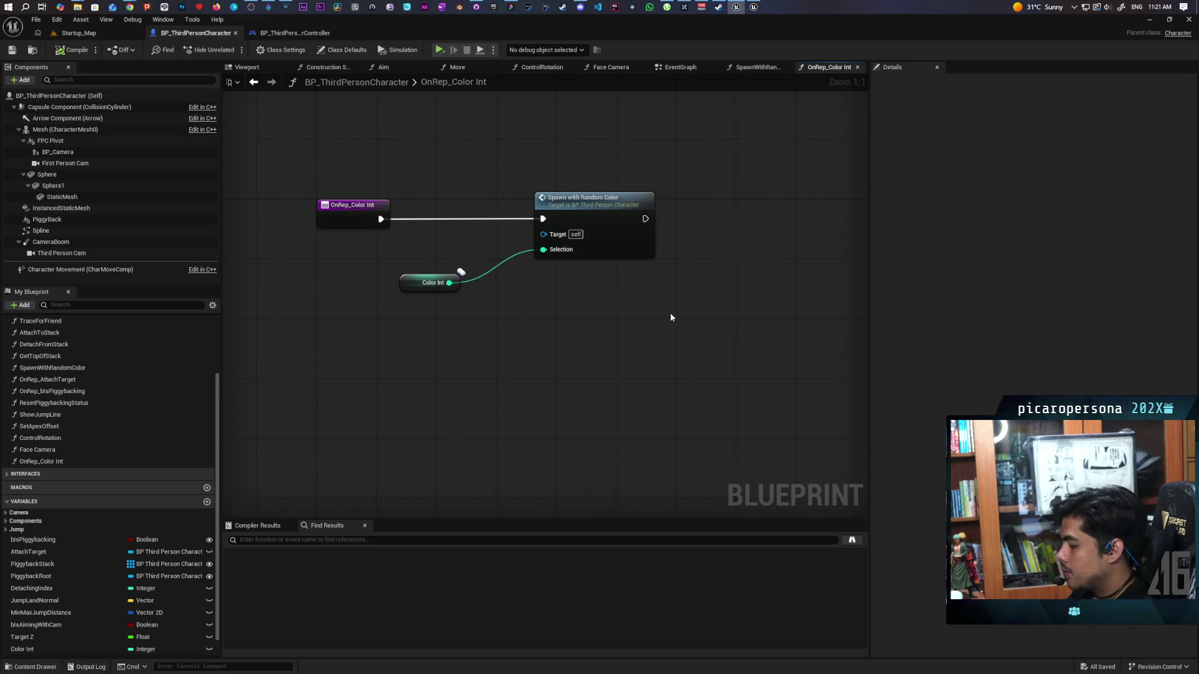
# - Add a Print String after Spawn with Random Color showing Color Int, and save
pyautogui.hotkey('ctrl', 'v')
pyautogui.moveTo(449, 282); pyautogui.dragTo(716, 242)
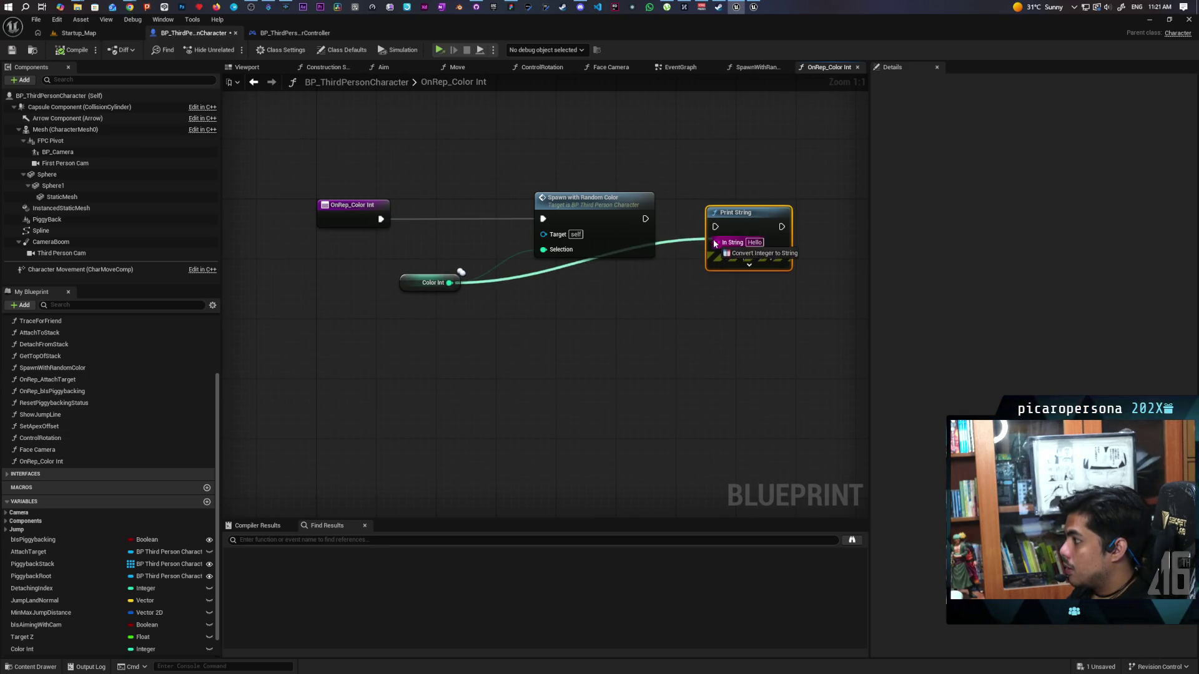
pyautogui.moveTo(646, 218); pyautogui.dragTo(735, 220)
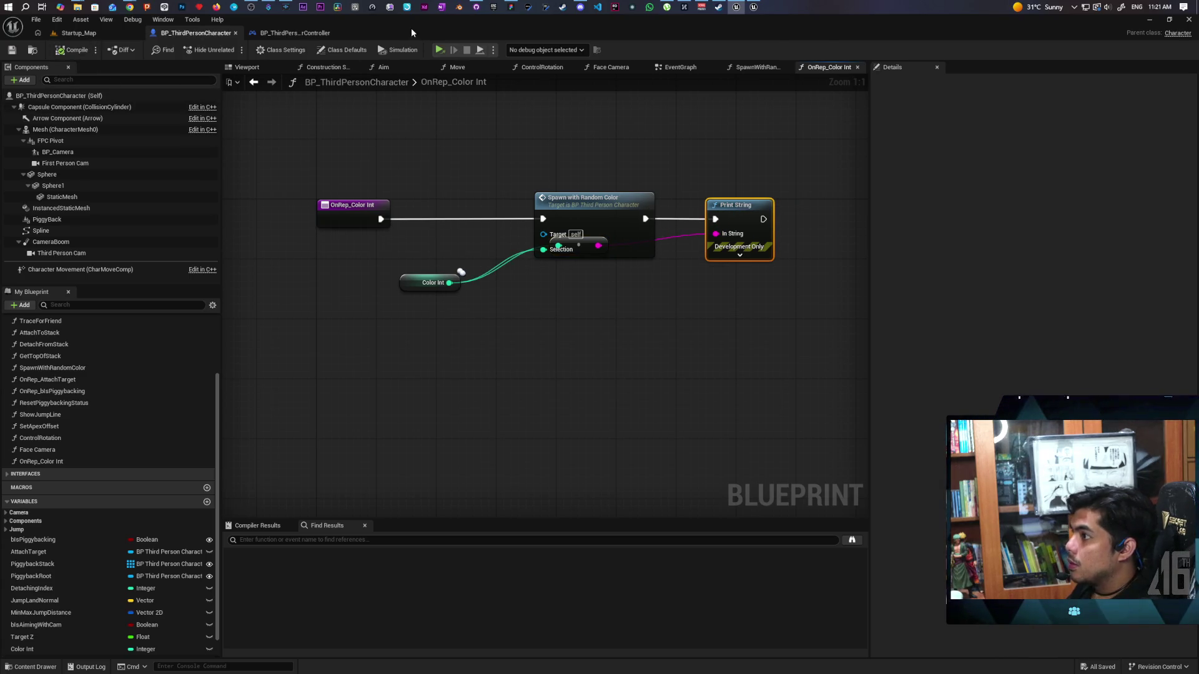
pyautogui.hotkey('ctrl', 's')
pyautogui.moveTo(478, 23)
pyautogui.mouseDown()
pyautogui.moveTo(340, 61)
pyautogui.moveTo(390, 50)
pyautogui.mouseUp()
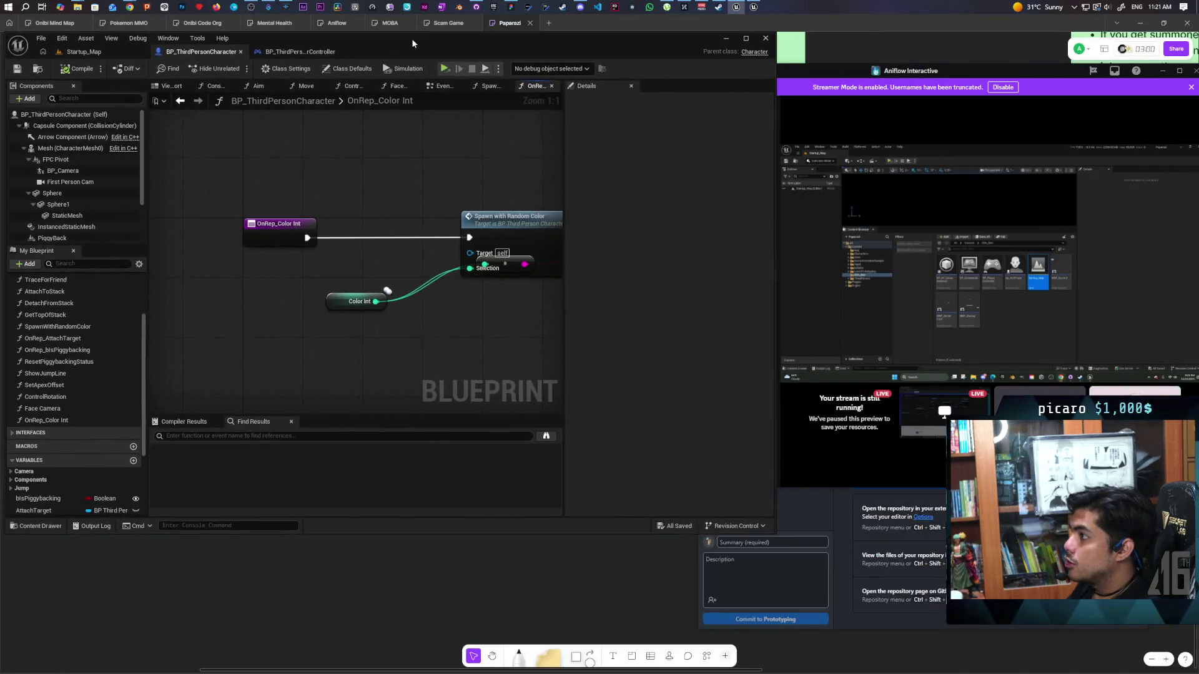
# - Commit the two blueprint changes as 'moved color to character' and push to origin
pyautogui.click(476, 7)
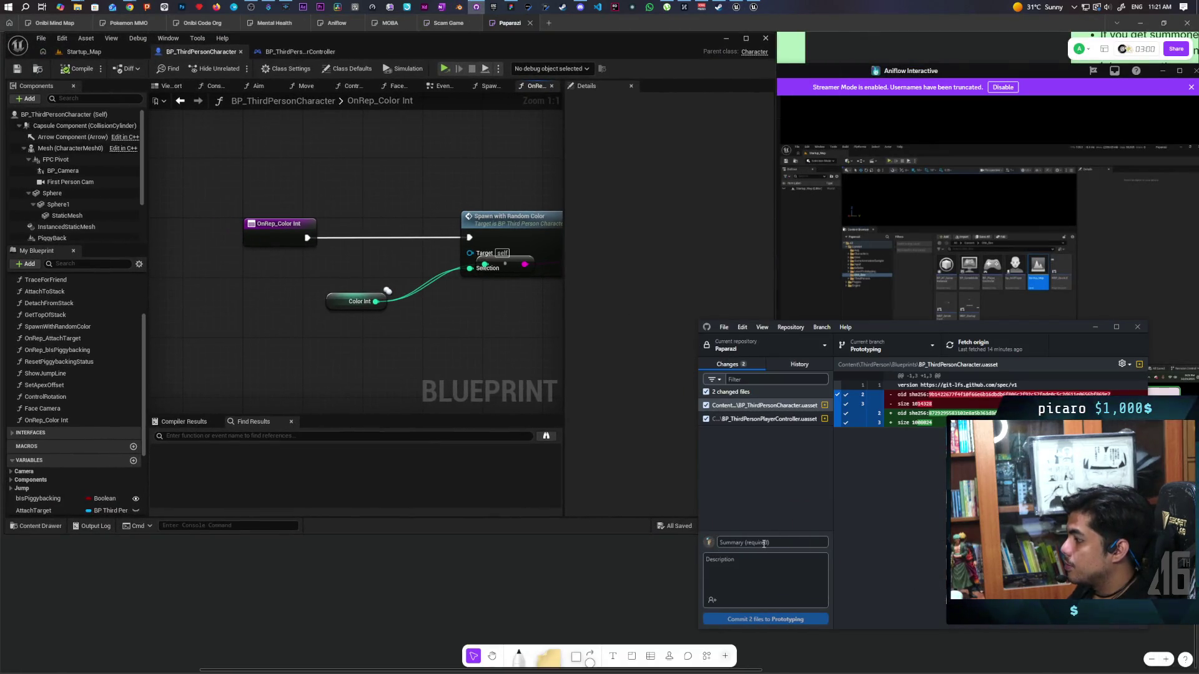
pyautogui.write('moved color to')
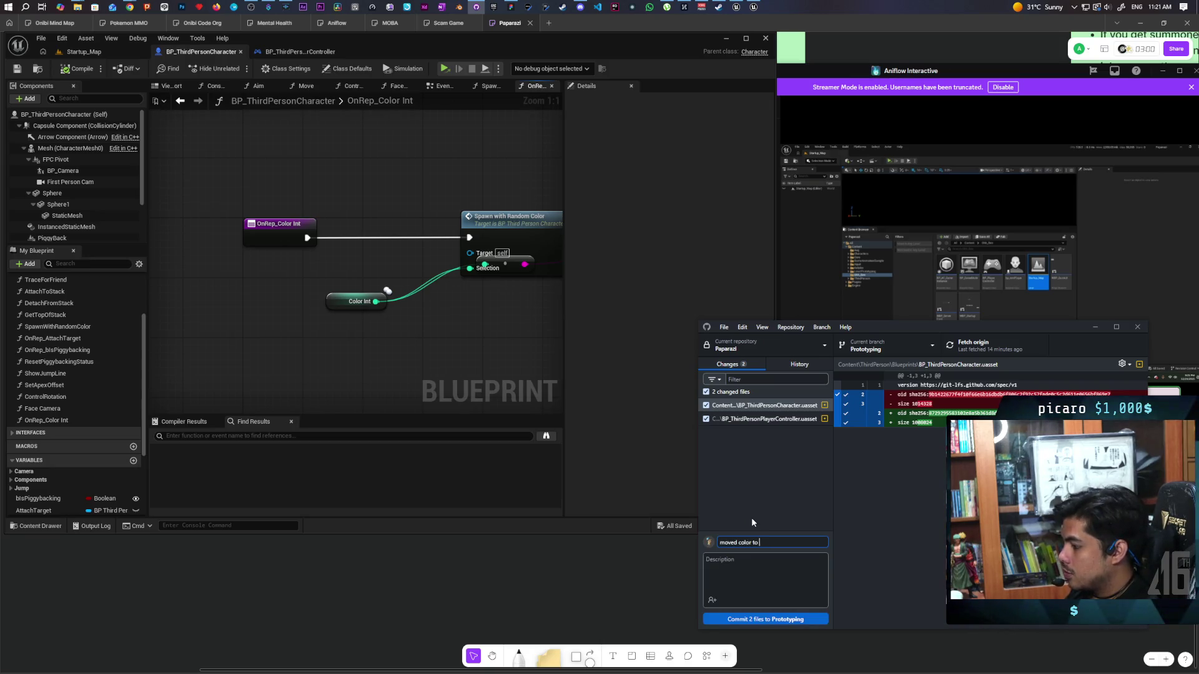
pyautogui.write(' character')
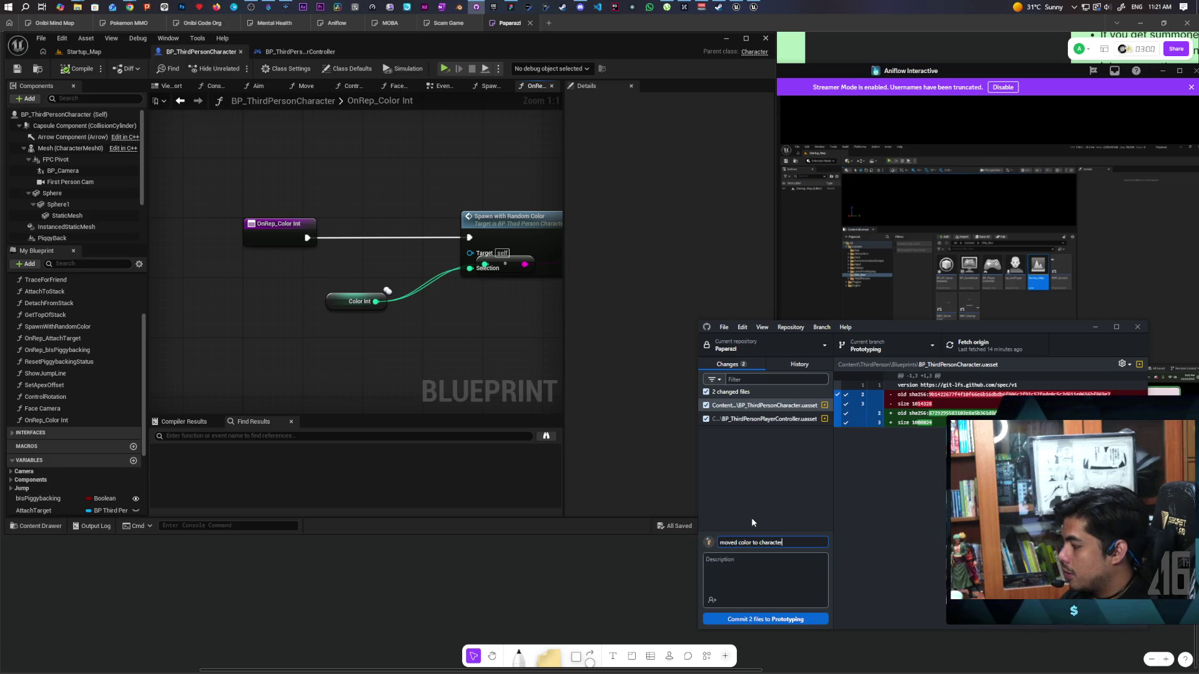
pyautogui.click(765, 618)
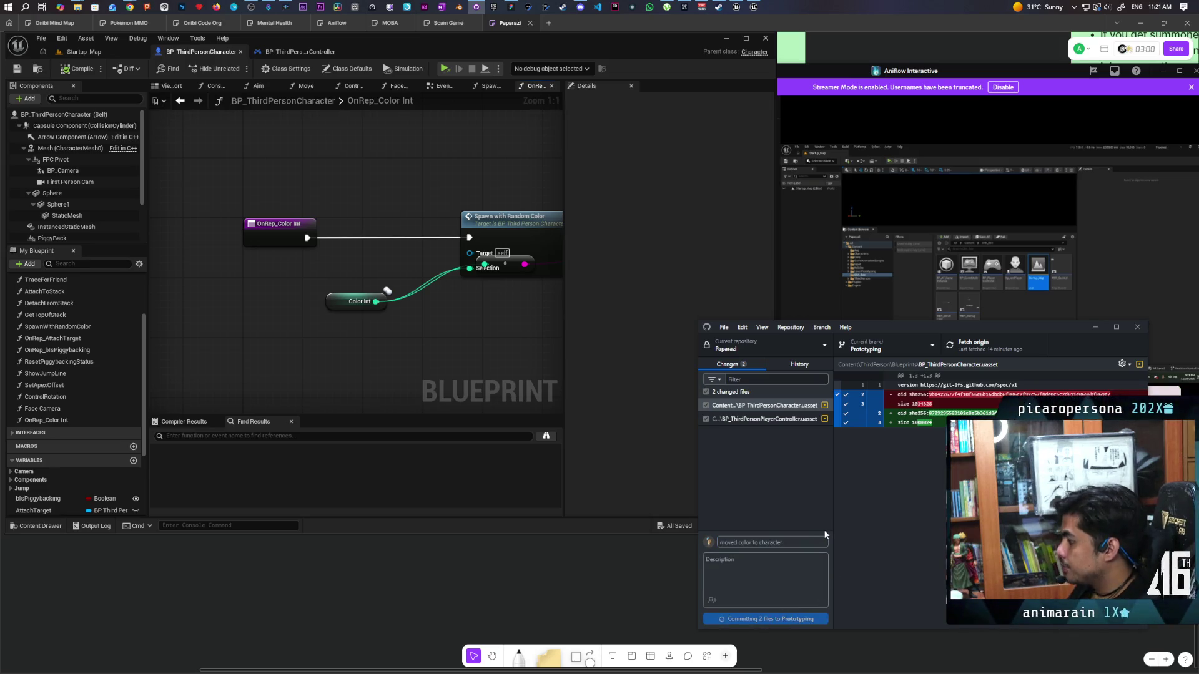
pyautogui.click(987, 350)
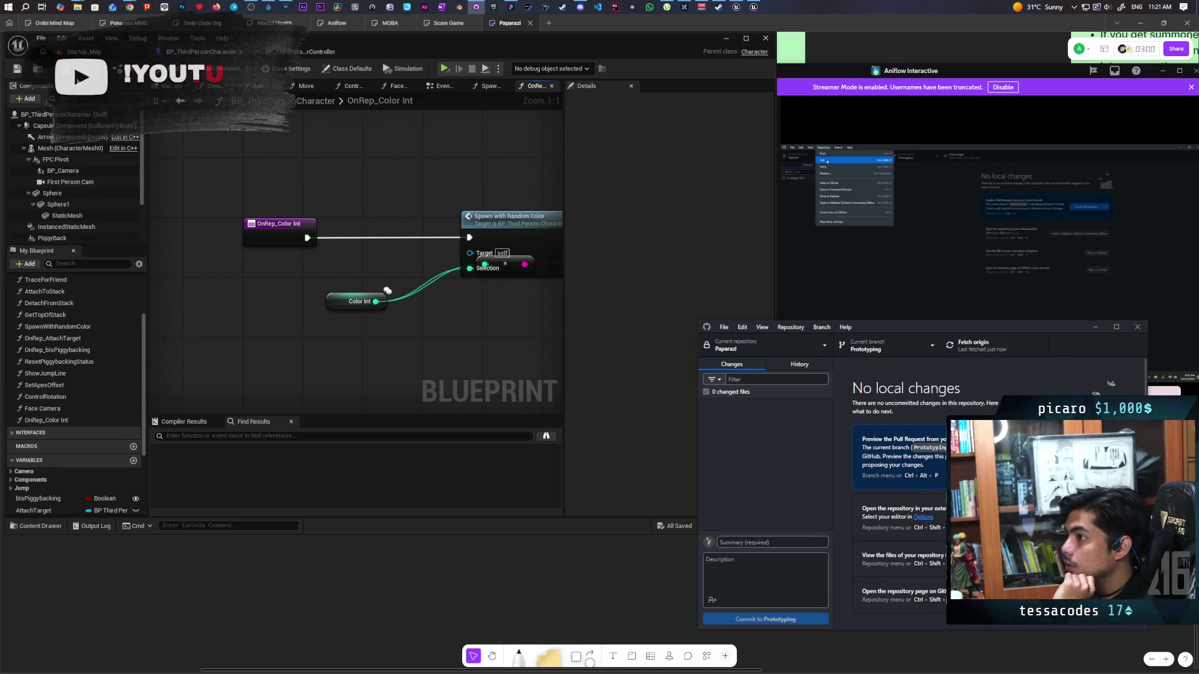
pyautogui.click(623, 52)
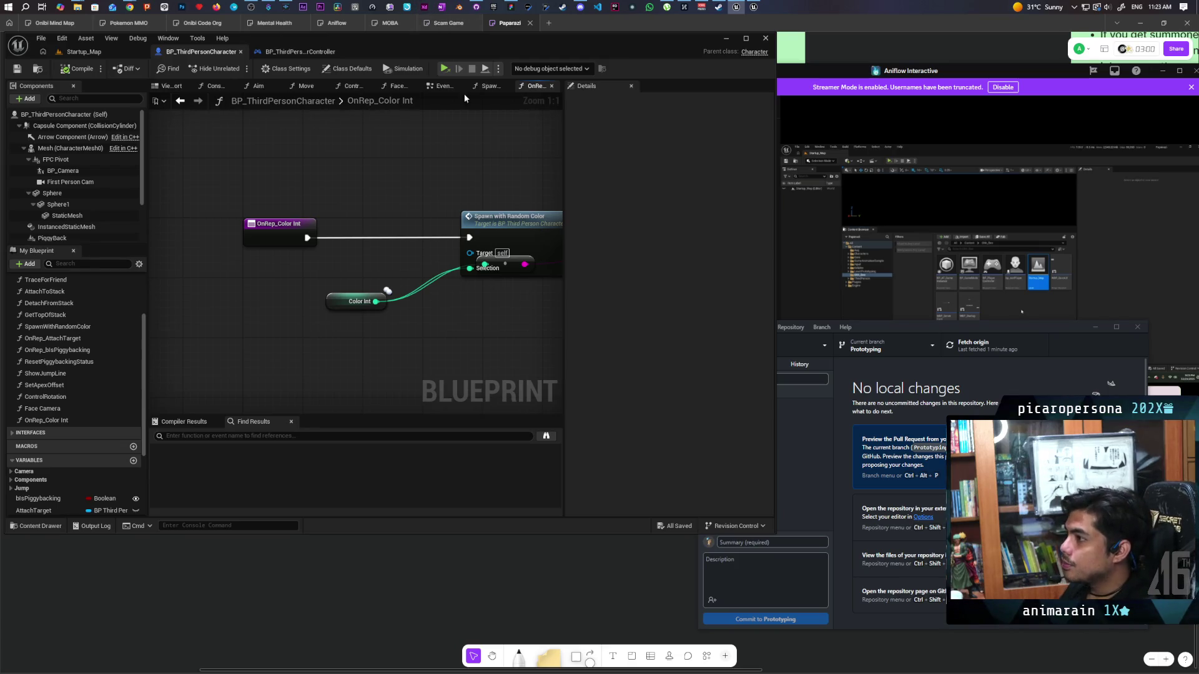
# - Play the game and create a hosted session to spawn the player's sphere
pyautogui.click(445, 69)
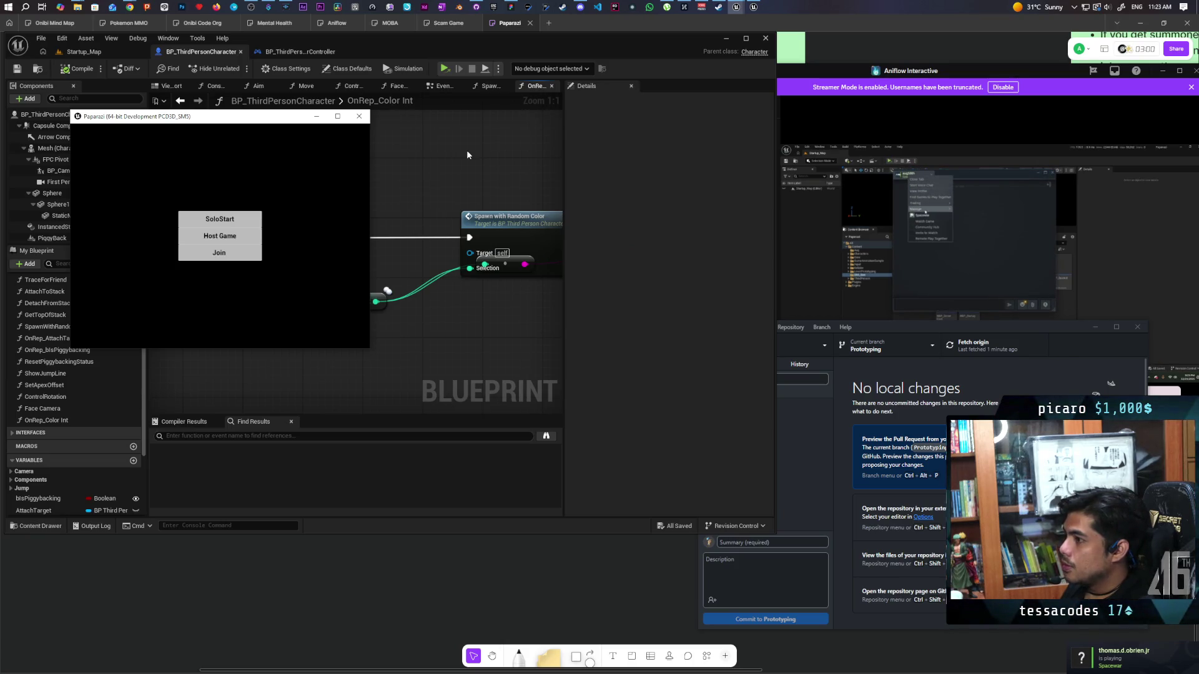
pyautogui.click(252, 239)
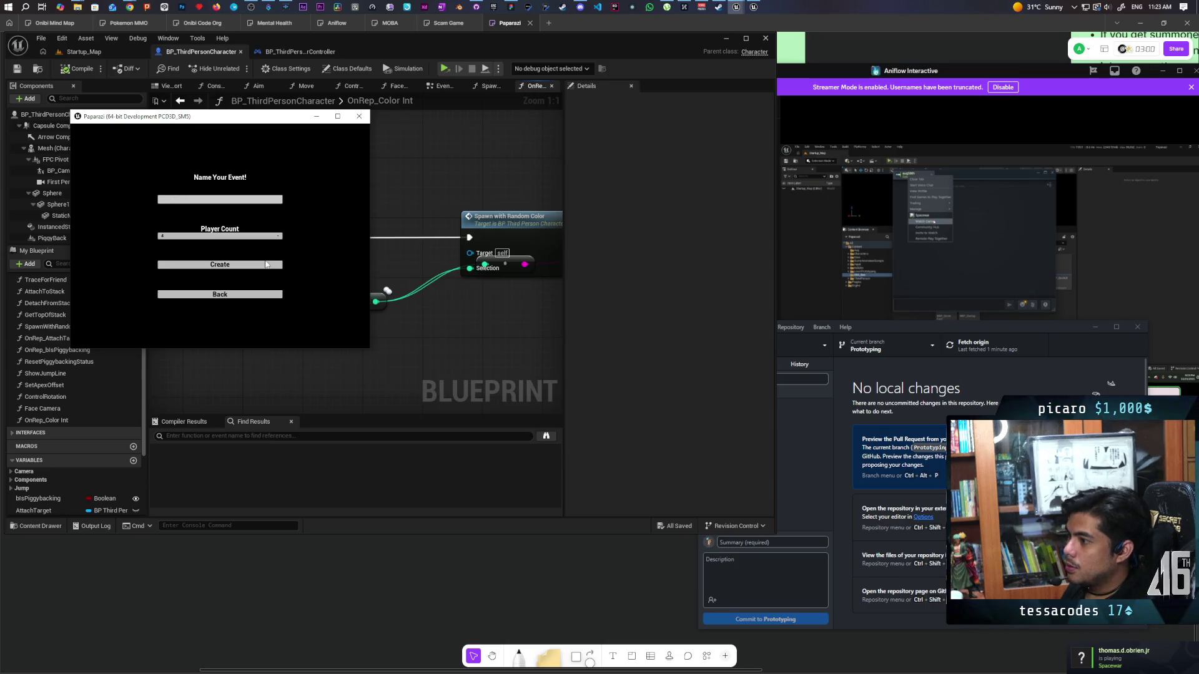
pyautogui.click(267, 262)
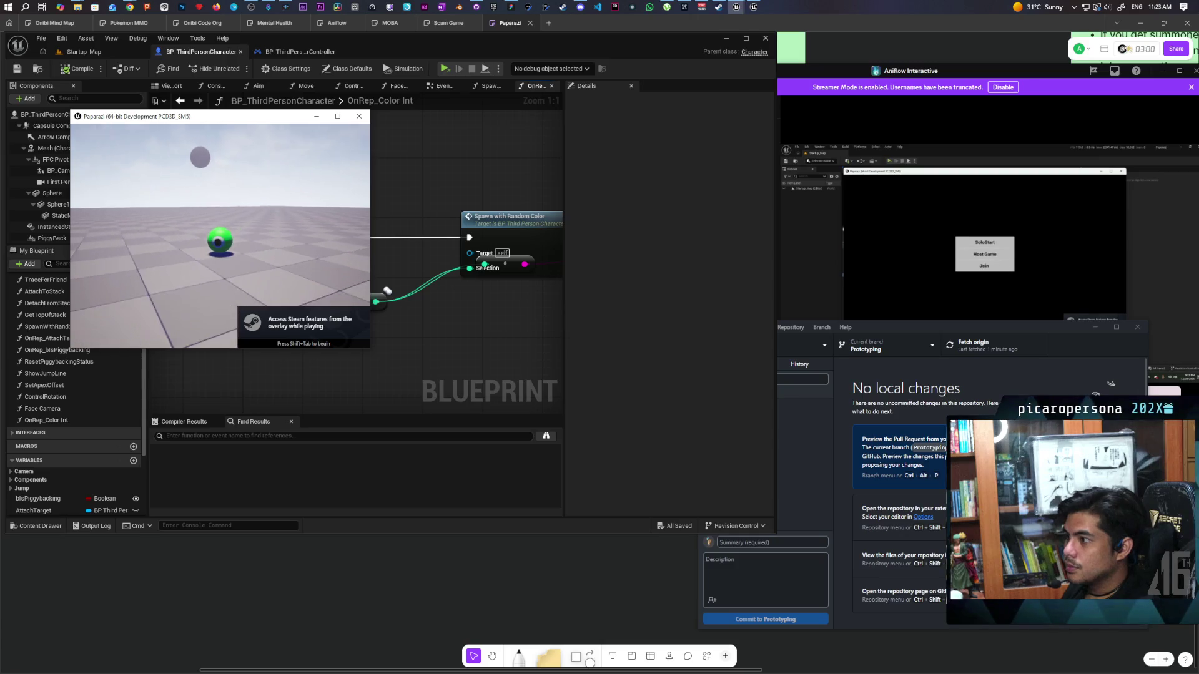
# - Bring up the in-game menu and raise the handheld photo camera
pyautogui.press('Escape')
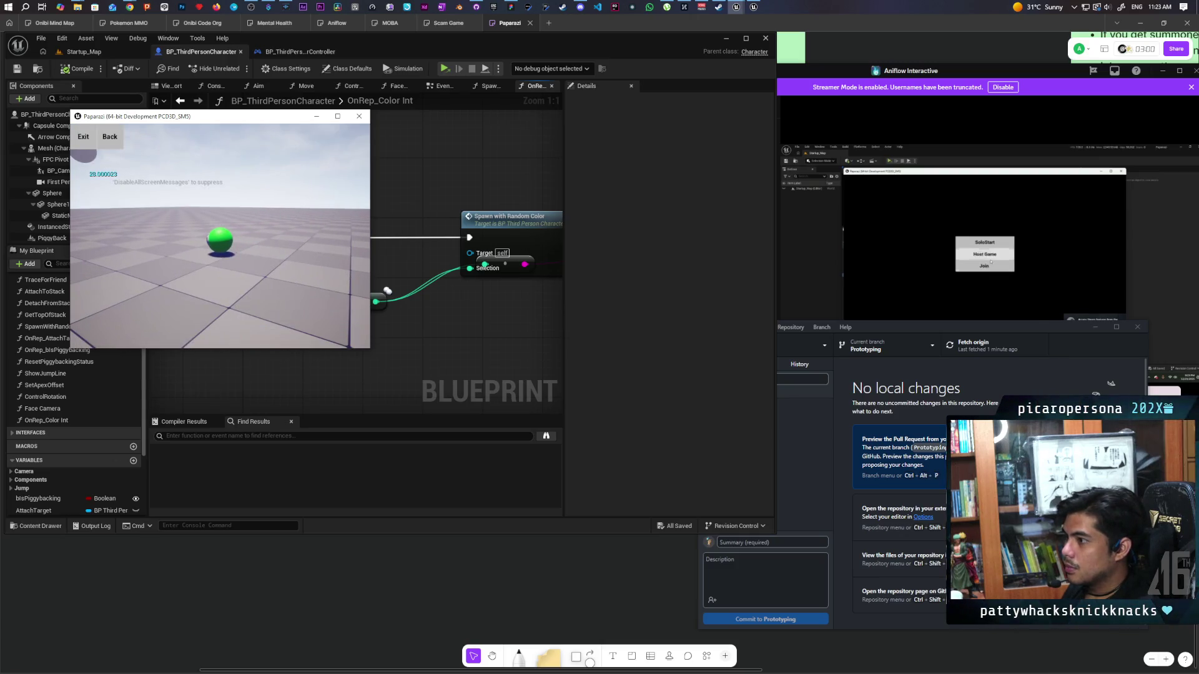
pyautogui.click(220, 237)
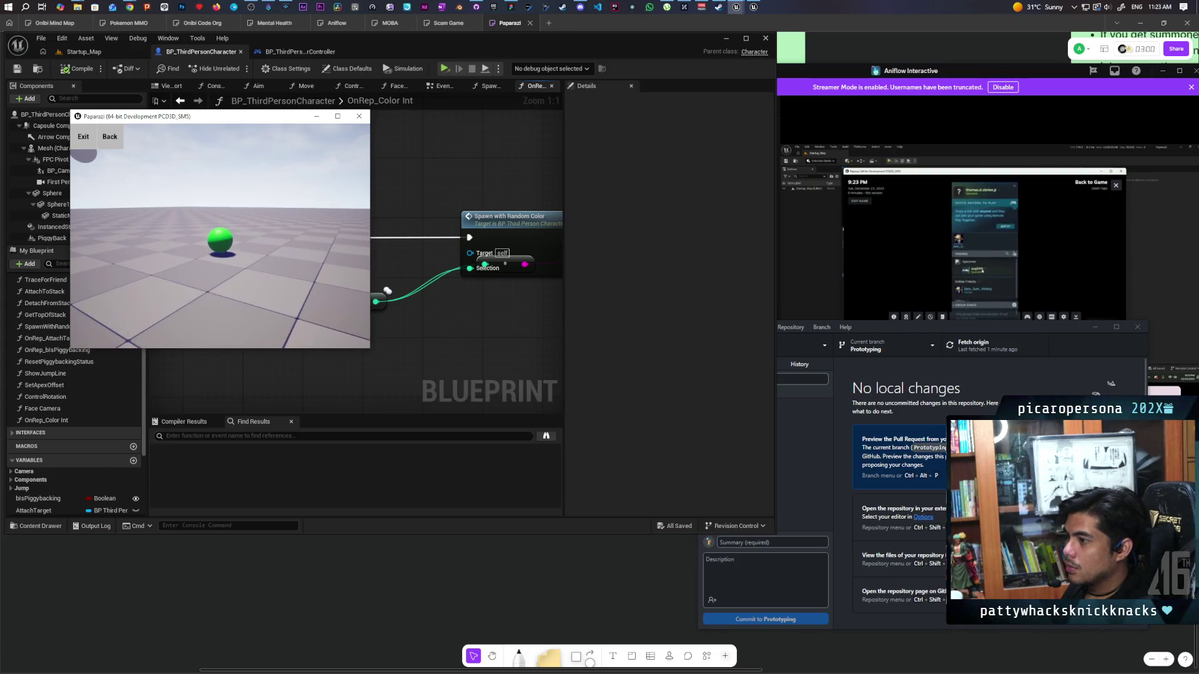
pyautogui.click(219, 237)
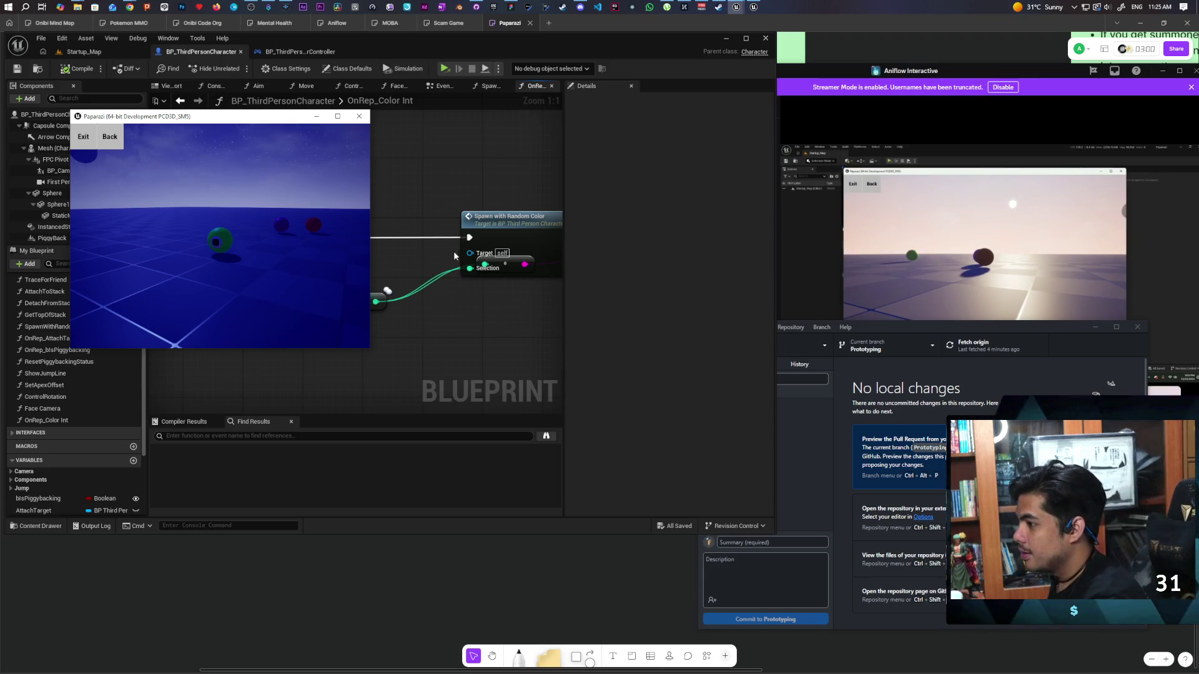
# - View the green, red and purple spheres through the in-game camera, then quit the game
pyautogui.rightClick(250, 250)
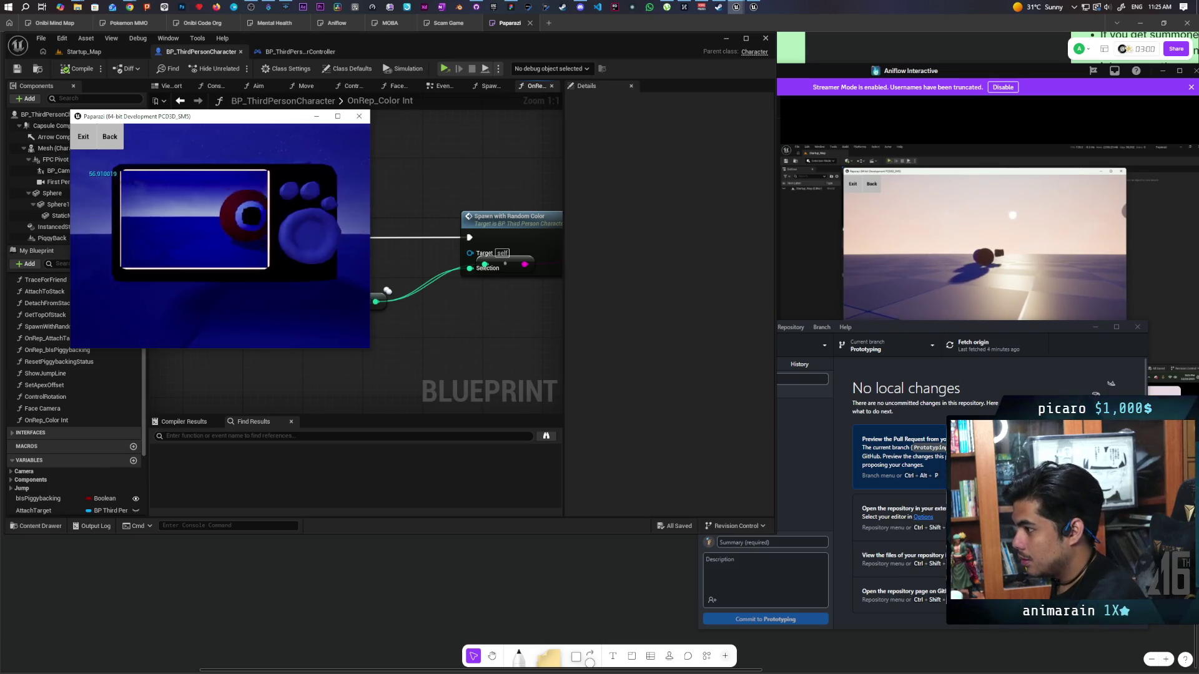
pyautogui.rightClick(220, 236)
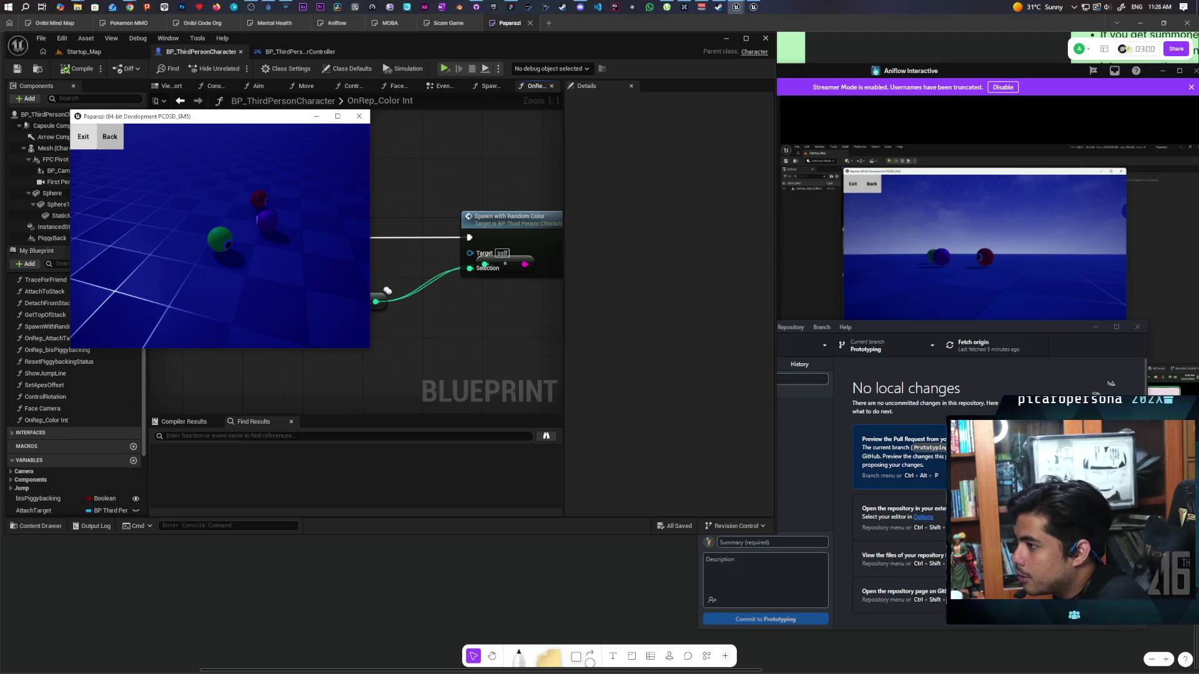
pyautogui.click(77, 140)
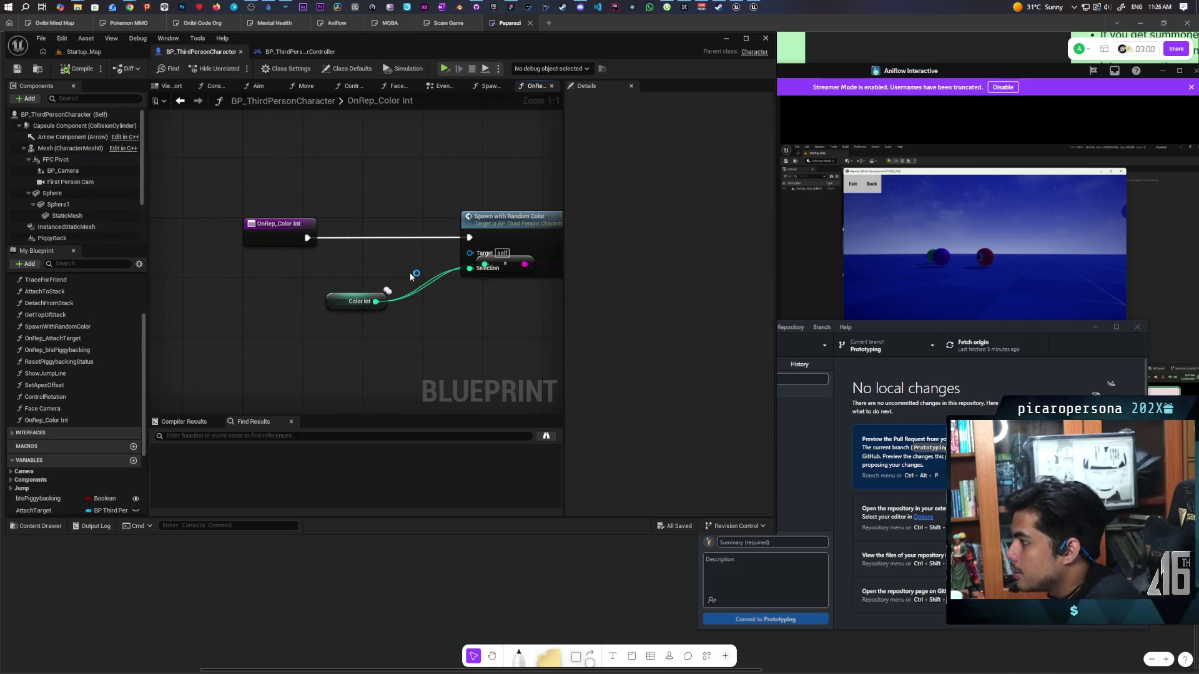
# - Move the conversion node clear, set Print String's Duration to 10, and save the blueprint
pyautogui.scroll(-2, 449, 291)
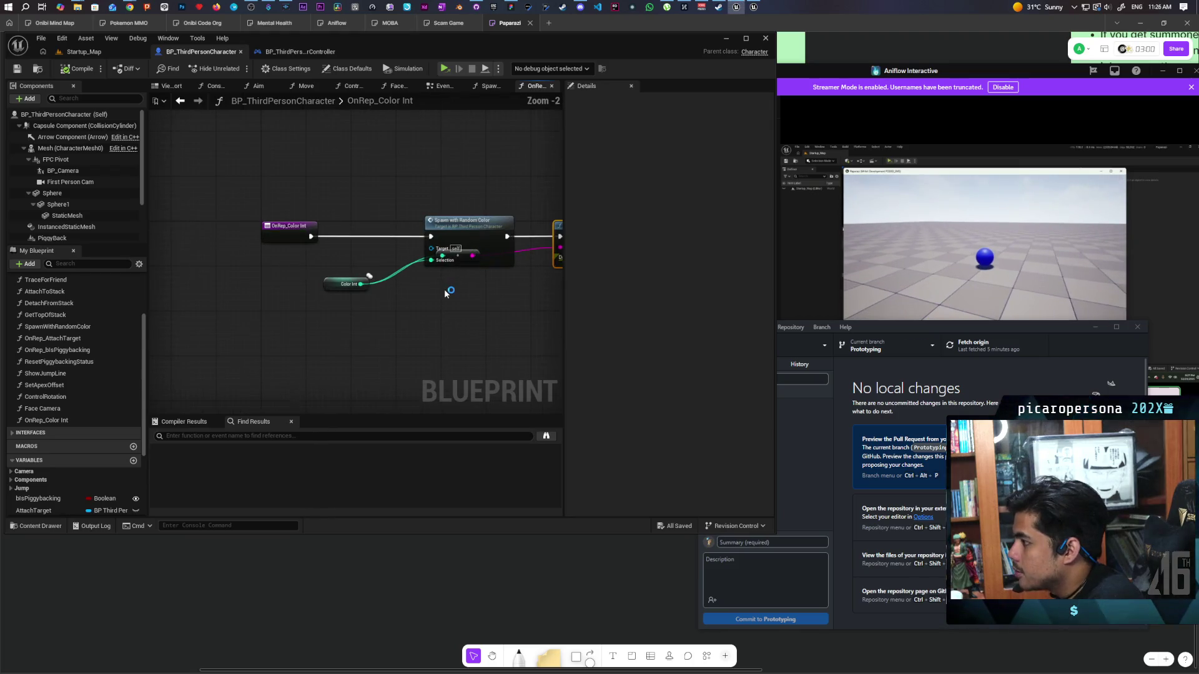
pyautogui.moveTo(467, 263)
pyautogui.mouseDown()
pyautogui.moveTo(469, 305)
pyautogui.moveTo(496, 280)
pyautogui.moveTo(329, 337)
pyautogui.mouseUp()
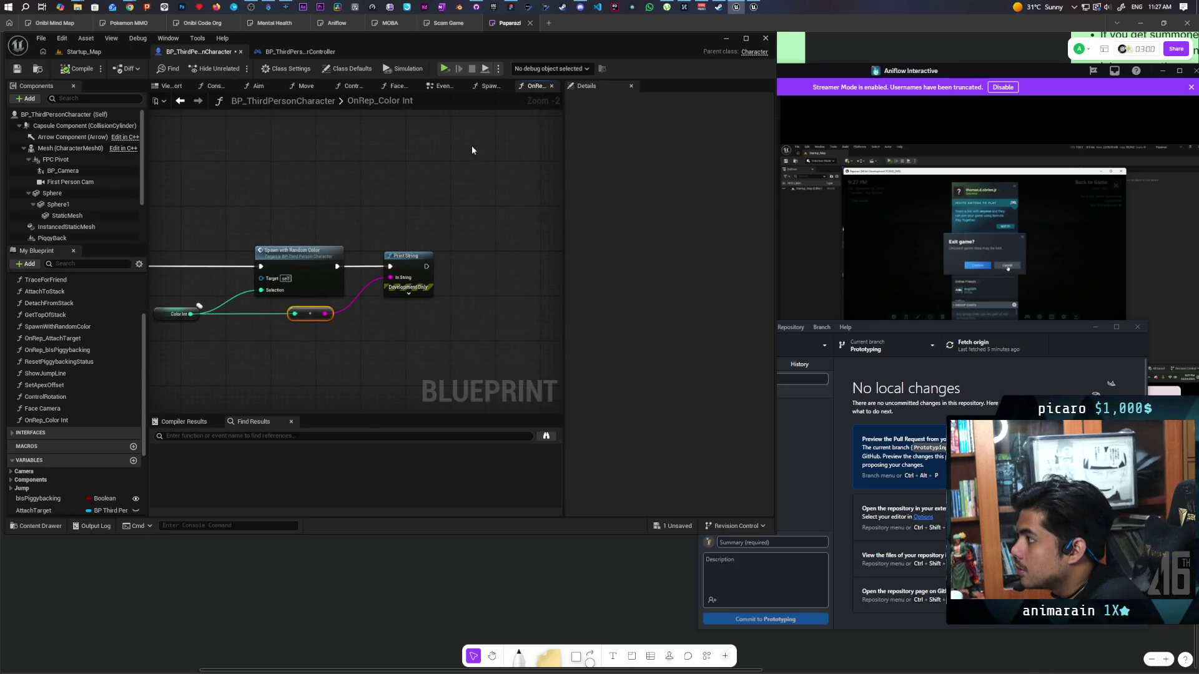
pyautogui.click(407, 288)
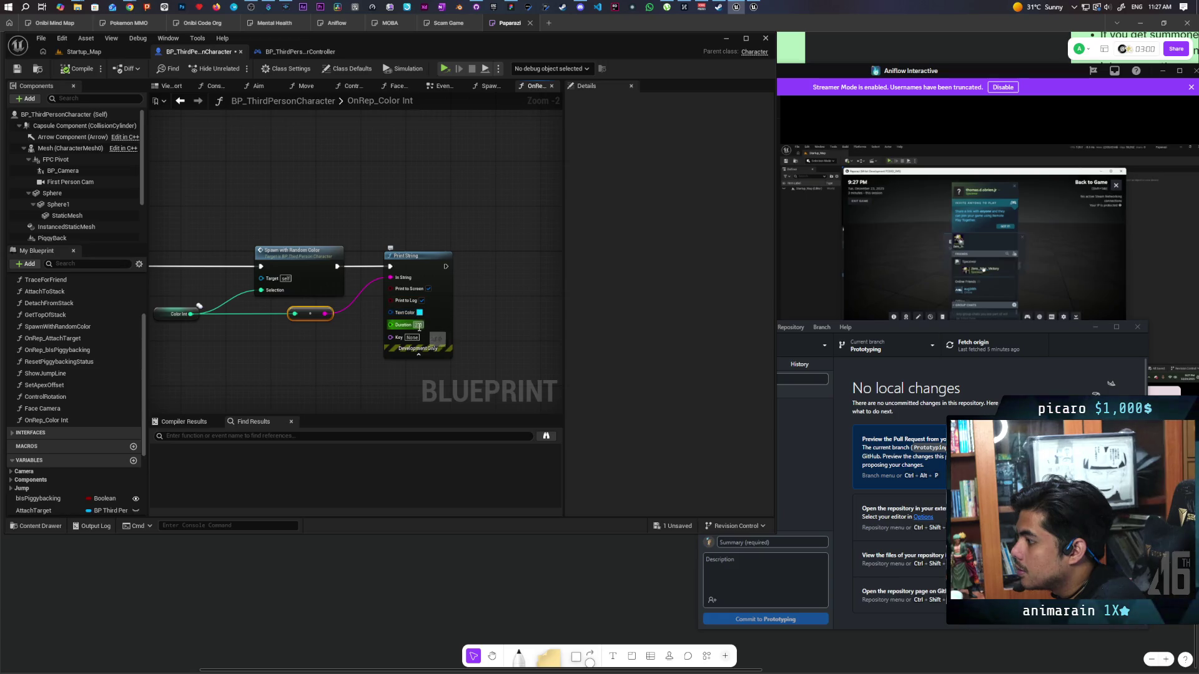
pyautogui.write('10')
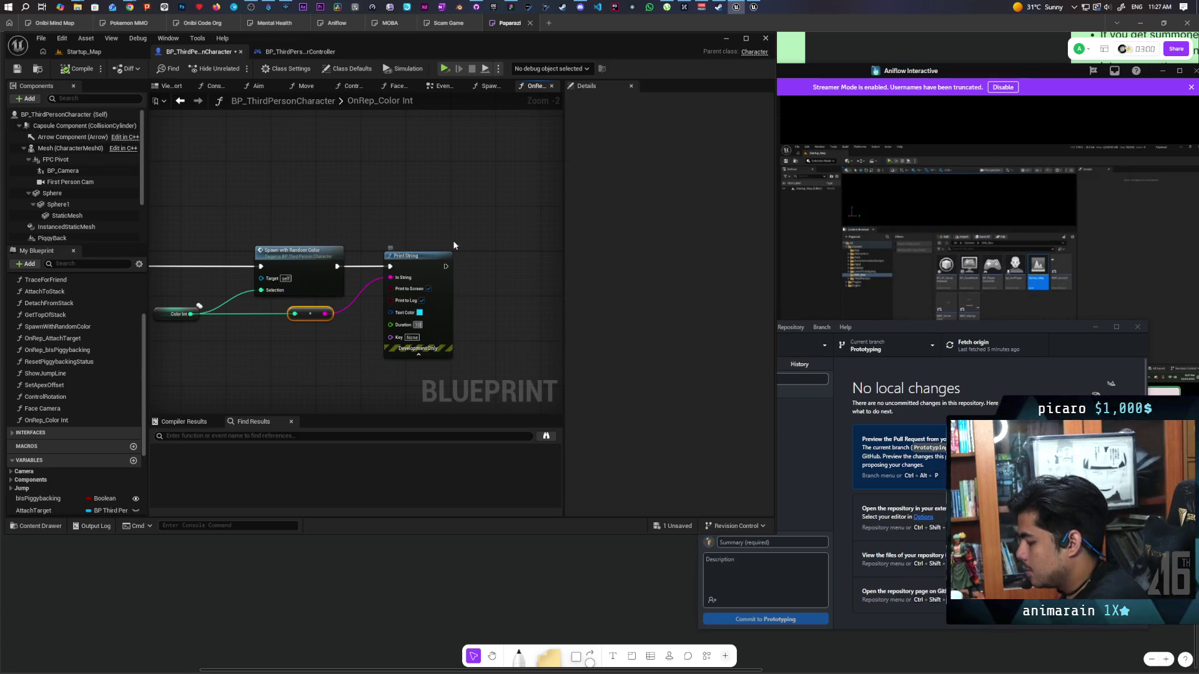
pyautogui.click(431, 156)
pyautogui.hotkey('ctrl', 's')
pyautogui.click(444, 86)
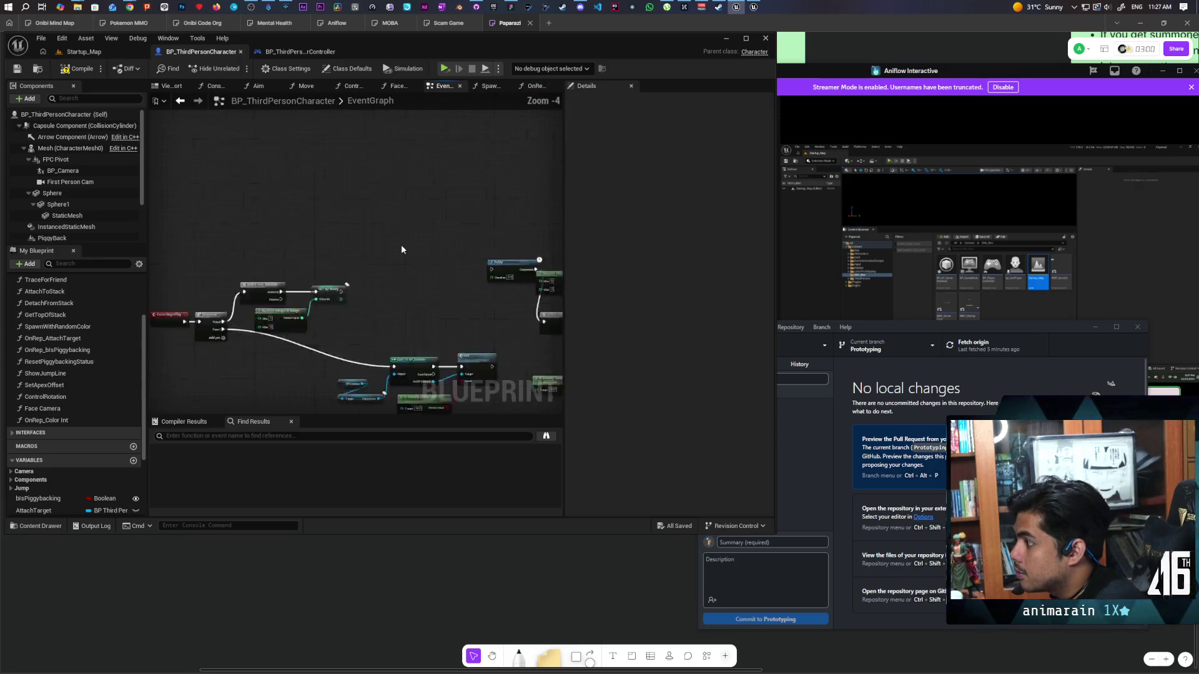
# - Add a Get Controller node below the Sequence node
pyautogui.scroll(7, 435, 187)
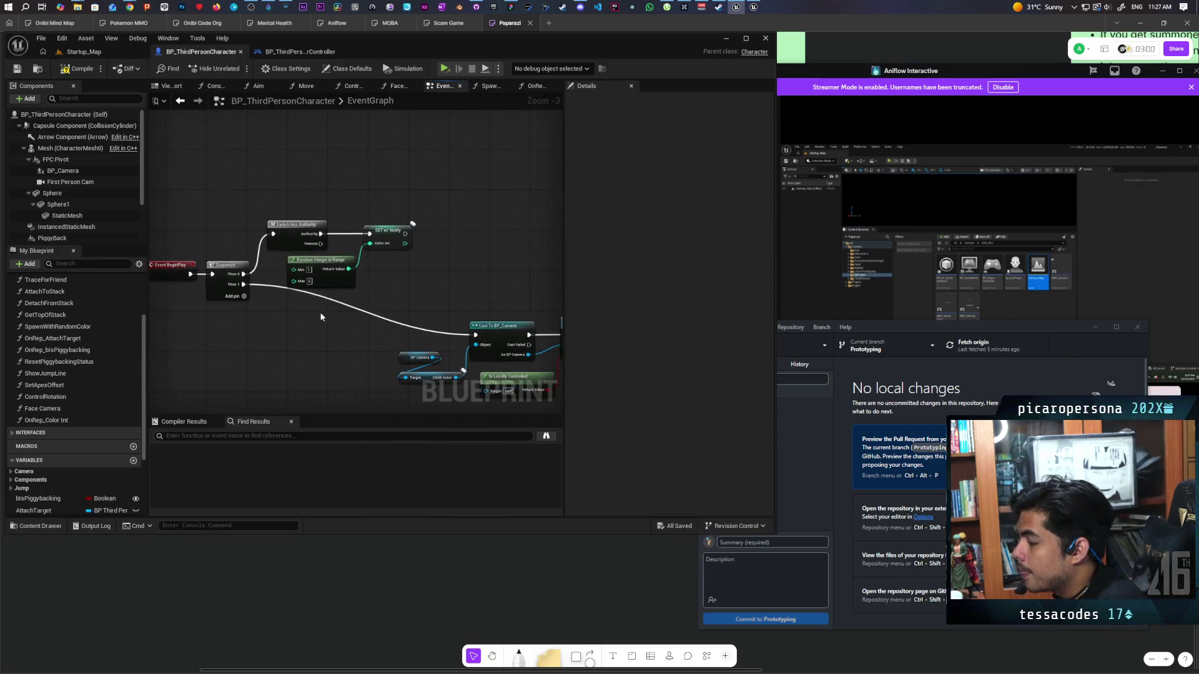
pyautogui.moveTo(308, 317); pyautogui.dragTo(295, 357)
pyautogui.rightClick(291, 358)
pyautogui.rightClick(248, 347)
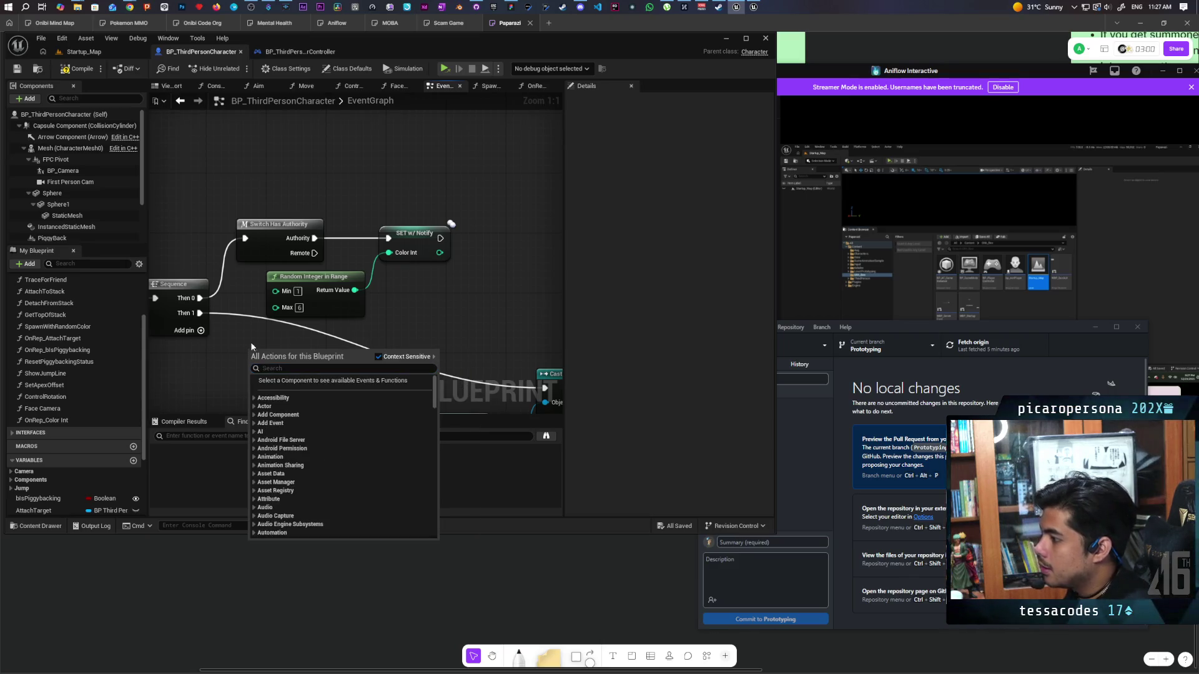
pyautogui.press('Escape')
pyautogui.rightClick(277, 360)
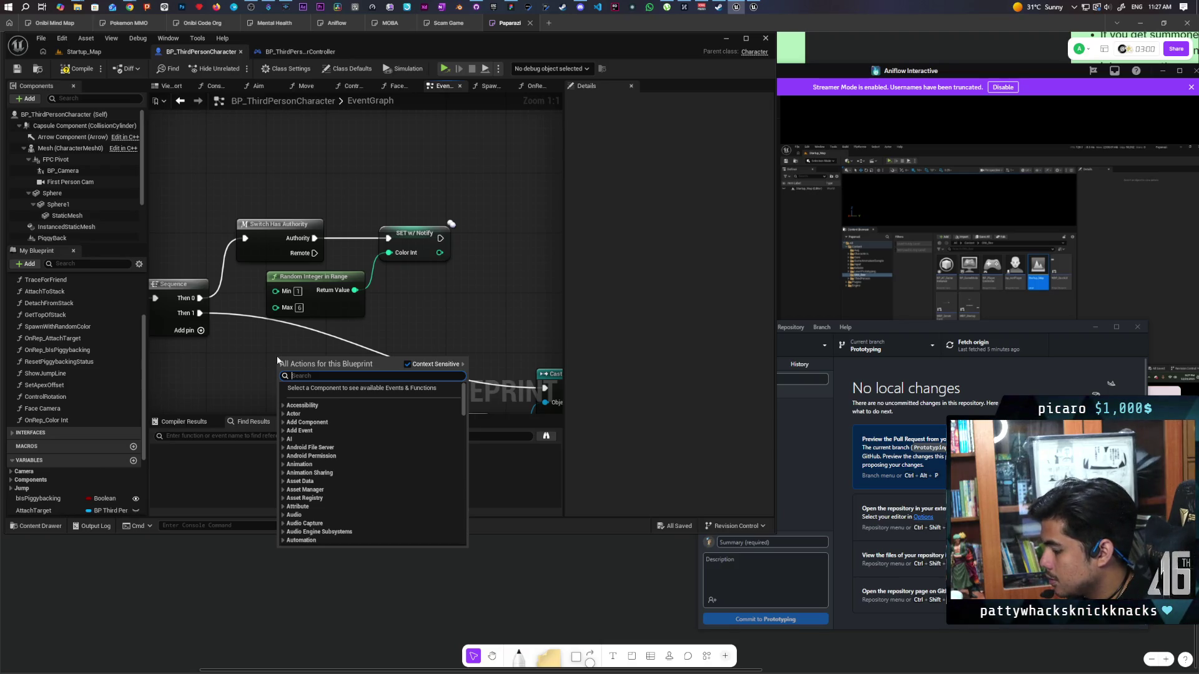
pyautogui.write('get contorller')
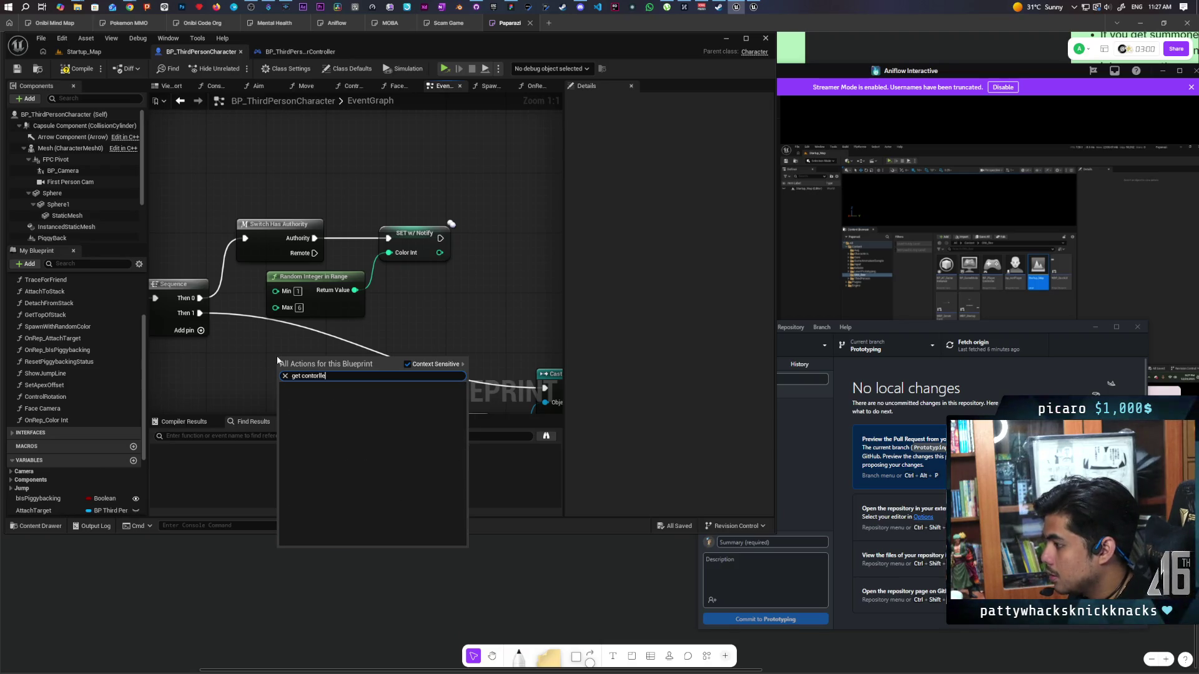
pyautogui.press('BackSpace')
pyautogui.press('BackSpace')
pyautogui.write('roller')
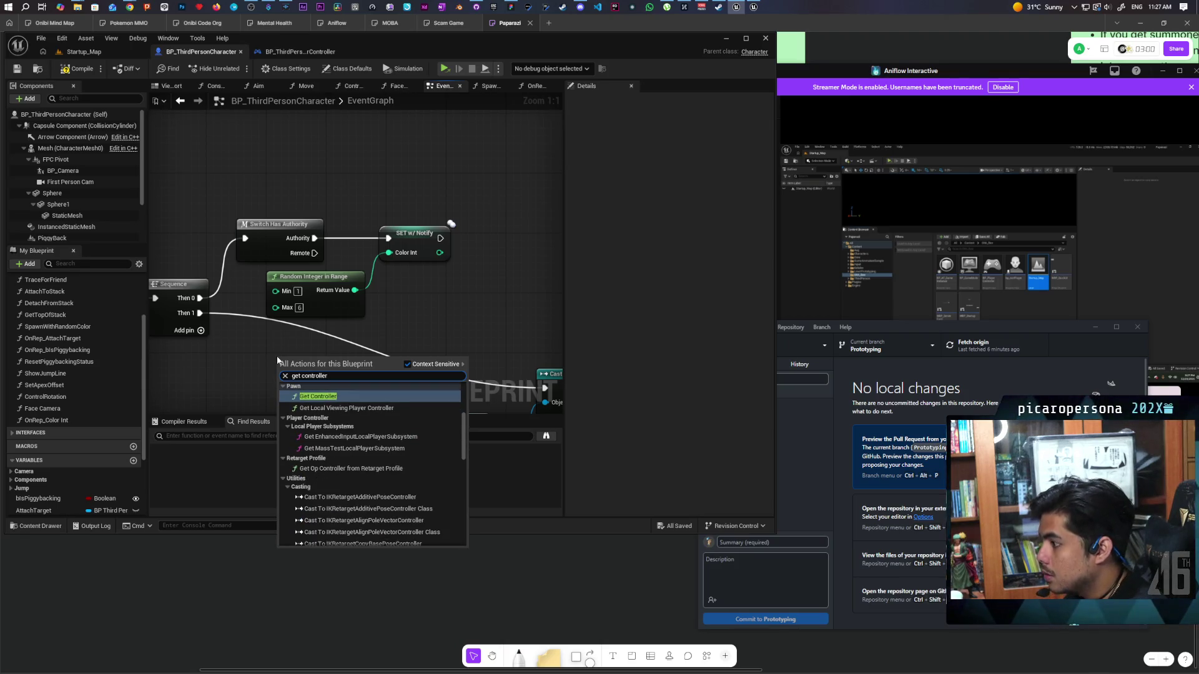
pyautogui.press('Return')
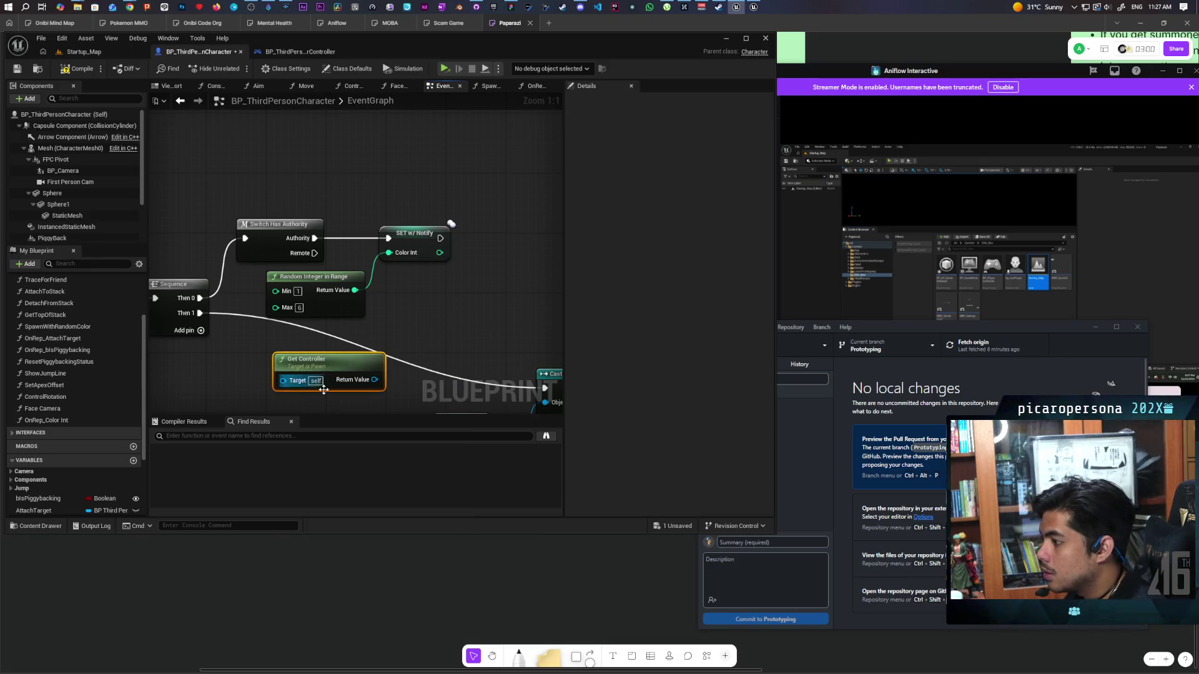
pyautogui.moveTo(325, 364)
pyautogui.mouseDown()
pyautogui.moveTo(261, 370)
pyautogui.moveTo(343, 374)
pyautogui.mouseUp()
# - Place a Get Player Controller node at the bottom of the graph
pyautogui.rightClick(370, 354)
pyautogui.click(307, 379)
pyautogui.write('index')
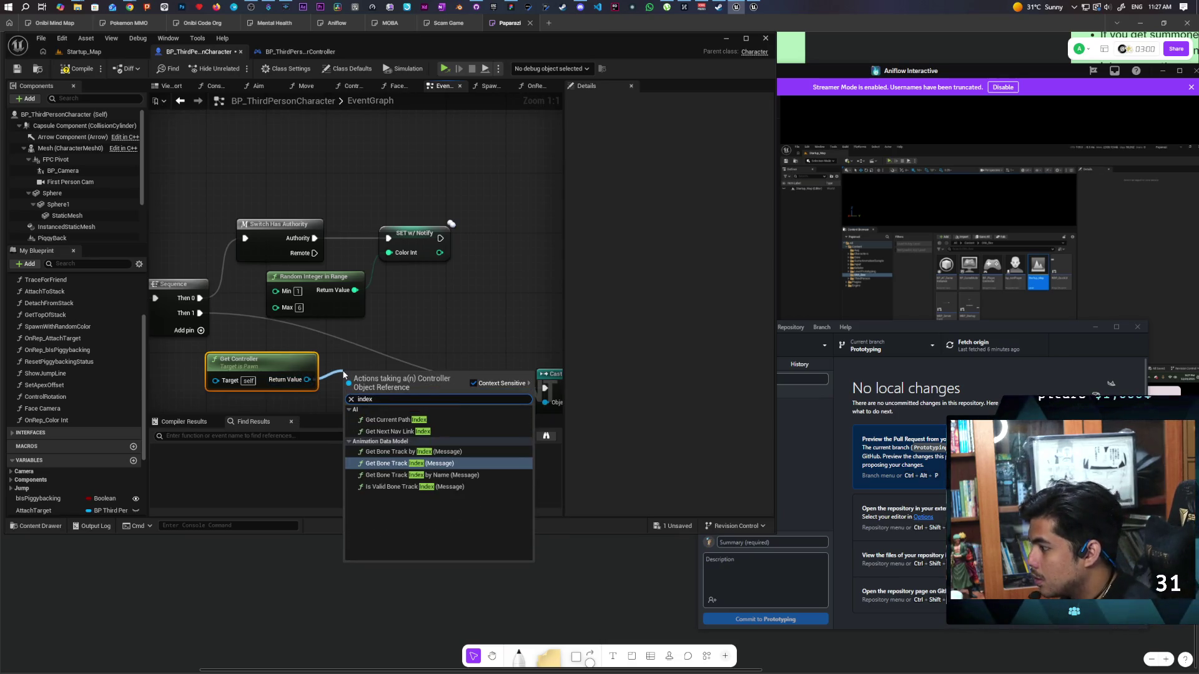
pyautogui.click(417, 313)
pyautogui.rightClick(417, 314)
pyautogui.write('g')
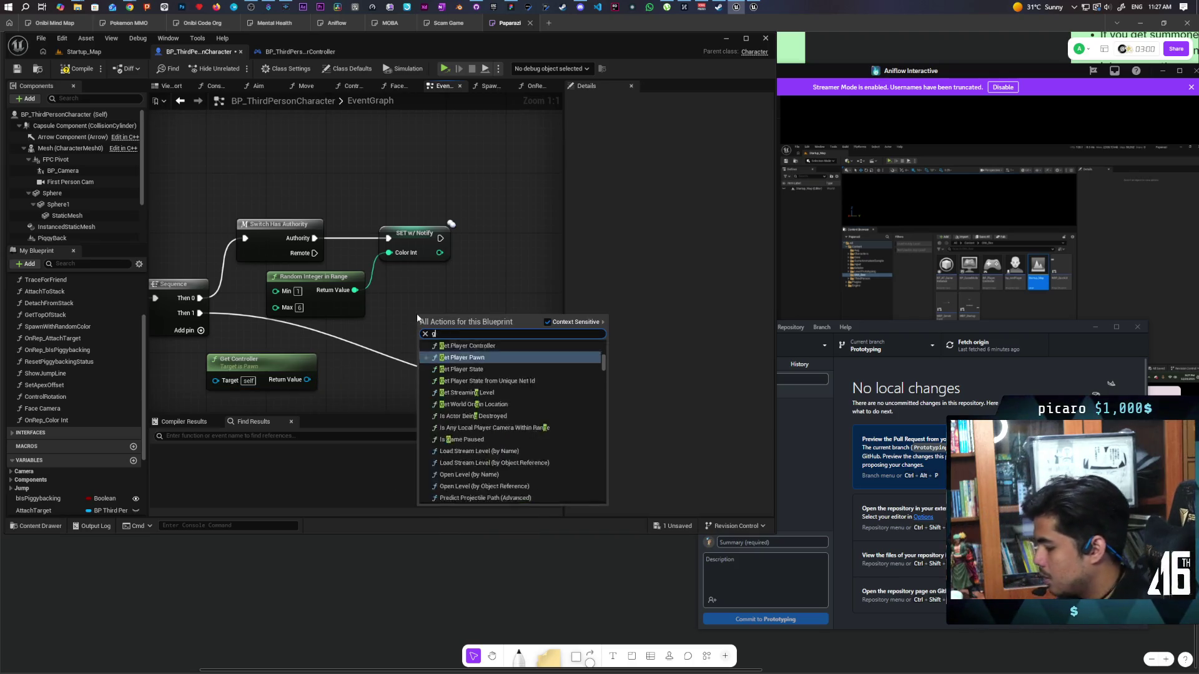
pyautogui.write('et')
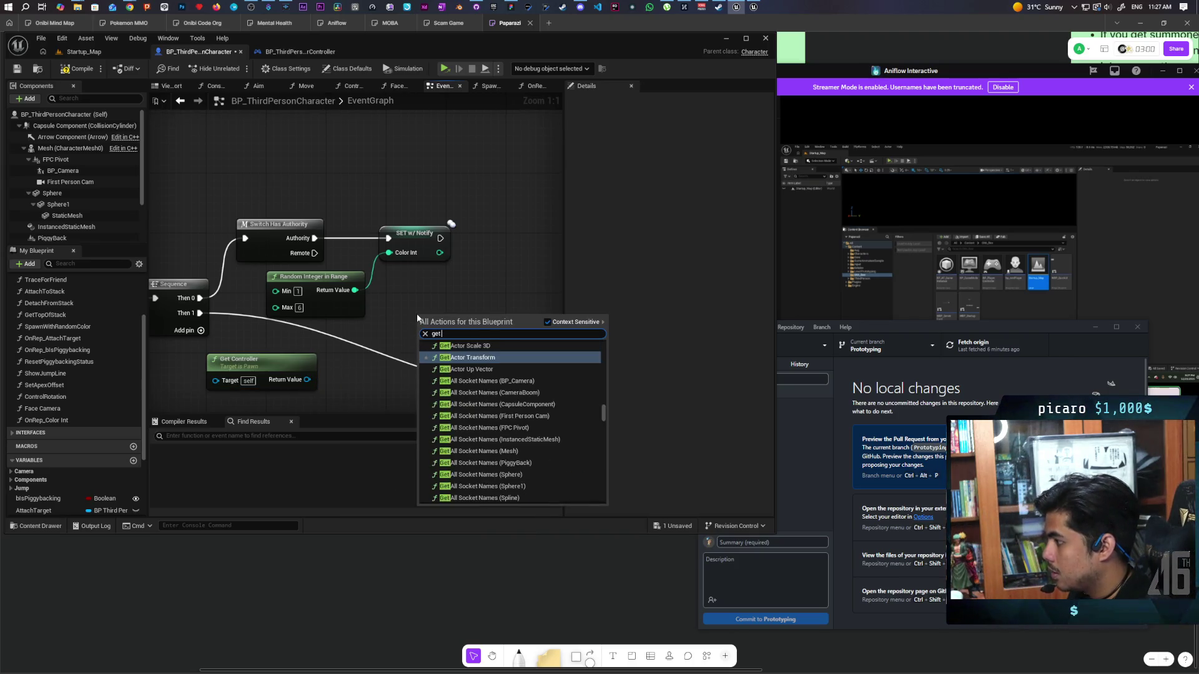
pyautogui.write(' player contor')
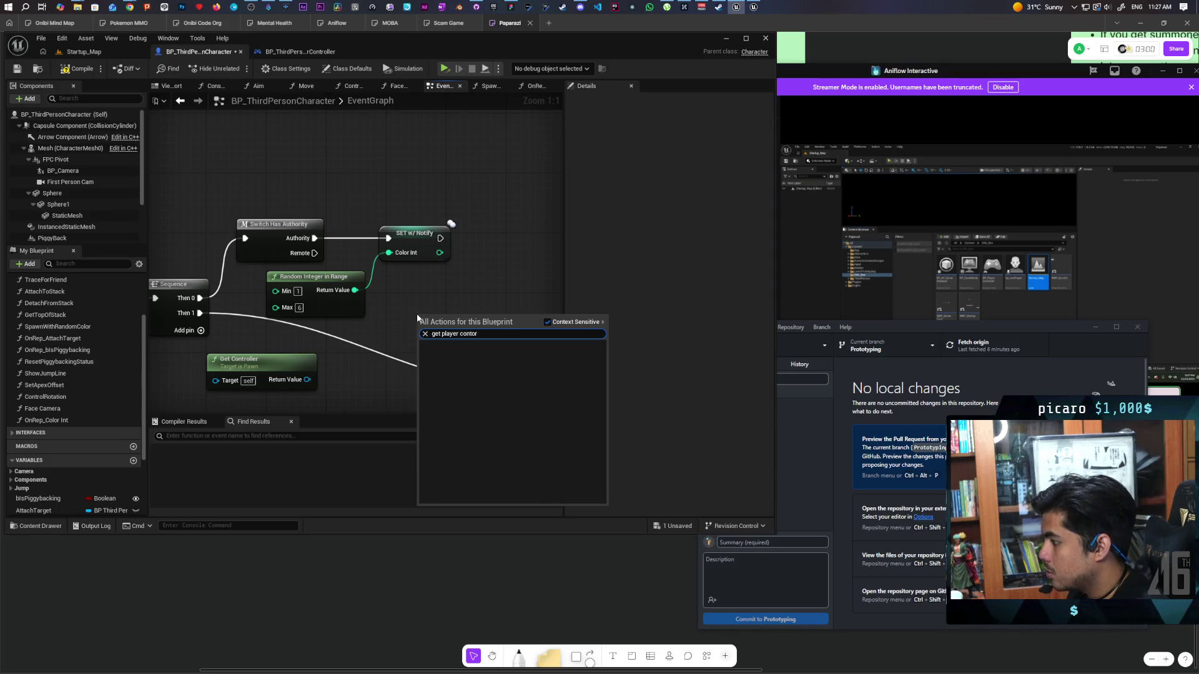
pyautogui.press('BackSpace')
pyautogui.press('BackSpace')
pyautogui.press('Return')
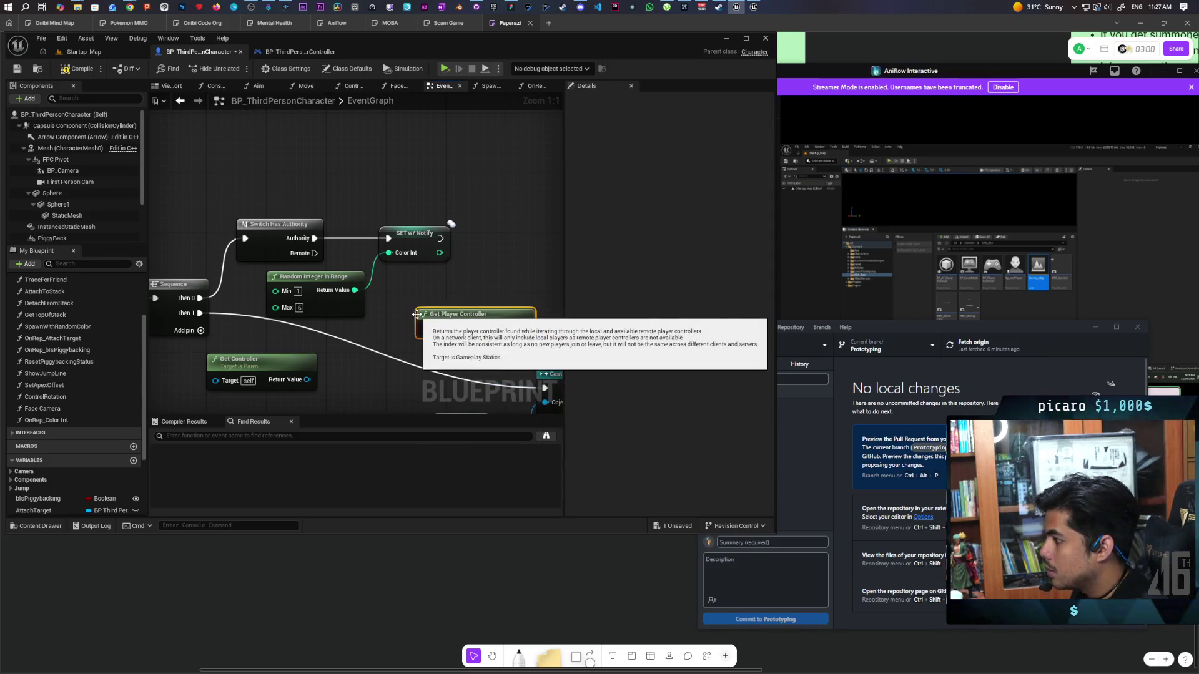
pyautogui.moveTo(418, 314)
pyautogui.mouseDown()
pyautogui.moveTo(374, 406)
pyautogui.moveTo(327, 341)
pyautogui.moveTo(254, 356)
pyautogui.mouseUp()
pyautogui.moveTo(340, 309)
pyautogui.mouseDown()
pyautogui.moveTo(378, 332)
pyautogui.moveTo(359, 356)
pyautogui.mouseUp()
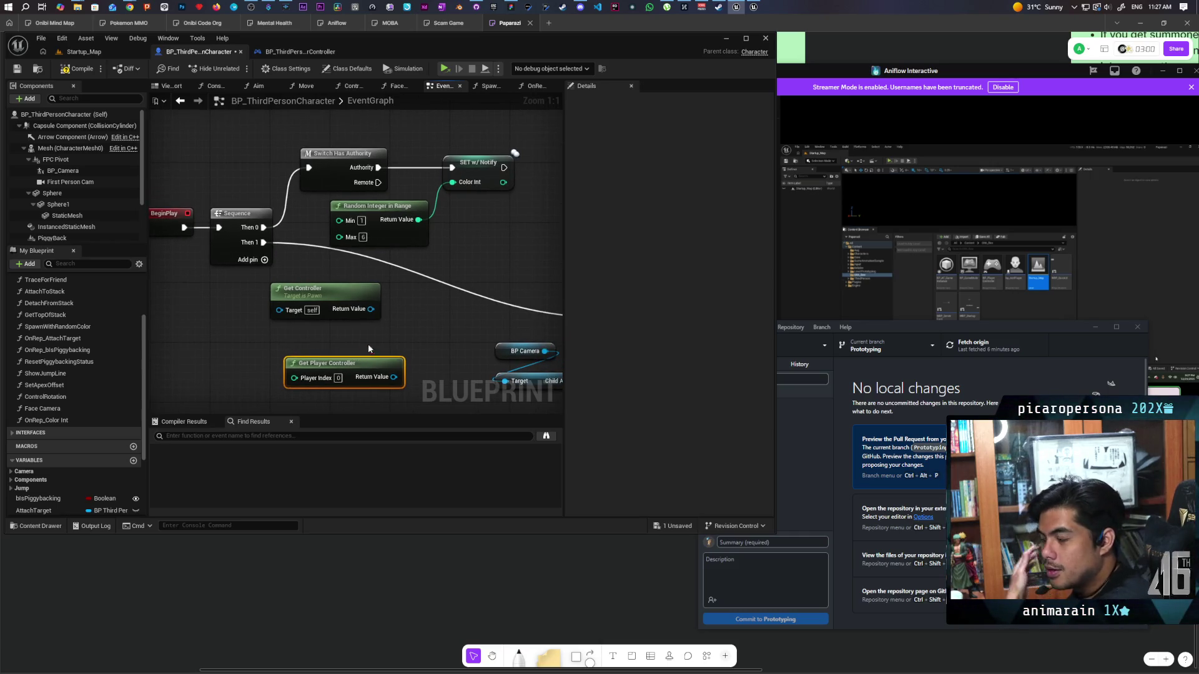
pyautogui.rightClick(397, 326)
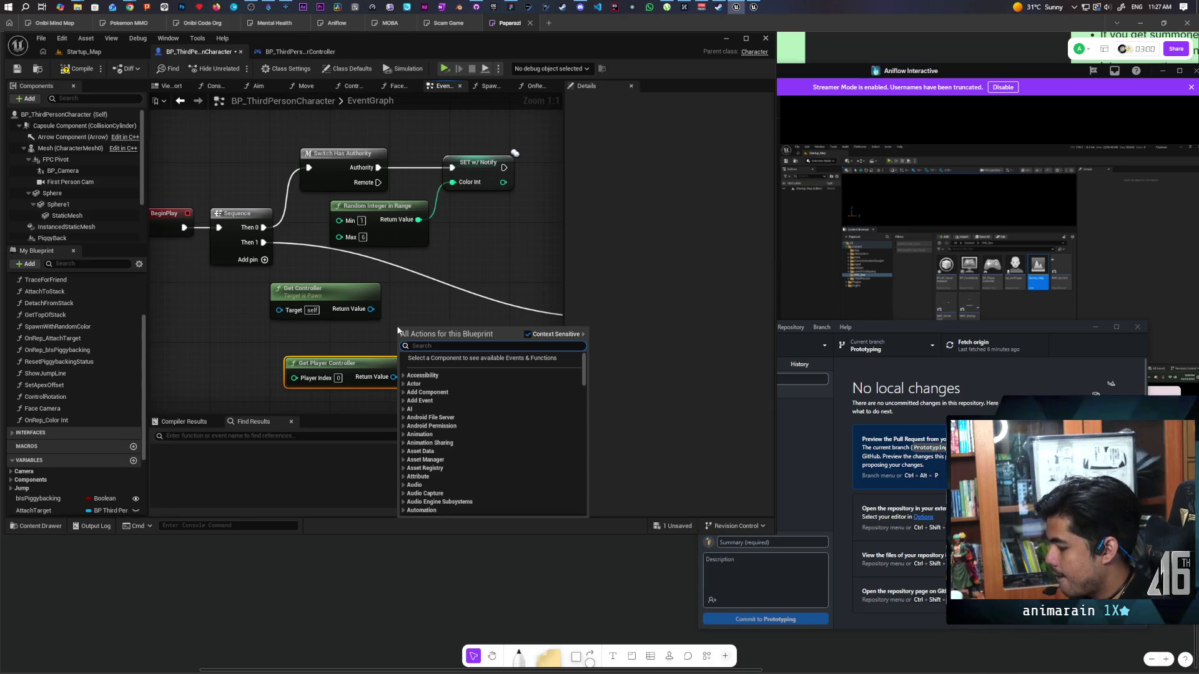
# - Search 'player index' and place a Get Net Player Index node
pyautogui.write('index')
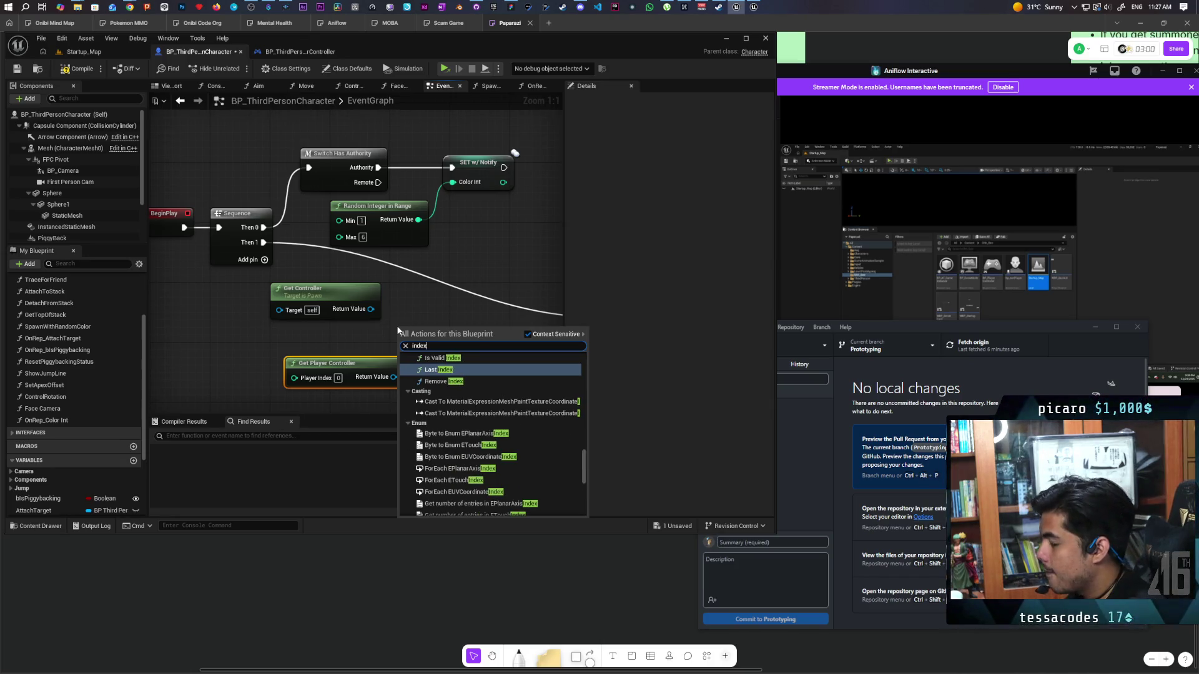
pyautogui.scroll(2, 469, 392)
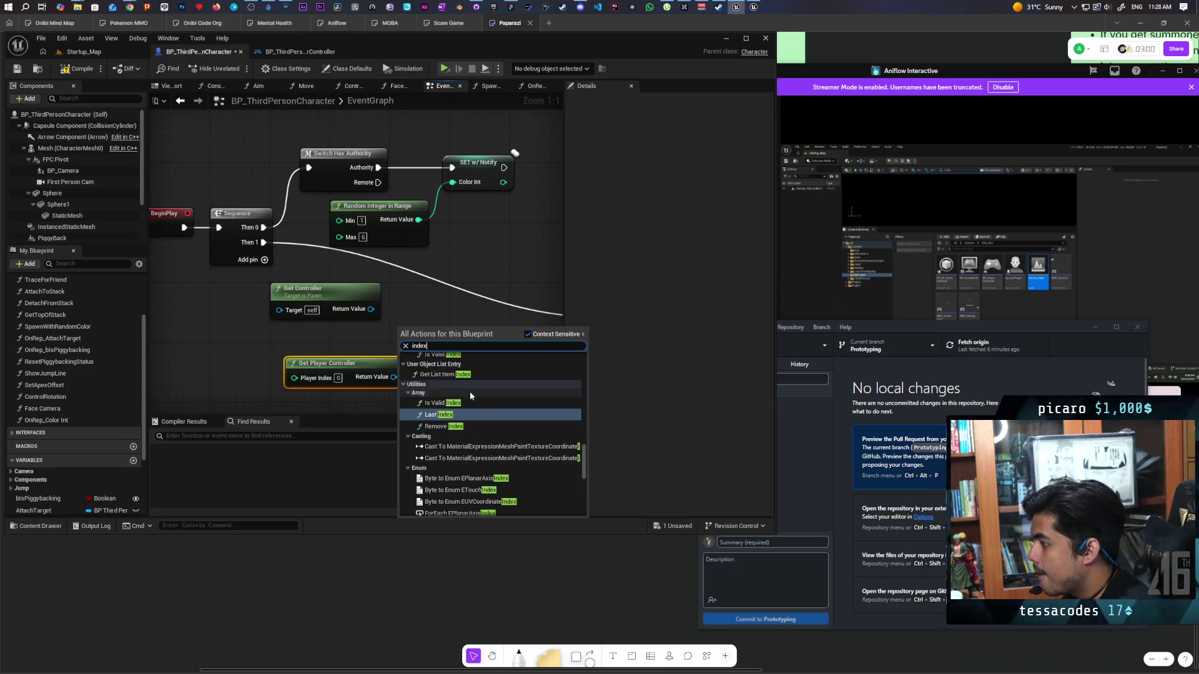
pyautogui.scroll(2, 466, 365)
pyautogui.doubleClick(435, 346)
pyautogui.write('player index')
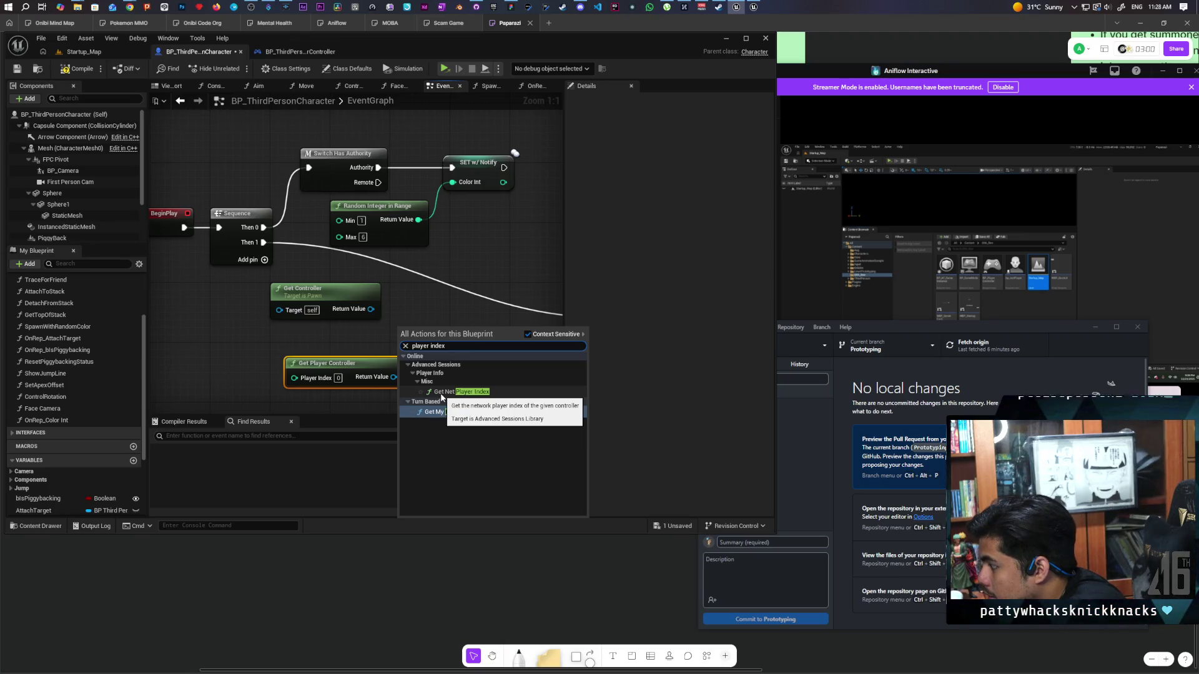
pyautogui.click(441, 392)
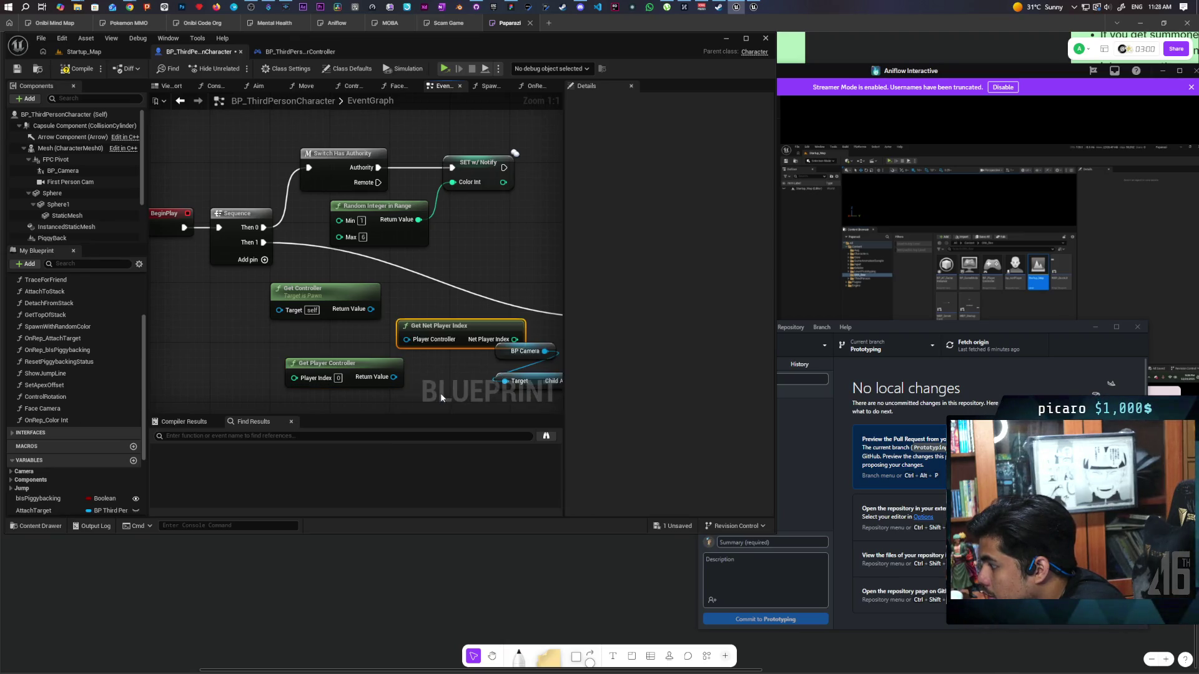
# - Move Get Net Player Index left, then shift the three controller nodes down-left together
pyautogui.moveTo(436, 331); pyautogui.dragTo(376, 338)
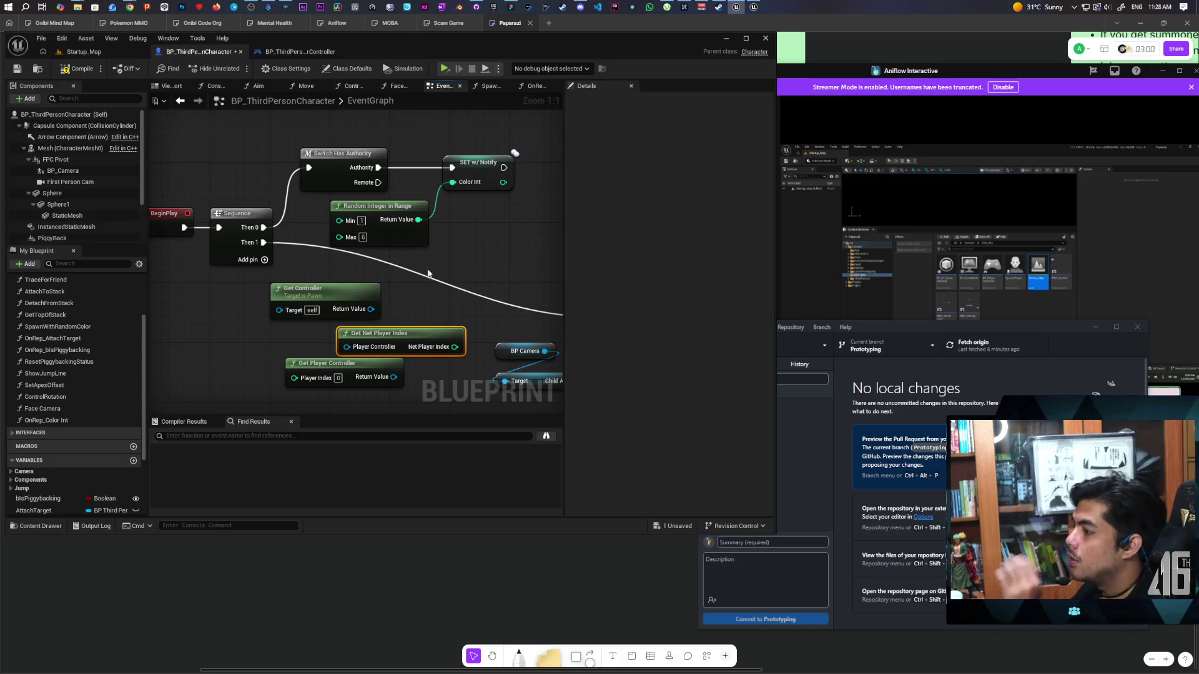
pyautogui.moveTo(287, 175)
pyautogui.mouseDown()
pyautogui.moveTo(351, 242)
pyautogui.moveTo(375, 247)
pyautogui.mouseUp()
pyautogui.moveTo(330, 184); pyautogui.dragTo(379, 247)
pyautogui.moveTo(432, 290)
pyautogui.mouseDown()
pyautogui.moveTo(423, 273)
pyautogui.moveTo(437, 175)
pyautogui.mouseUp()
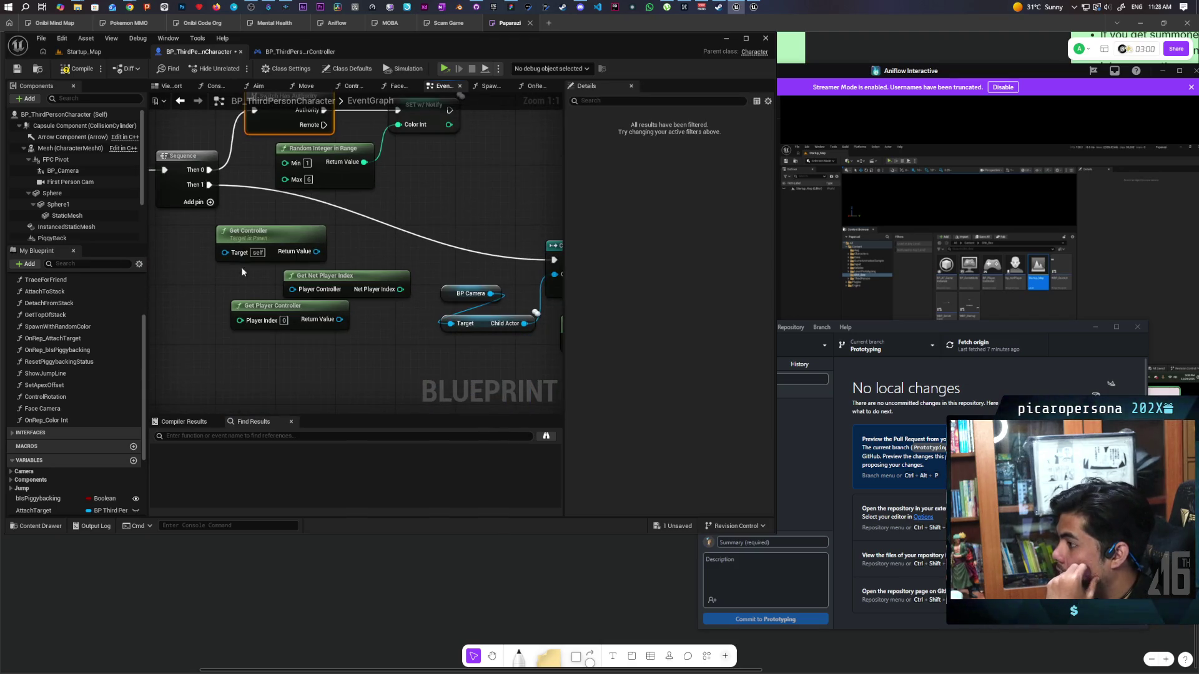
pyautogui.moveTo(246, 275); pyautogui.dragTo(349, 335)
pyautogui.moveTo(407, 212); pyautogui.dragTo(391, 290)
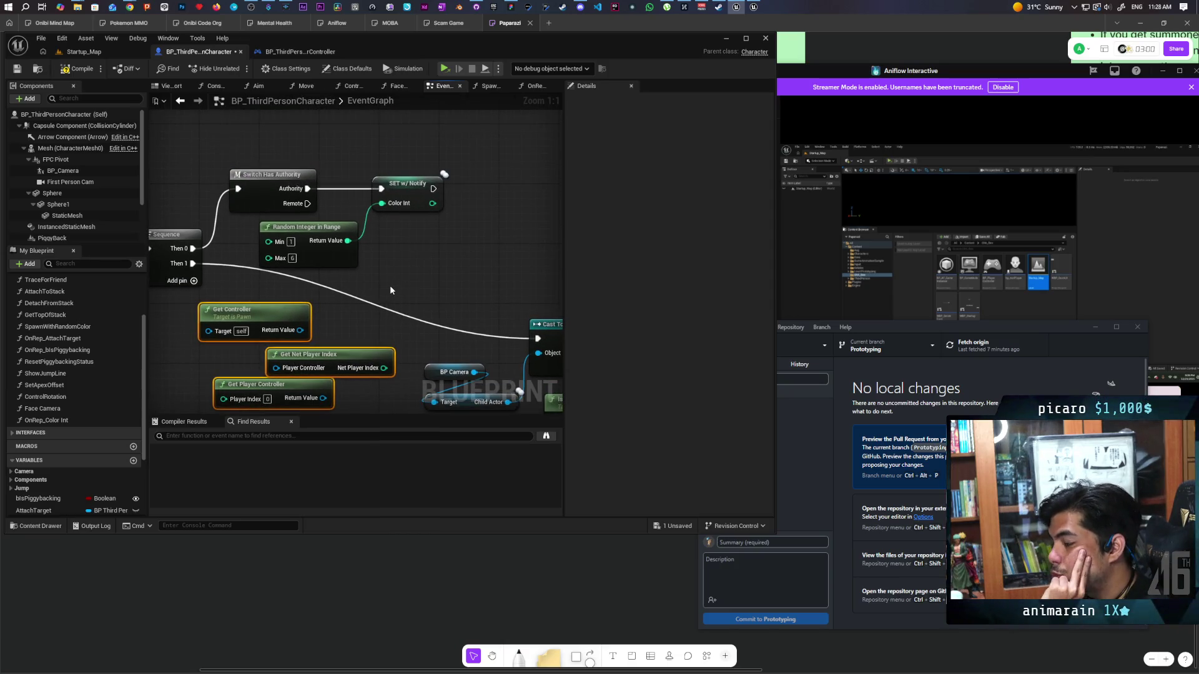
pyautogui.moveTo(320, 354)
pyautogui.mouseDown()
pyautogui.moveTo(349, 318)
pyautogui.moveTo(308, 369)
pyautogui.moveTo(370, 316)
pyautogui.mouseUp()
pyautogui.moveTo(277, 346)
pyautogui.mouseDown()
pyautogui.moveTo(531, 347)
pyautogui.moveTo(321, 340)
pyautogui.mouseUp()
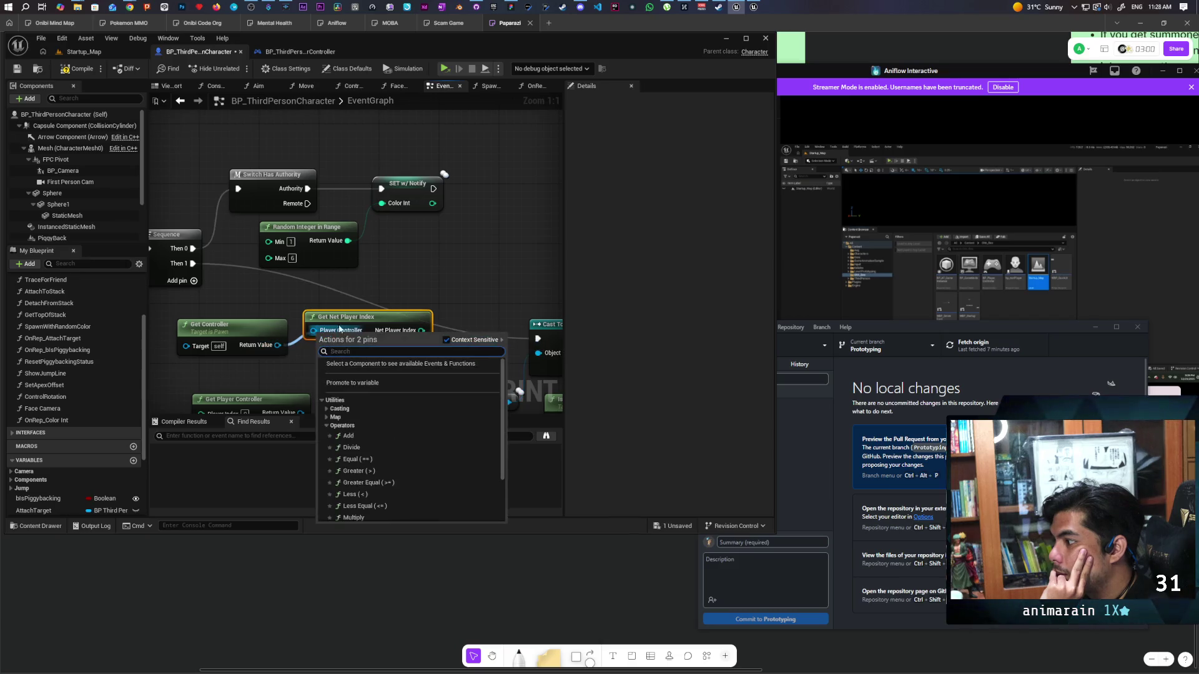
pyautogui.click(400, 276)
# - Move Random Integer in Range right under SET w/ Notify and nudge Get Net Player Index beside Get Controller
pyautogui.moveTo(467, 150)
pyautogui.mouseDown()
pyautogui.moveTo(391, 260)
pyautogui.moveTo(356, 264)
pyautogui.mouseUp()
pyautogui.click(376, 268)
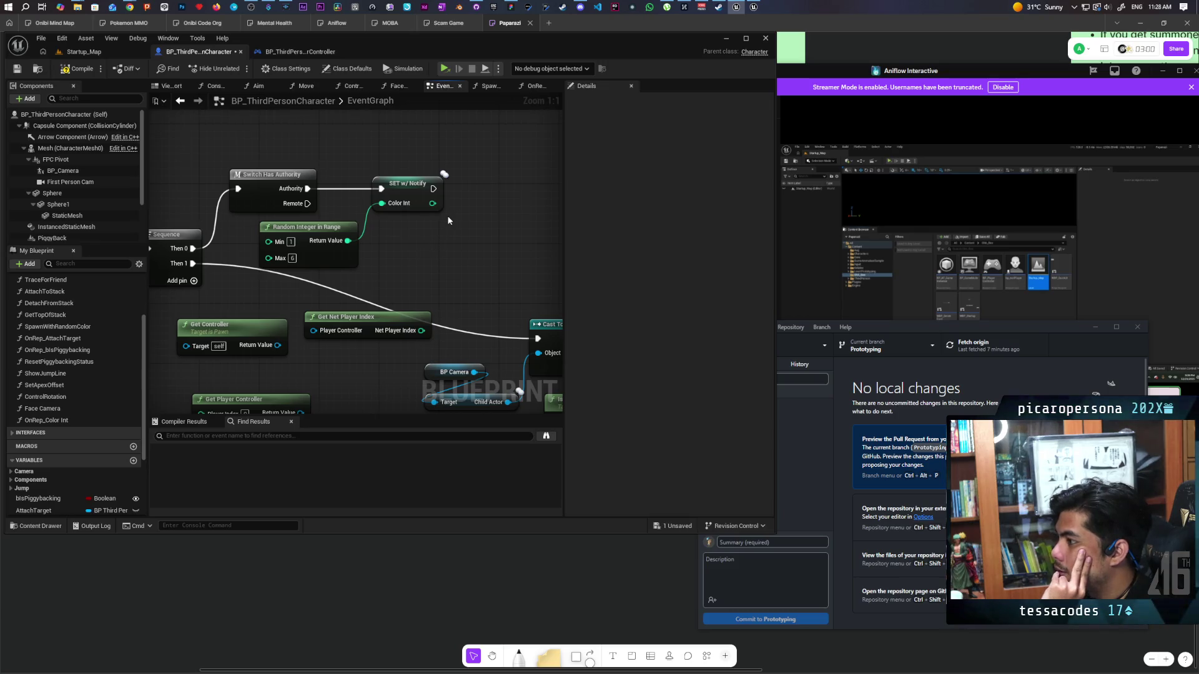
pyautogui.moveTo(469, 163); pyautogui.dragTo(337, 257)
pyautogui.click(410, 261)
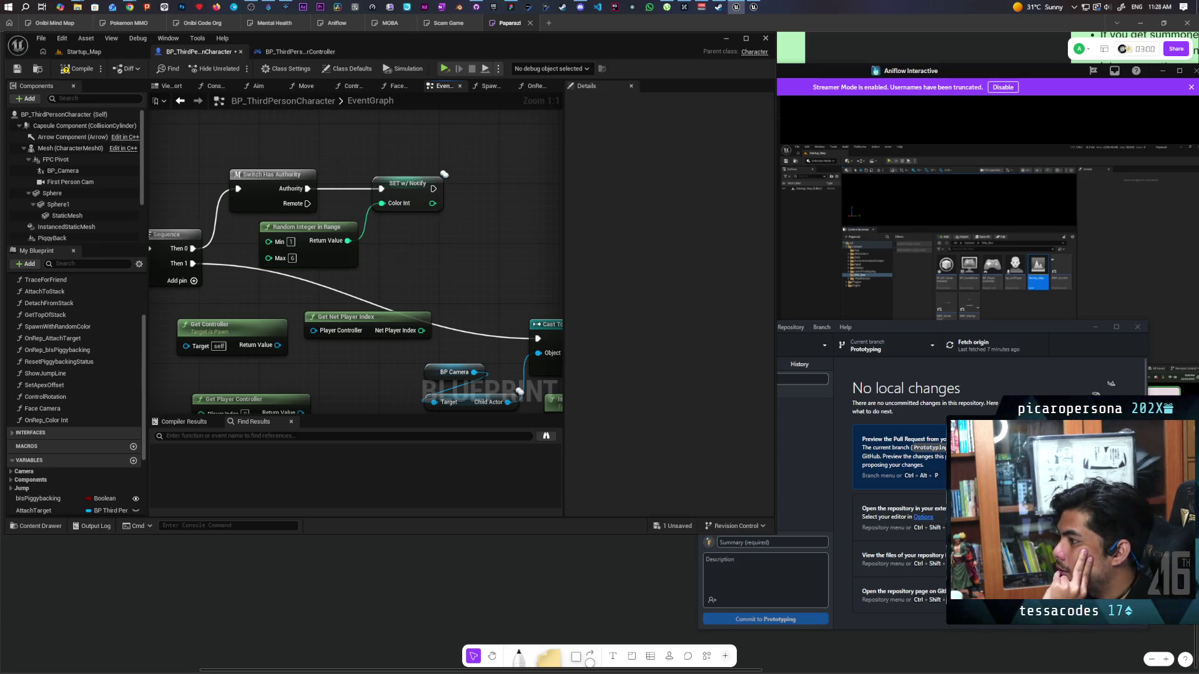
pyautogui.moveTo(335, 159); pyautogui.dragTo(422, 149)
pyautogui.moveTo(418, 244); pyautogui.dragTo(515, 247)
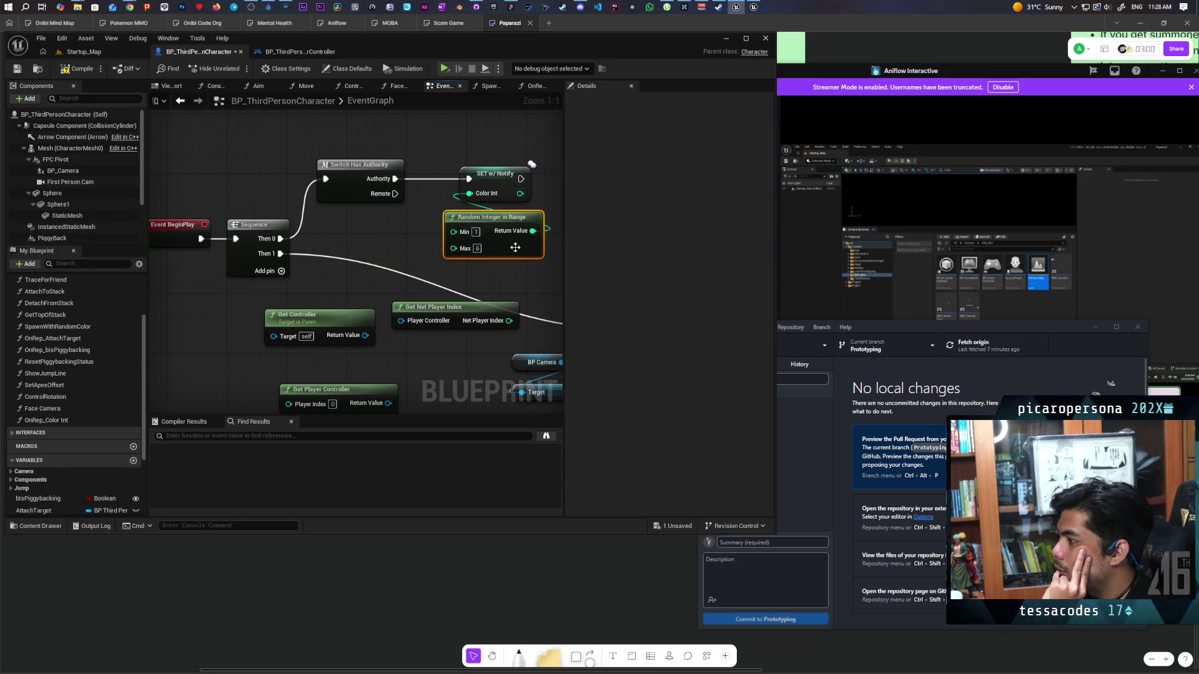
pyautogui.click(388, 180)
pyautogui.moveTo(384, 235); pyautogui.dragTo(339, 227)
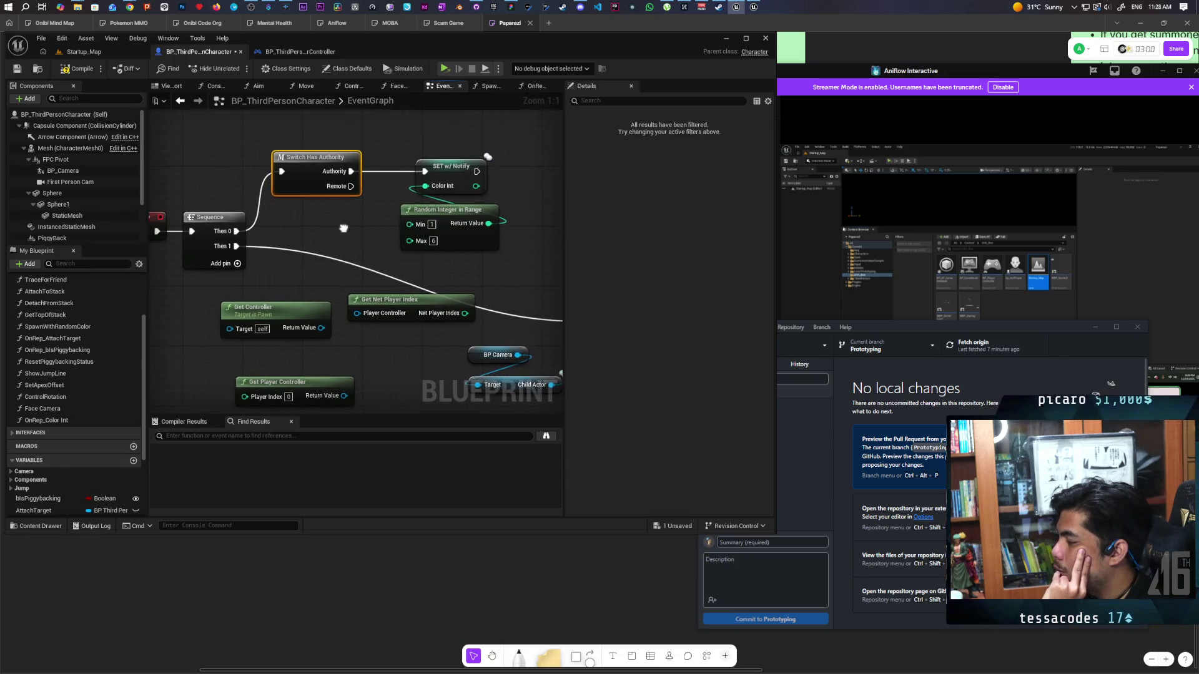
pyautogui.moveTo(380, 304); pyautogui.dragTo(357, 304)
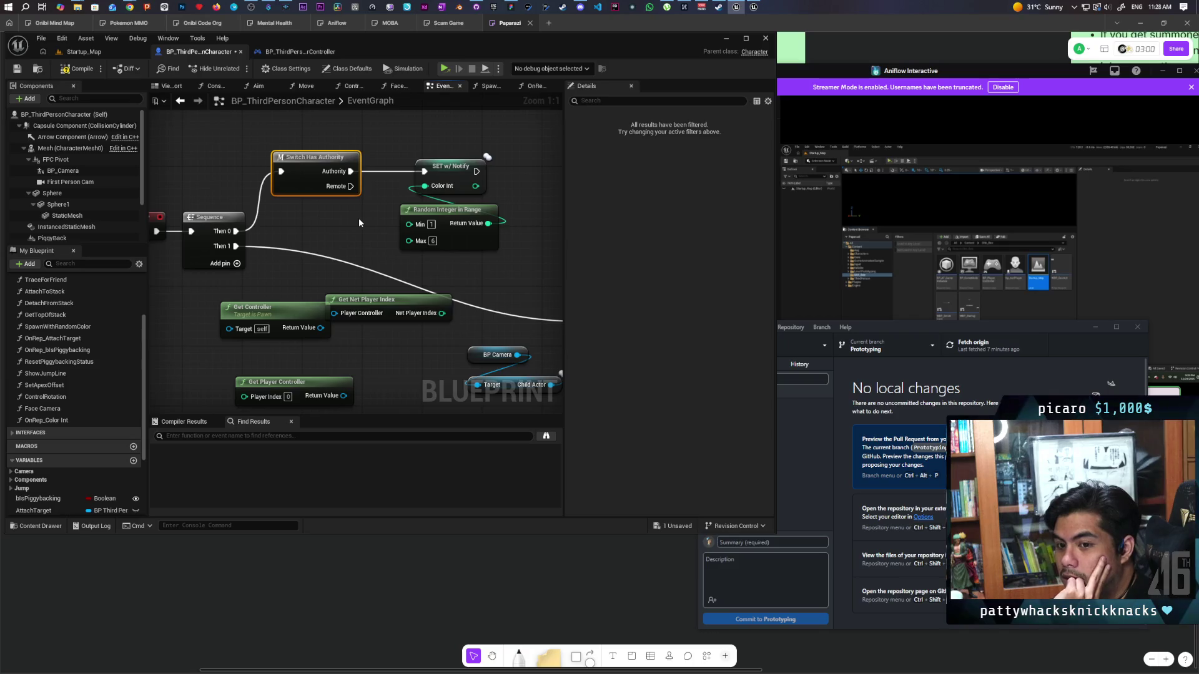
pyautogui.moveTo(347, 220)
pyautogui.mouseDown()
pyautogui.moveTo(307, 211)
pyautogui.moveTo(309, 268)
pyautogui.mouseUp()
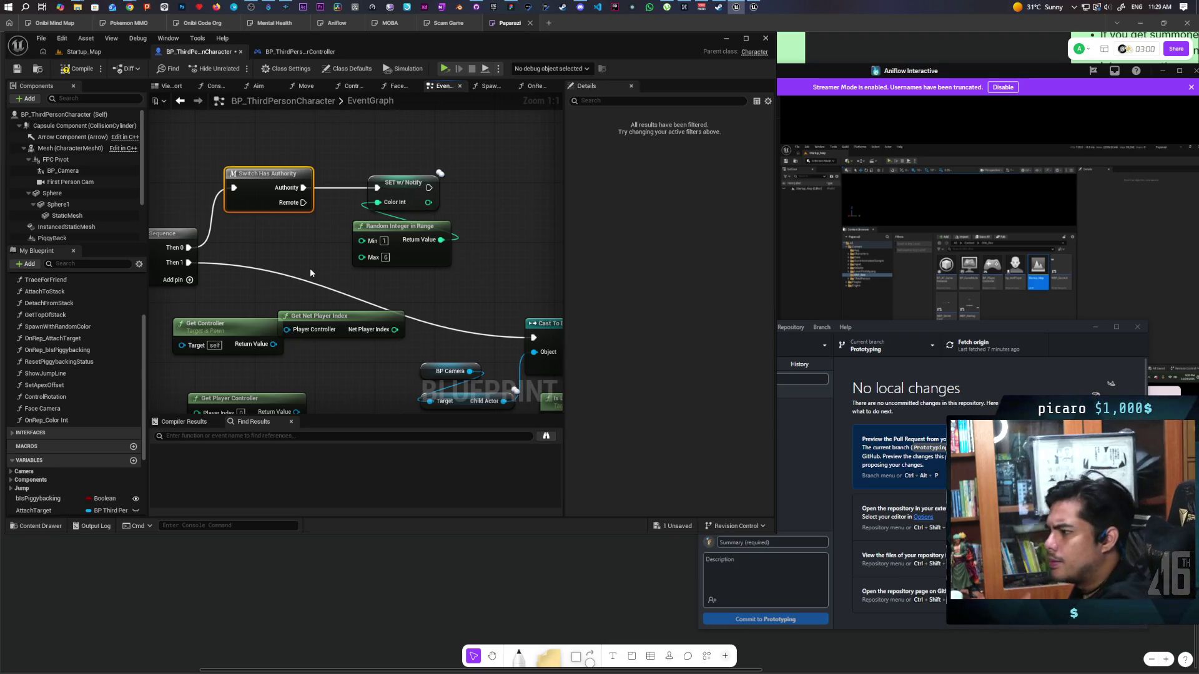
pyautogui.moveTo(328, 287)
pyautogui.mouseDown()
pyautogui.moveTo(301, 323)
pyautogui.moveTo(408, 295)
pyautogui.moveTo(423, 351)
pyautogui.mouseUp()
# - Add a Get Game Mode node to the event graph after searching for 'player array'
pyautogui.rightClick(288, 112)
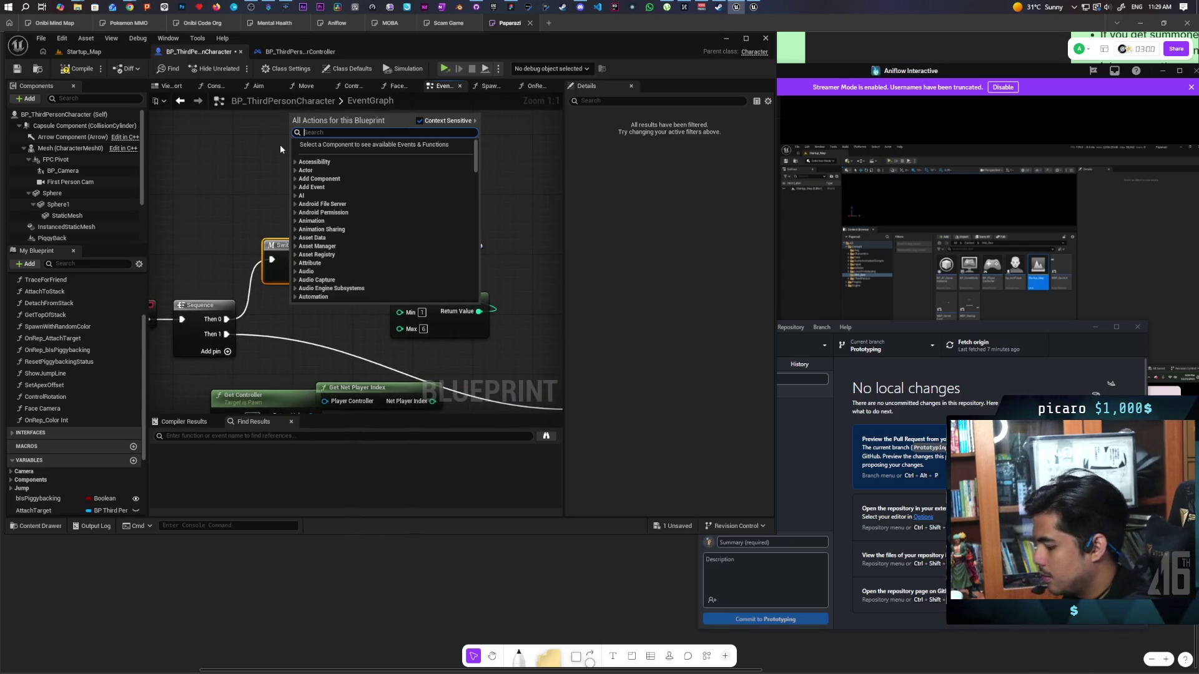
pyautogui.write('get player ar')
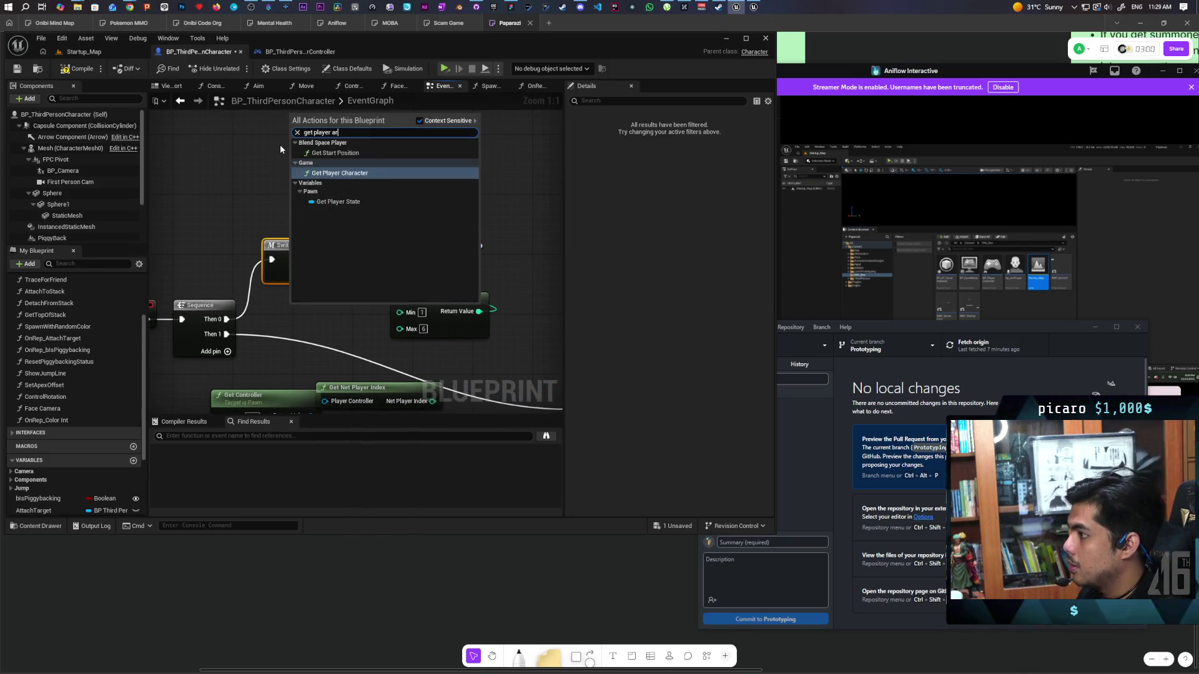
pyautogui.press('BackSpace')
pyautogui.press('BackSpace')
pyautogui.press('BackSpace')
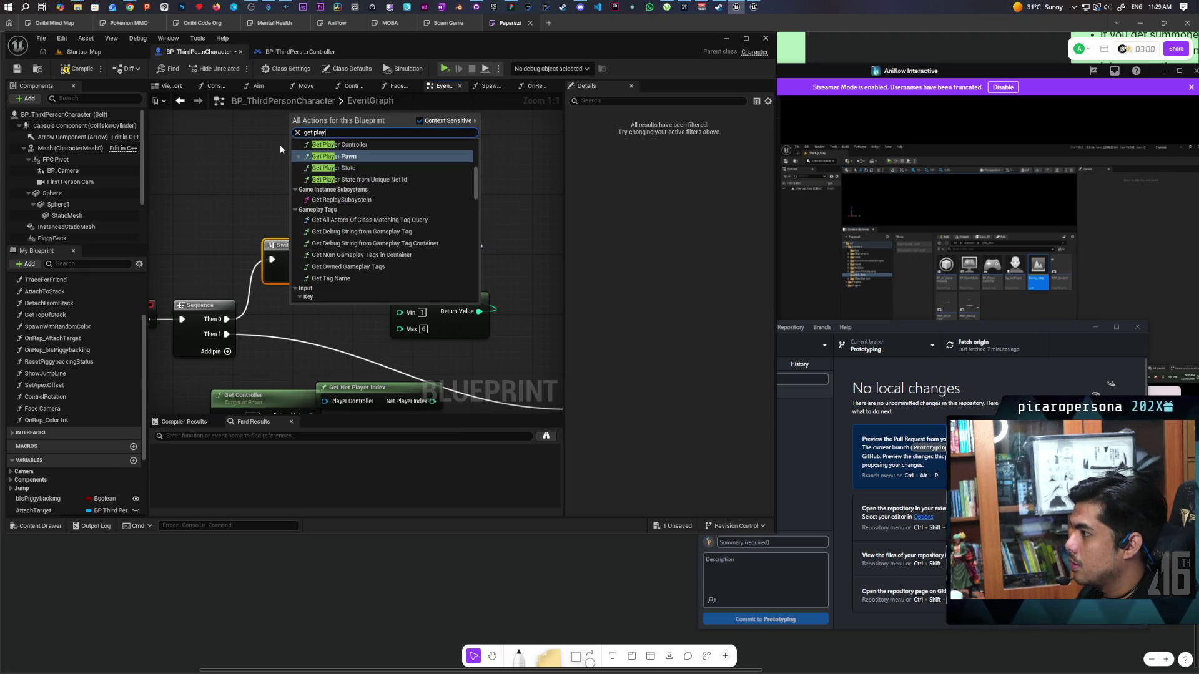
pyautogui.press('BackSpace')
pyautogui.press('BackSpace')
pyautogui.press('BackSpace')
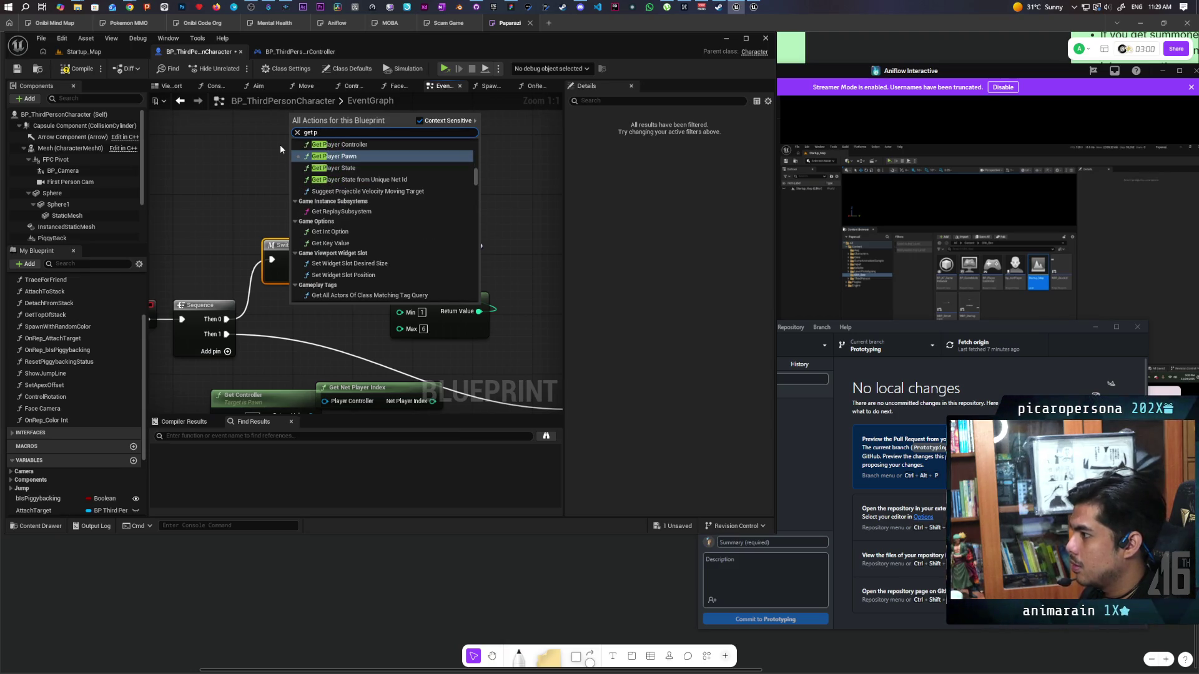
pyautogui.write('layer ar')
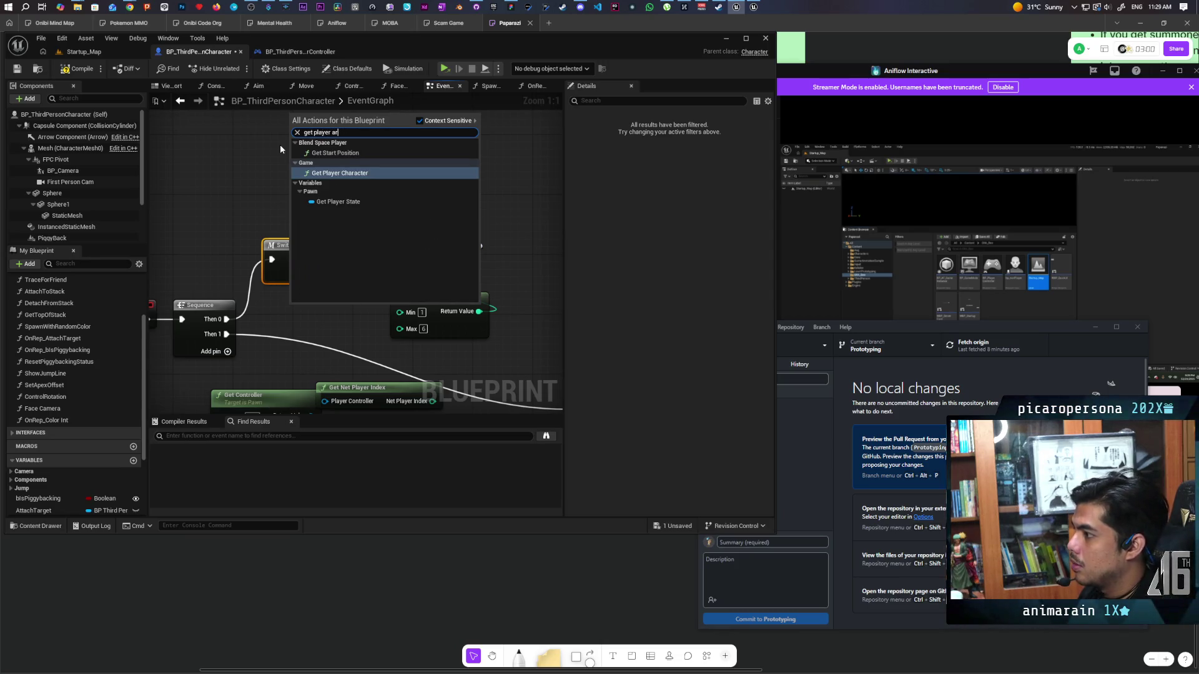
pyautogui.press('BackSpace')
pyautogui.press('BackSpace')
pyautogui.press('BackSpace')
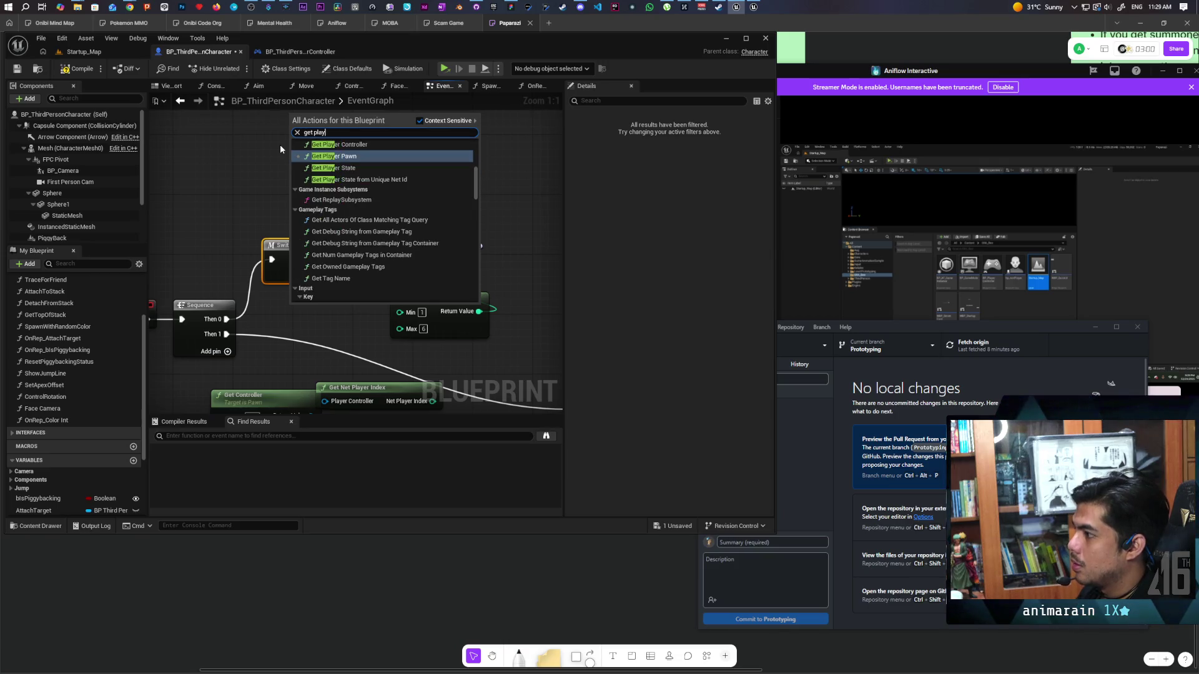
pyautogui.write('gaemmod')
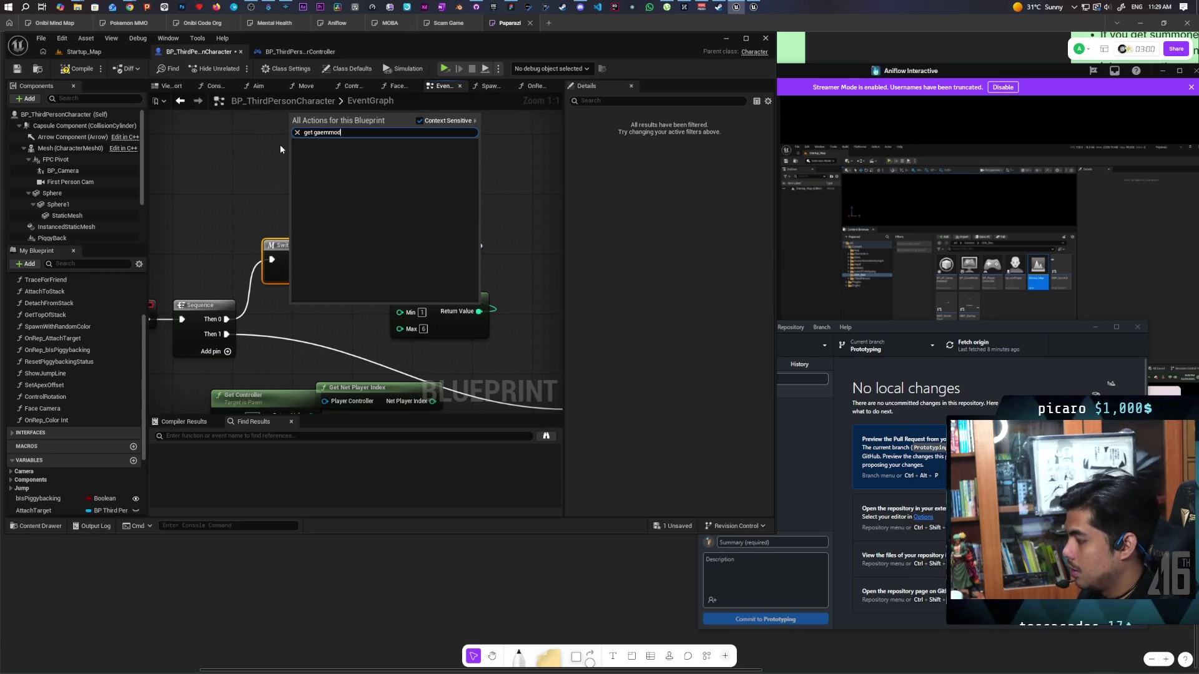
pyautogui.press('BackSpace')
pyautogui.press('BackSpace')
pyautogui.press('BackSpace')
pyautogui.write('e')
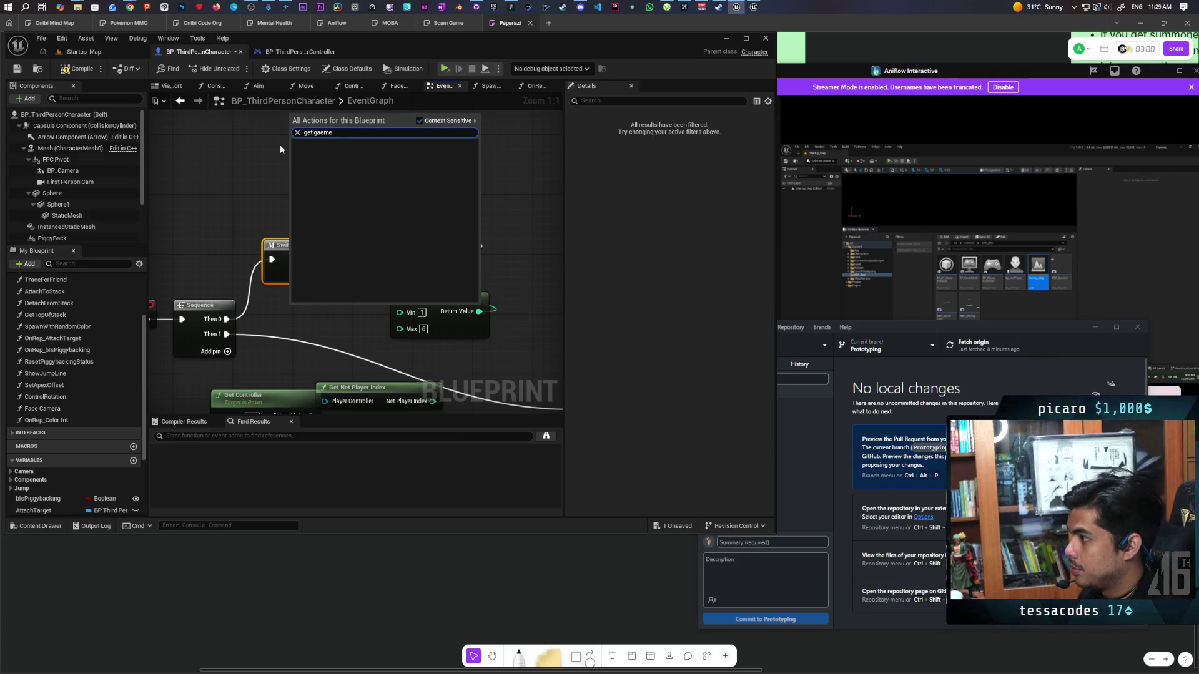
pyautogui.press('BackSpace')
pyautogui.press('BackSpace')
pyautogui.press('BackSpace')
pyautogui.write('me')
pyautogui.press('Escape')
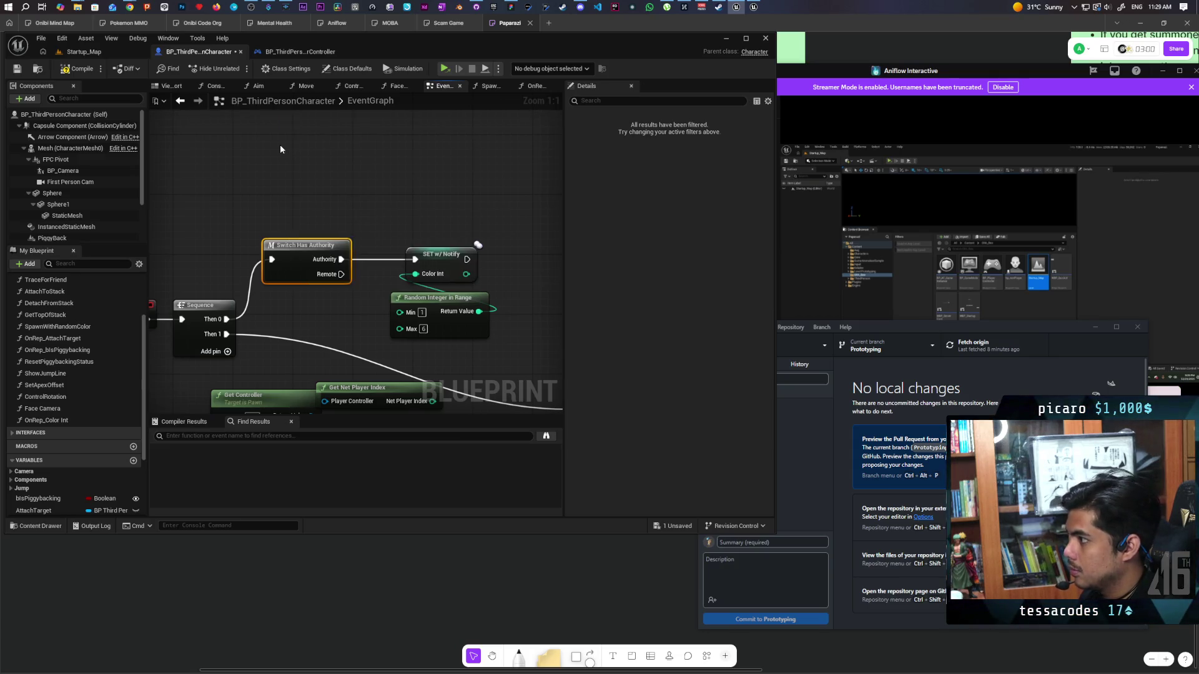
# - Search Get Game Mode's output for 'player array', cancel, and shift Get Controller left
pyautogui.moveTo(348, 131); pyautogui.dragTo(372, 164)
pyautogui.write('player arra')
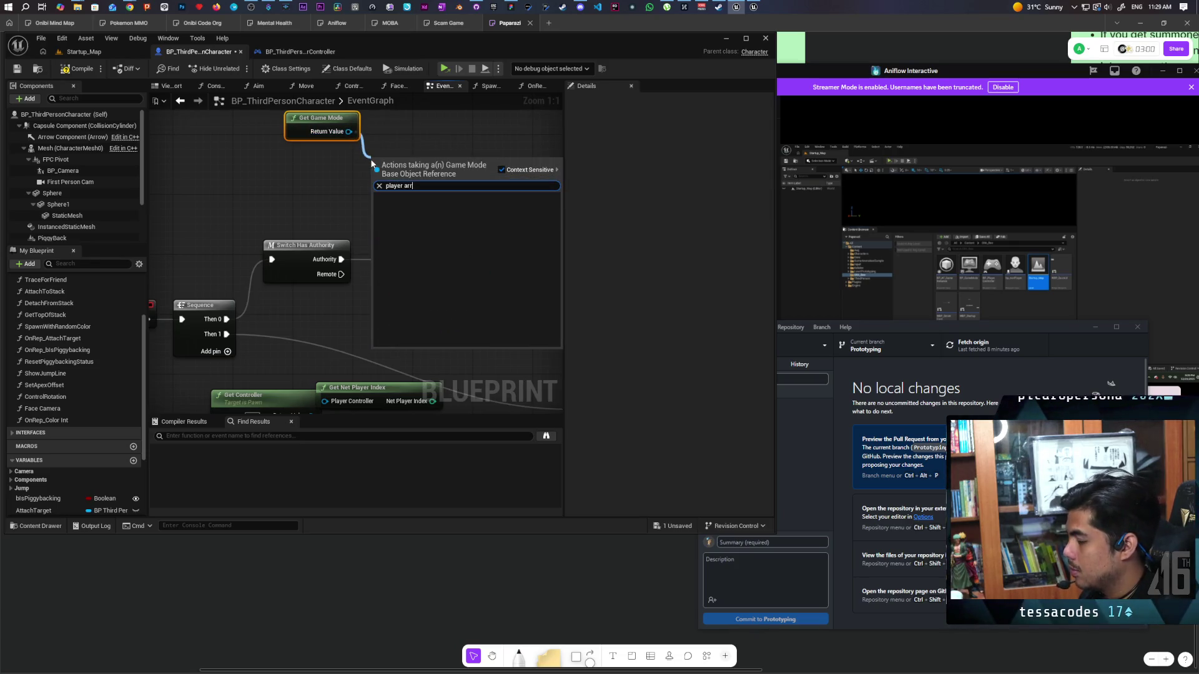
pyautogui.press('BackSpace')
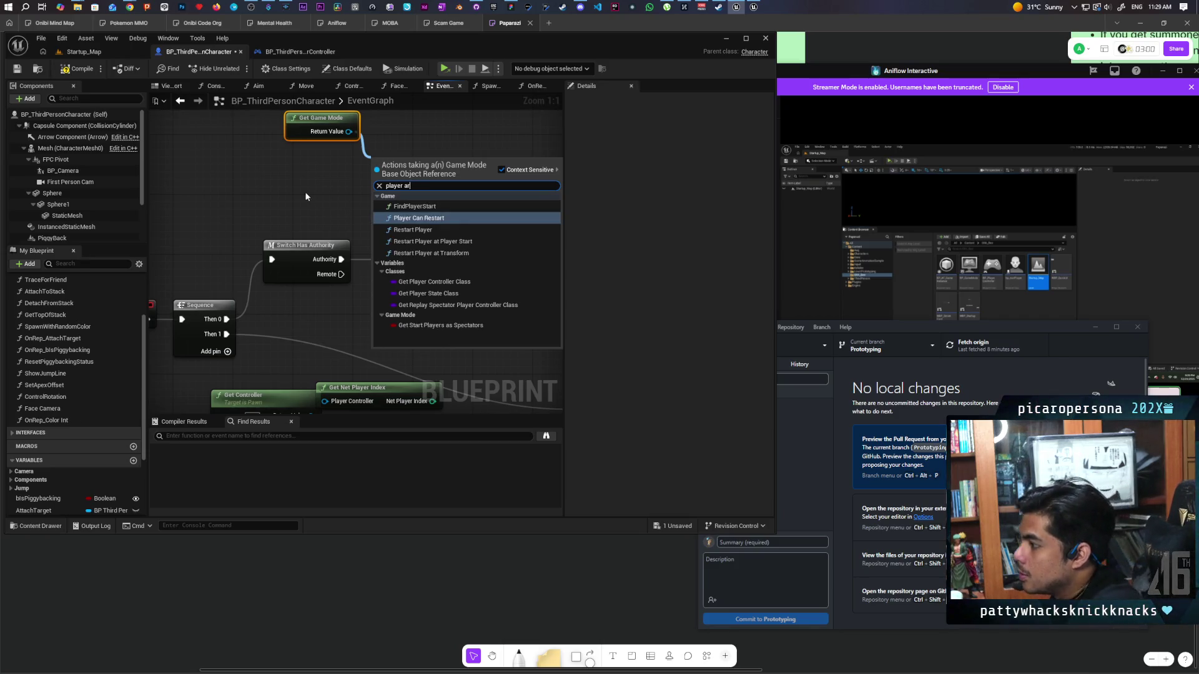
pyautogui.press('Escape')
pyautogui.click(283, 171)
pyautogui.moveTo(329, 324); pyautogui.dragTo(361, 246)
pyautogui.moveTo(310, 319)
pyautogui.mouseDown()
pyautogui.moveTo(278, 319)
pyautogui.moveTo(369, 328)
pyautogui.moveTo(370, 337)
pyautogui.mouseUp()
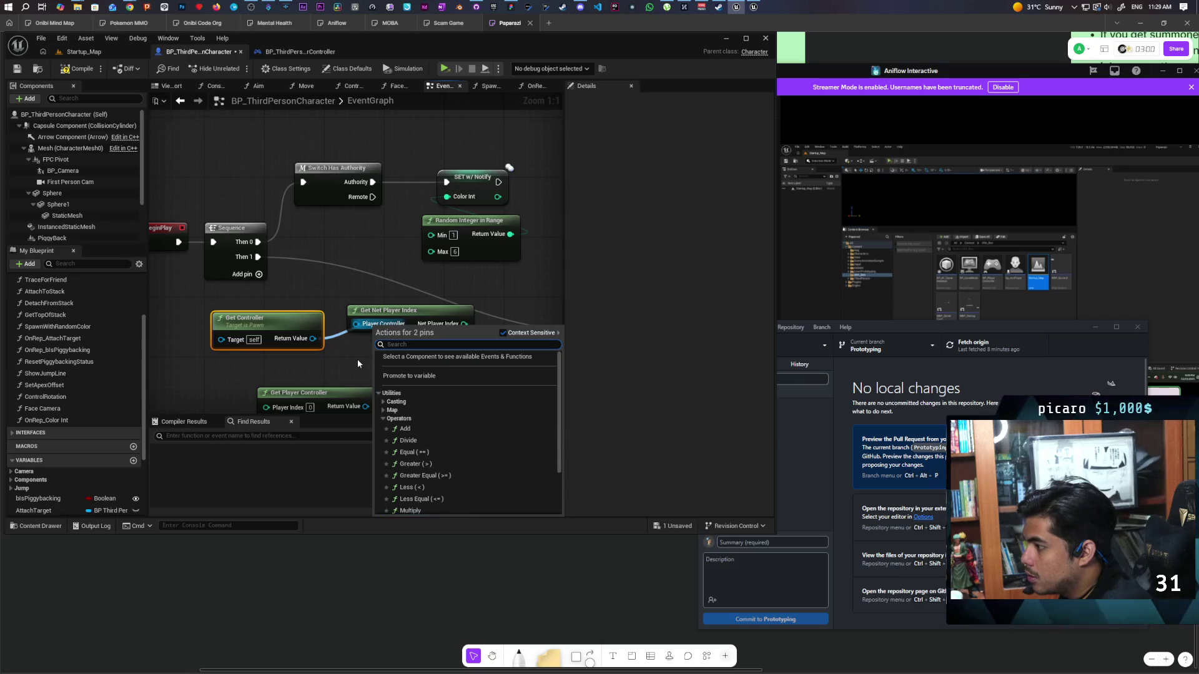
# - Bring Event BeginPlay into view and move Get Player Controller slightly left
pyautogui.click(350, 353)
pyautogui.moveTo(296, 368); pyautogui.dragTo(333, 321)
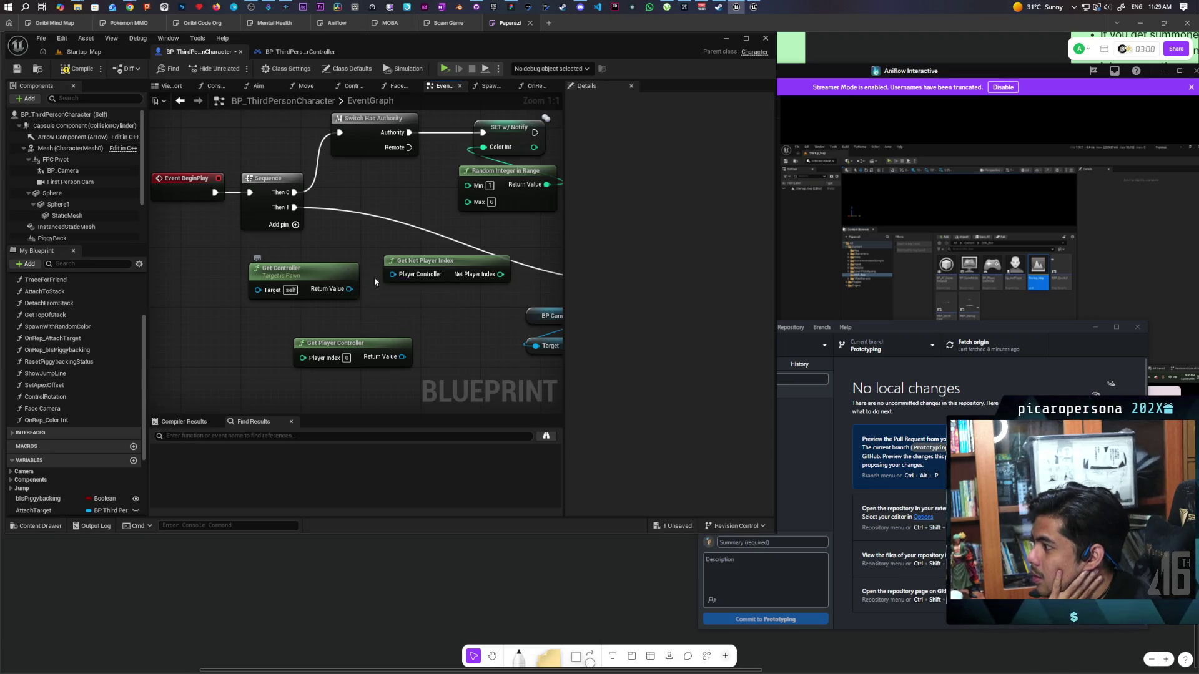
pyautogui.moveTo(434, 299); pyautogui.dragTo(397, 348)
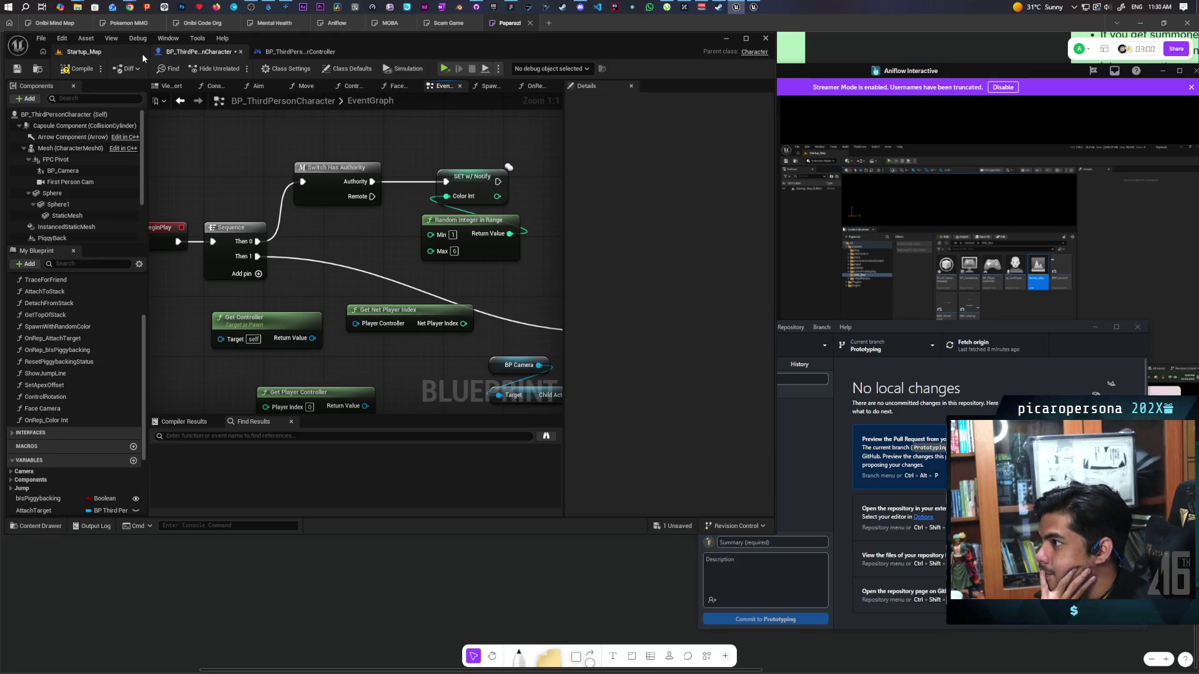
pyautogui.moveTo(316, 298); pyautogui.dragTo(327, 245)
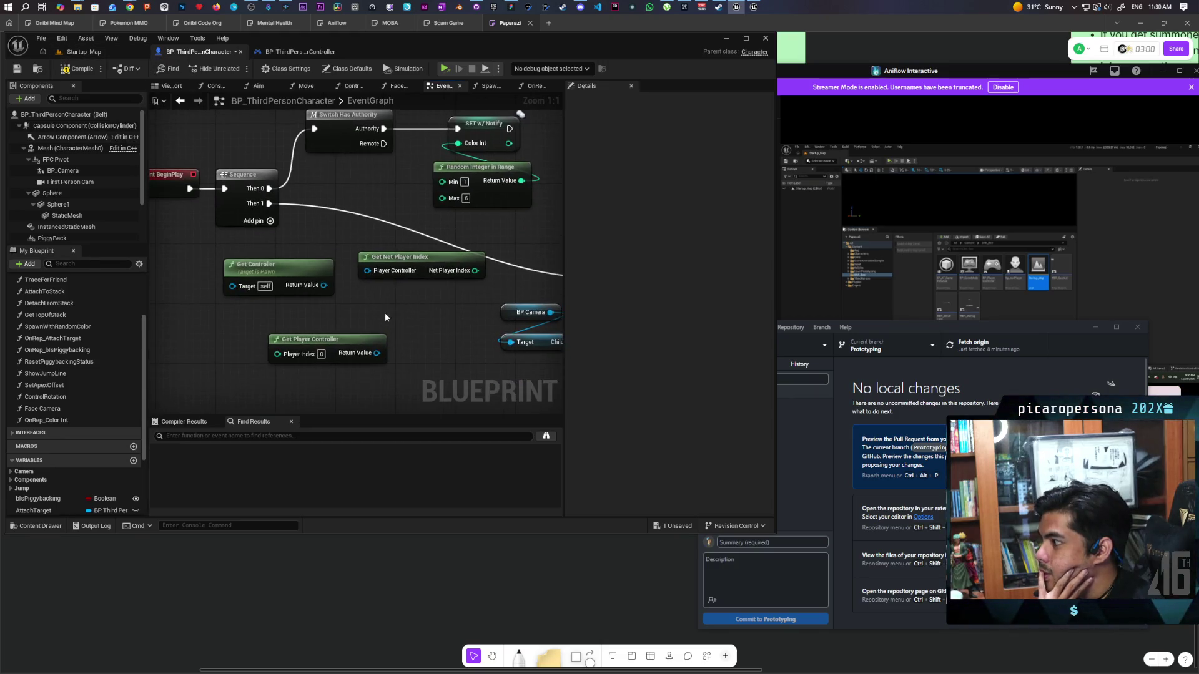
pyautogui.click(272, 336)
pyautogui.moveTo(272, 336); pyautogui.dragTo(250, 329)
# - Add a Get Player State node from 'get pla' and place it beneath Get Player Controller
pyautogui.rightClick(335, 337)
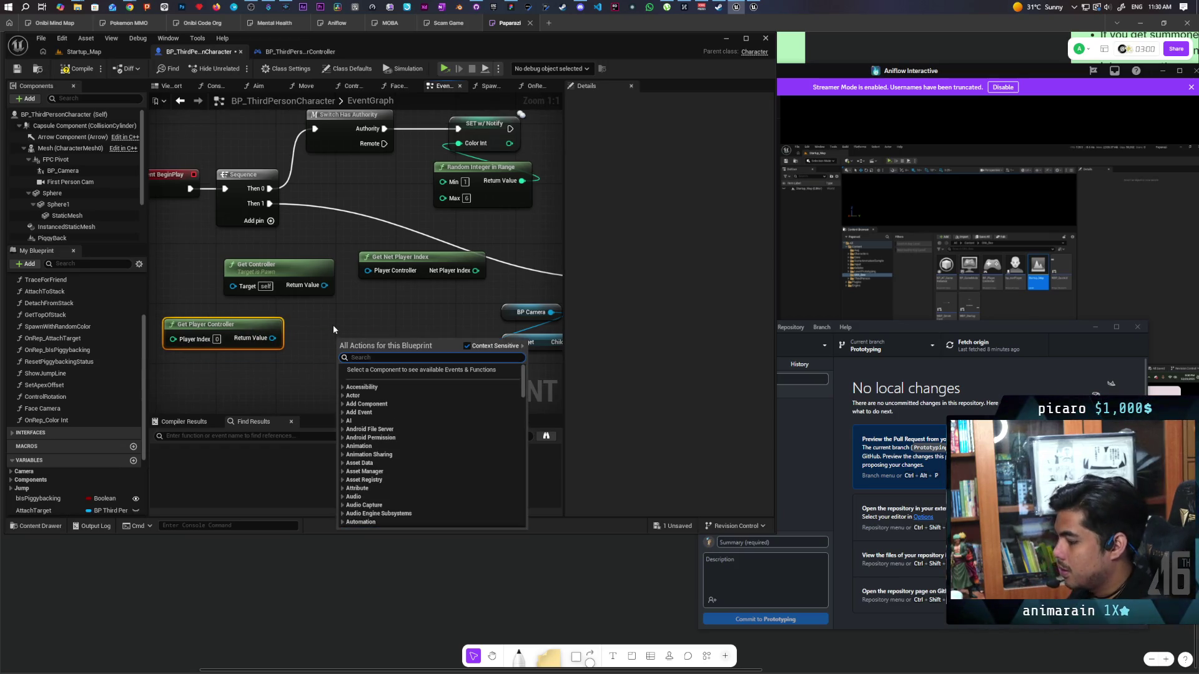
pyautogui.write('get pla')
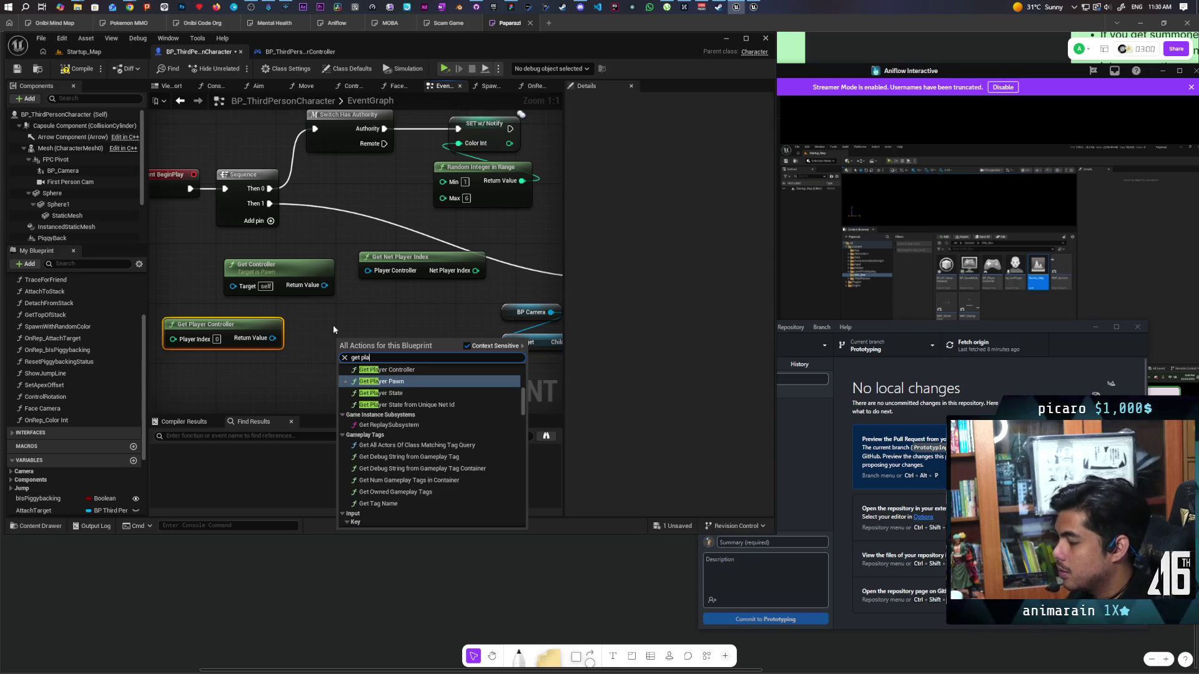
pyautogui.click(370, 393)
pyautogui.moveTo(407, 345)
pyautogui.mouseDown()
pyautogui.moveTo(249, 361)
pyautogui.moveTo(346, 348)
pyautogui.moveTo(331, 366)
pyautogui.mouseUp()
pyautogui.moveTo(326, 303); pyautogui.dragTo(336, 266)
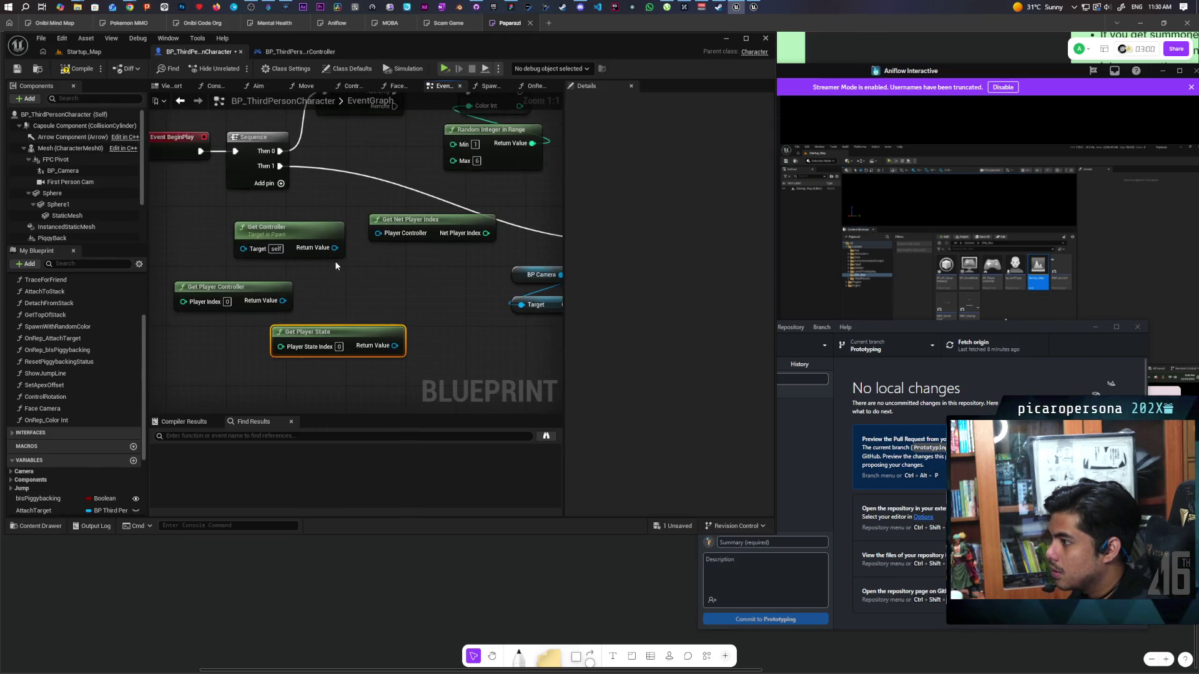
# - Add a Player State getter from the controller's output, then delete it
pyautogui.moveTo(283, 301); pyautogui.dragTo(342, 281)
pyautogui.write('get')
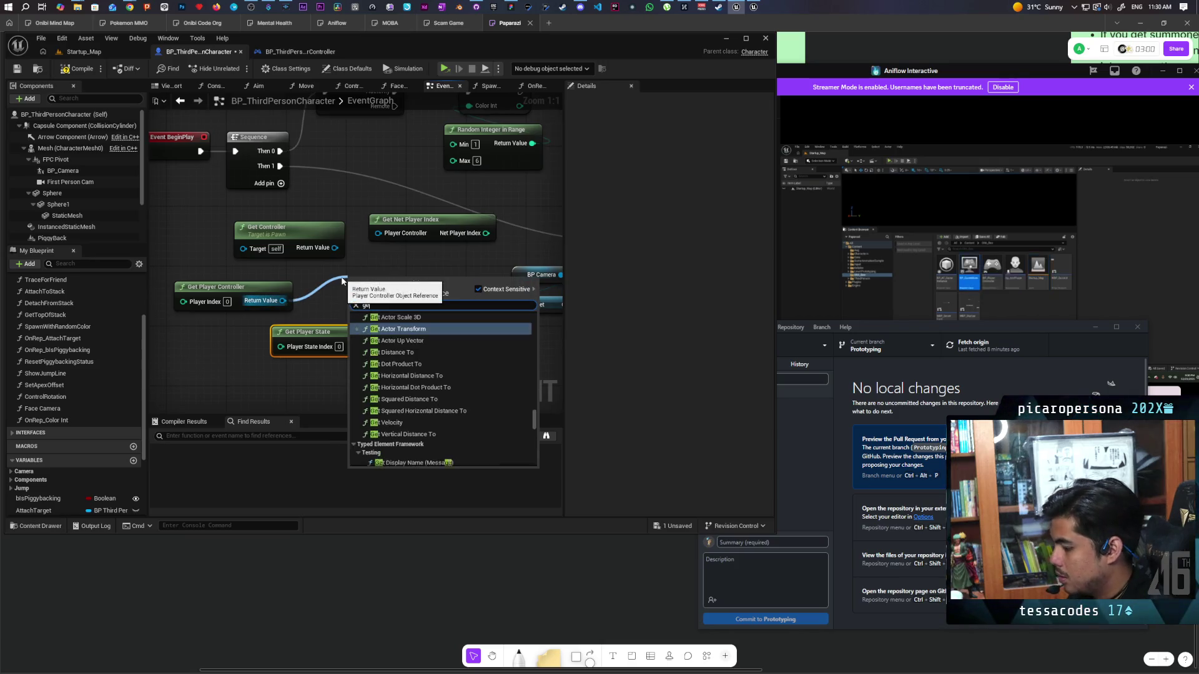
pyautogui.write(' state')
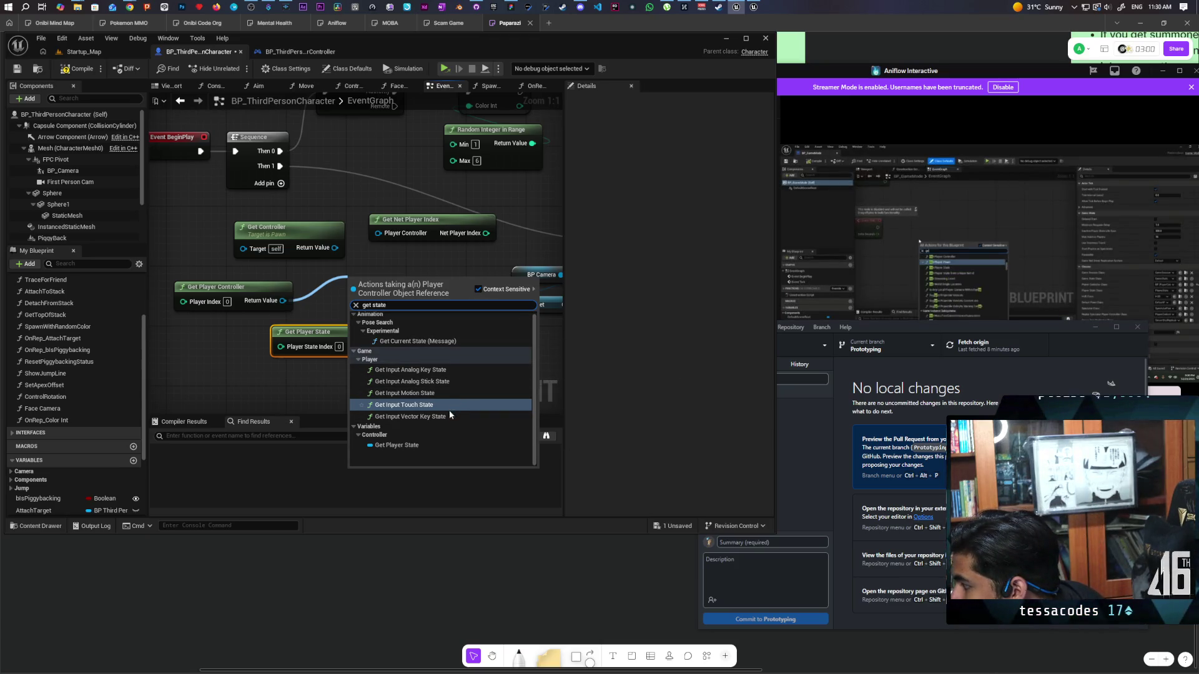
pyautogui.click(396, 446)
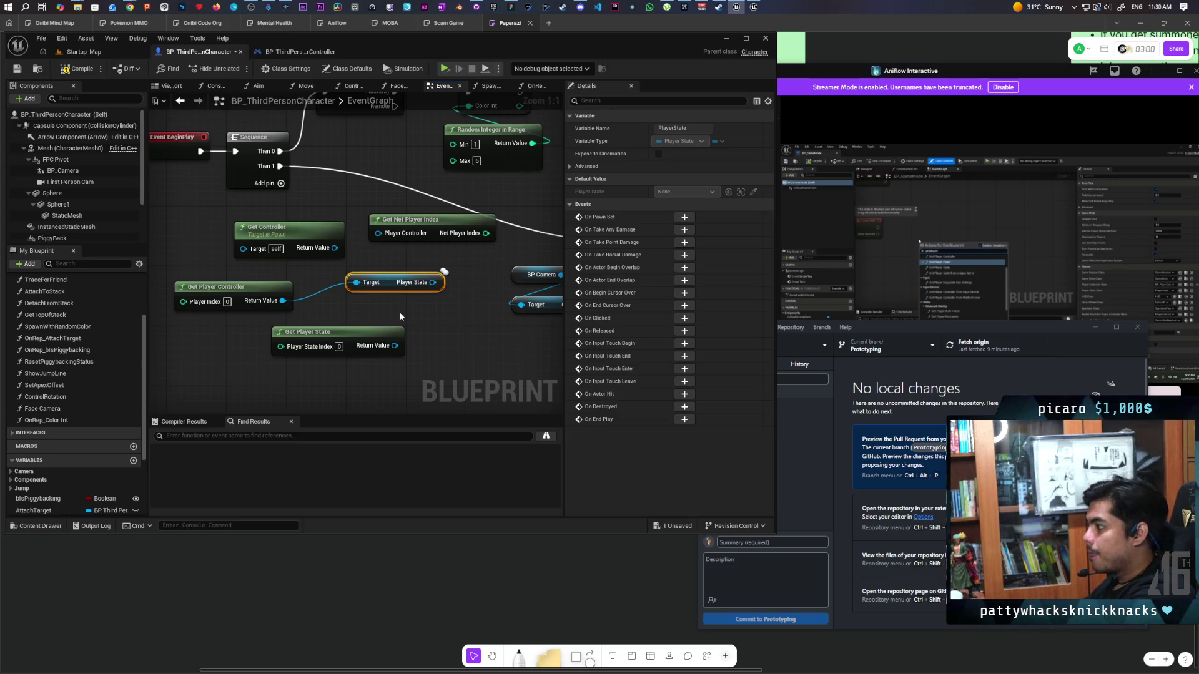
pyautogui.press('Delete')
# - Check the Chrome search results, then return to the blueprint graph
pyautogui.moveTo(384, 294)
pyautogui.mouseDown()
pyautogui.moveTo(372, 336)
pyautogui.moveTo(370, 314)
pyautogui.mouseUp()
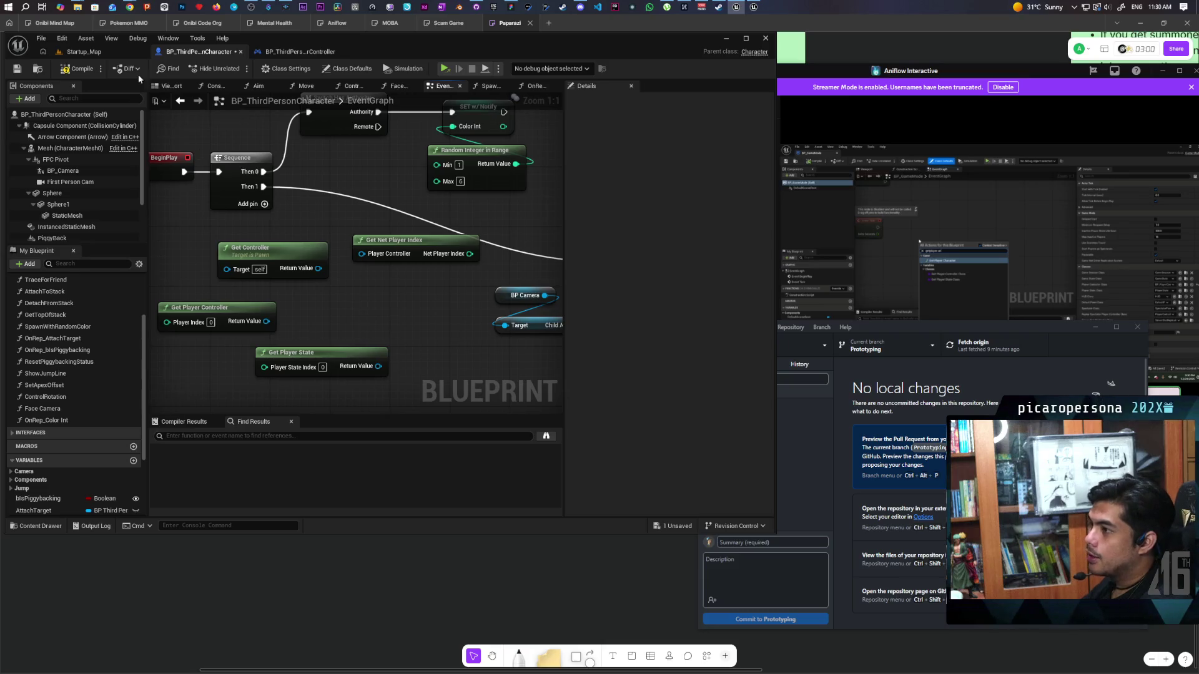
pyautogui.moveTo(133, 9)
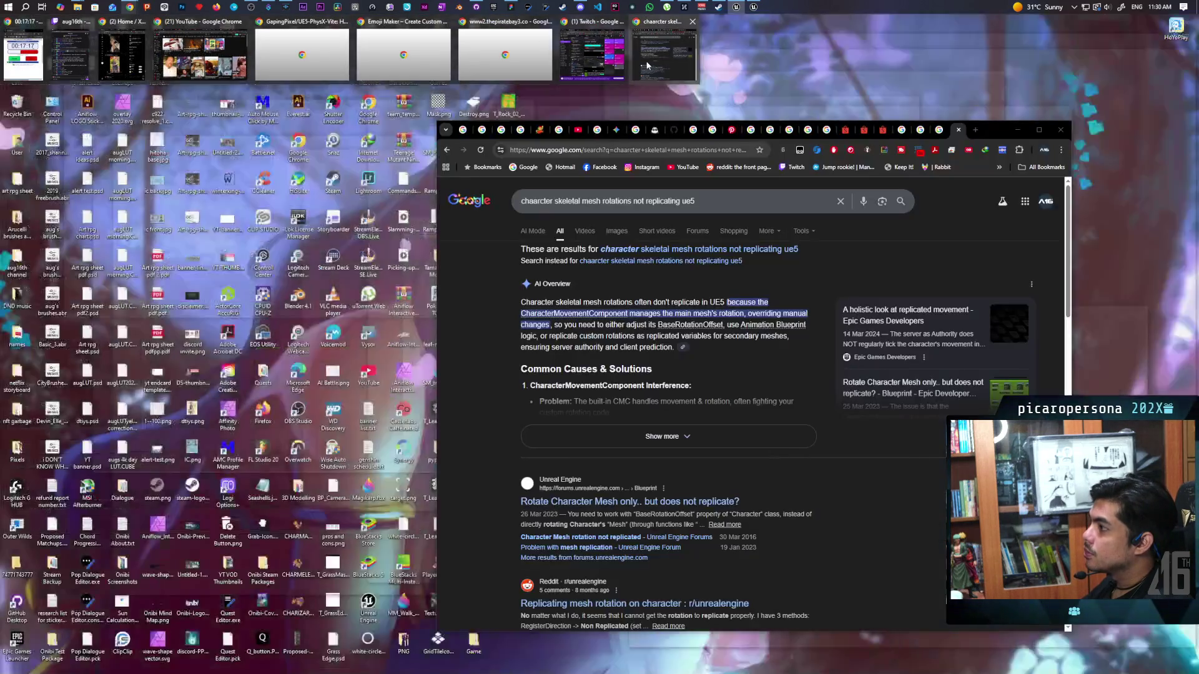
pyautogui.click(665, 55)
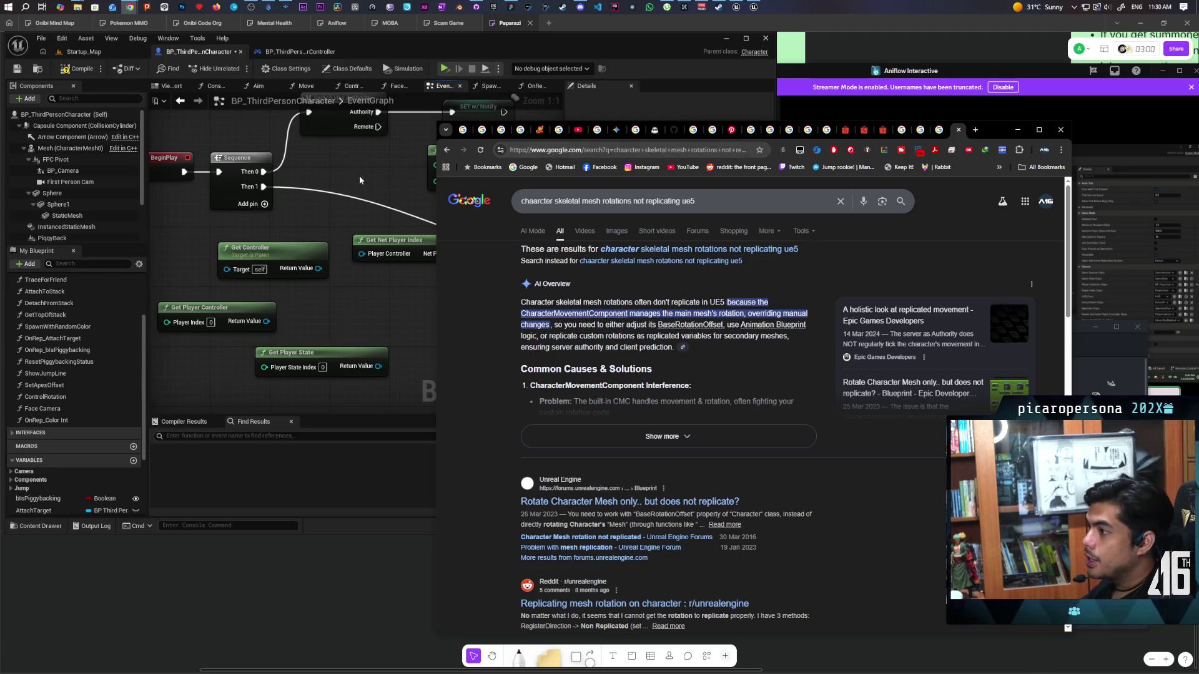
pyautogui.click(335, 250)
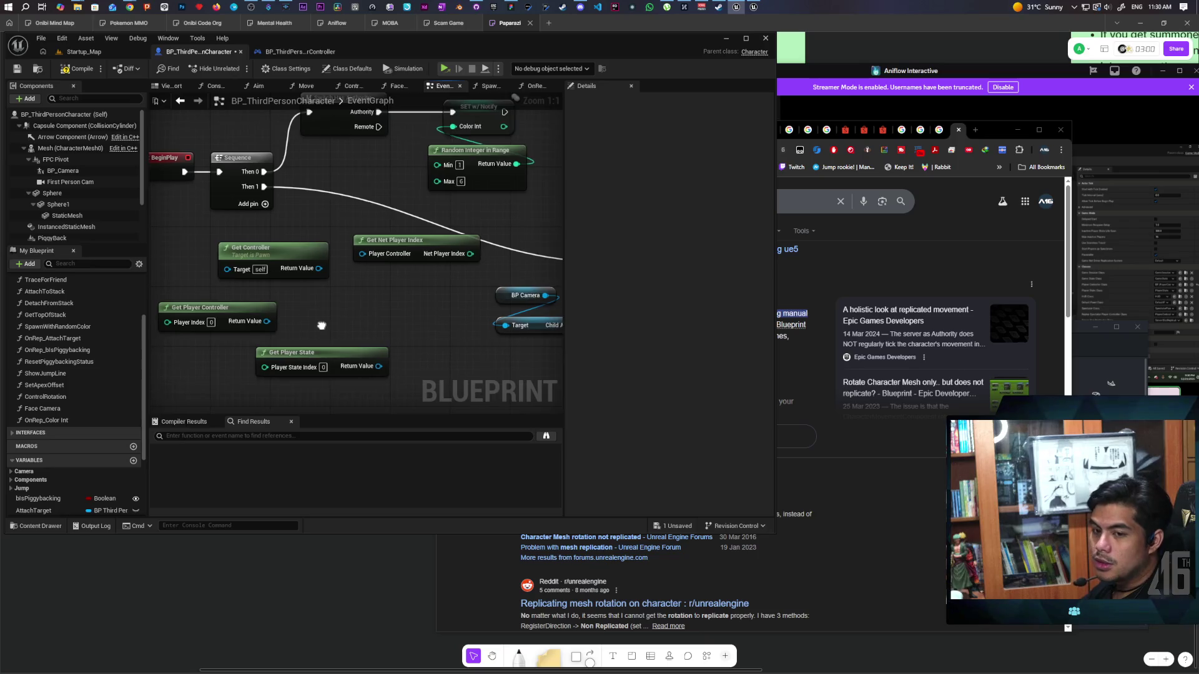
pyautogui.moveTo(343, 322); pyautogui.dragTo(363, 279)
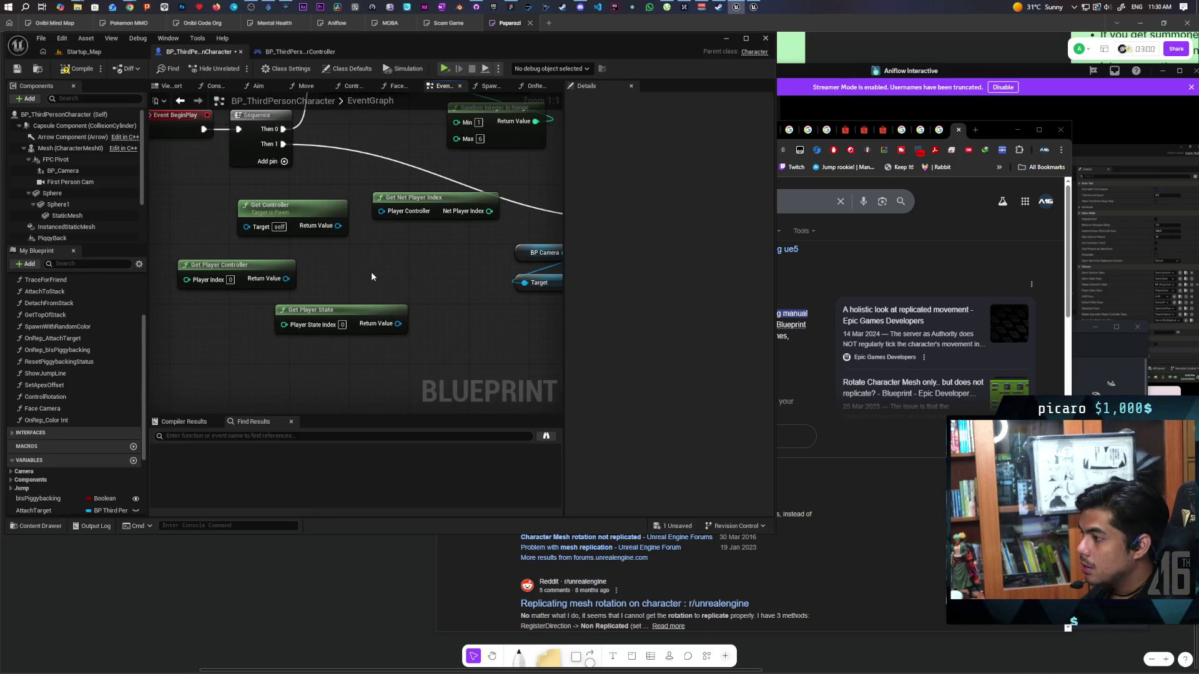
# - Add a Get Game State node beside Get Player Controller
pyautogui.rightClick(371, 272)
pyautogui.write('game state')
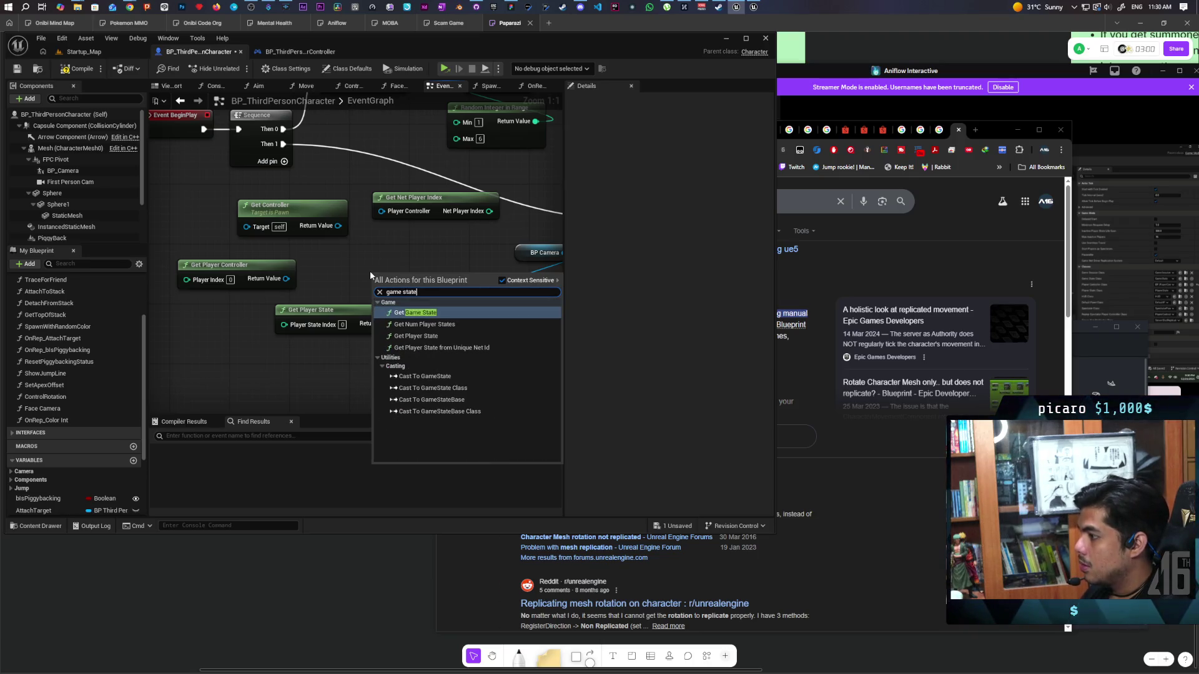
pyautogui.press('Return')
pyautogui.moveTo(422, 294)
pyautogui.mouseDown()
pyautogui.moveTo(366, 293)
pyautogui.moveTo(408, 270)
pyautogui.mouseUp()
# - Wire a Player Array getter to Get Game State's output and arrange it alongside
pyautogui.write('player ar')
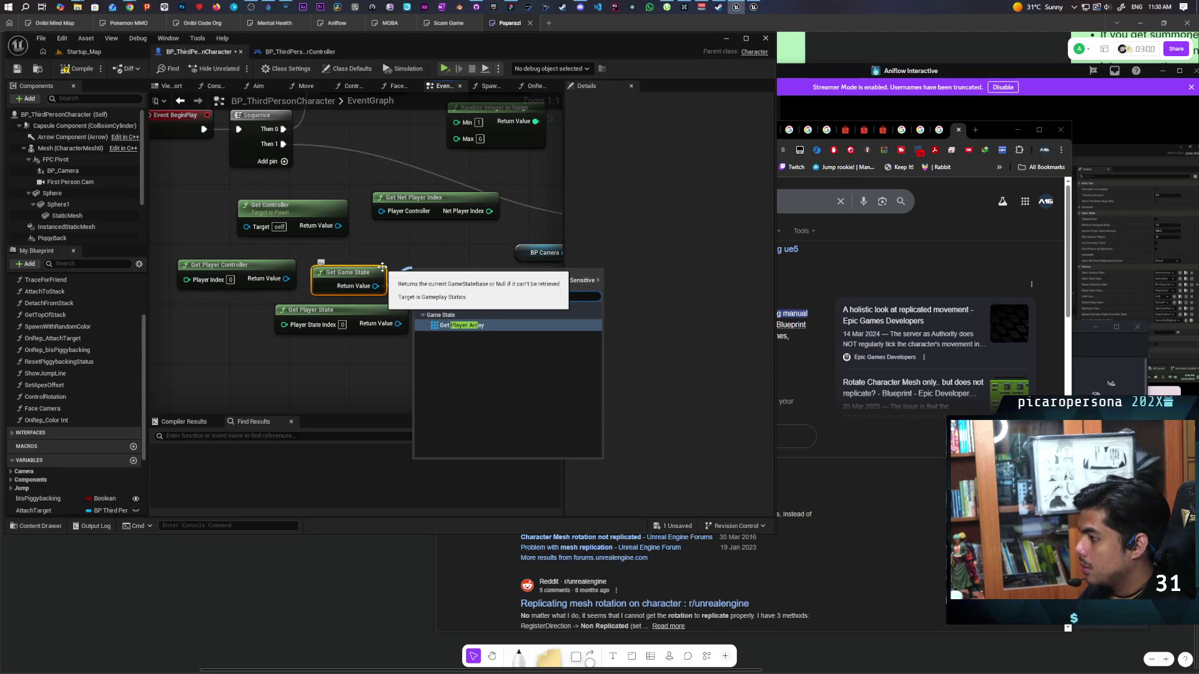
pyautogui.press('Return')
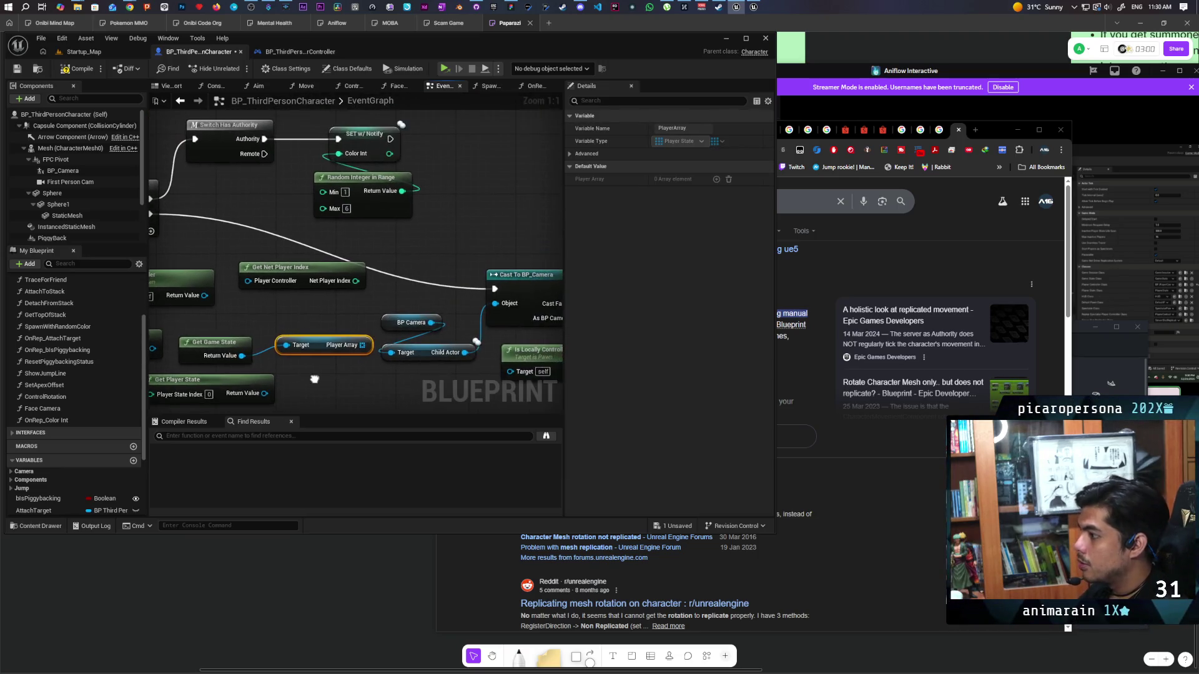
pyautogui.moveTo(321, 368)
pyautogui.mouseDown()
pyautogui.moveTo(348, 327)
pyautogui.moveTo(424, 303)
pyautogui.moveTo(305, 335)
pyautogui.moveTo(262, 320)
pyautogui.moveTo(348, 348)
pyautogui.moveTo(319, 290)
pyautogui.mouseUp()
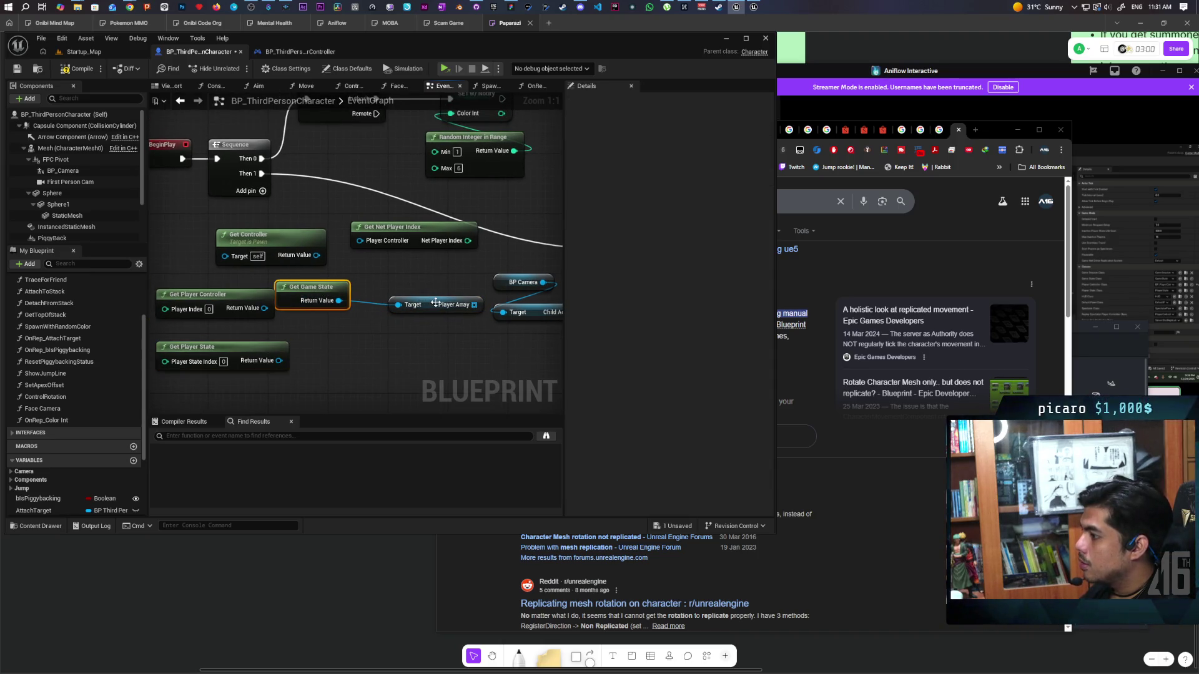
pyautogui.moveTo(435, 303); pyautogui.dragTo(335, 333)
pyautogui.click(386, 291)
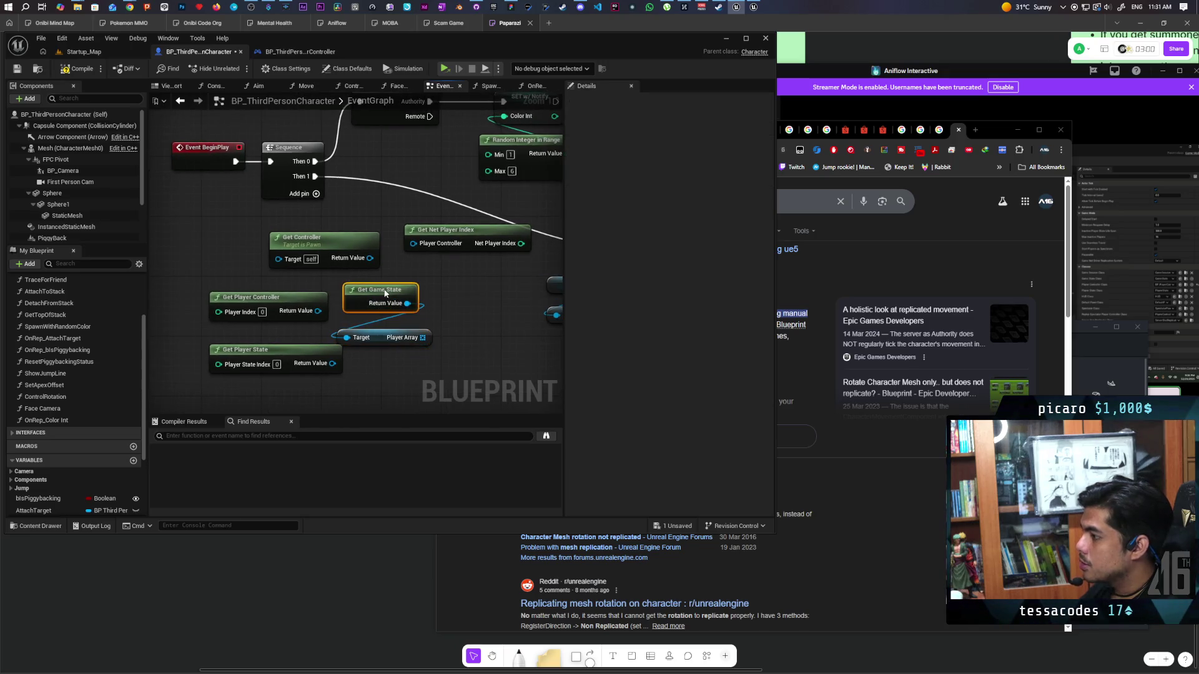
pyautogui.moveTo(386, 355)
pyautogui.mouseDown()
pyautogui.moveTo(355, 373)
pyautogui.moveTo(355, 398)
pyautogui.mouseUp()
pyautogui.moveTo(407, 337); pyautogui.dragTo(361, 314)
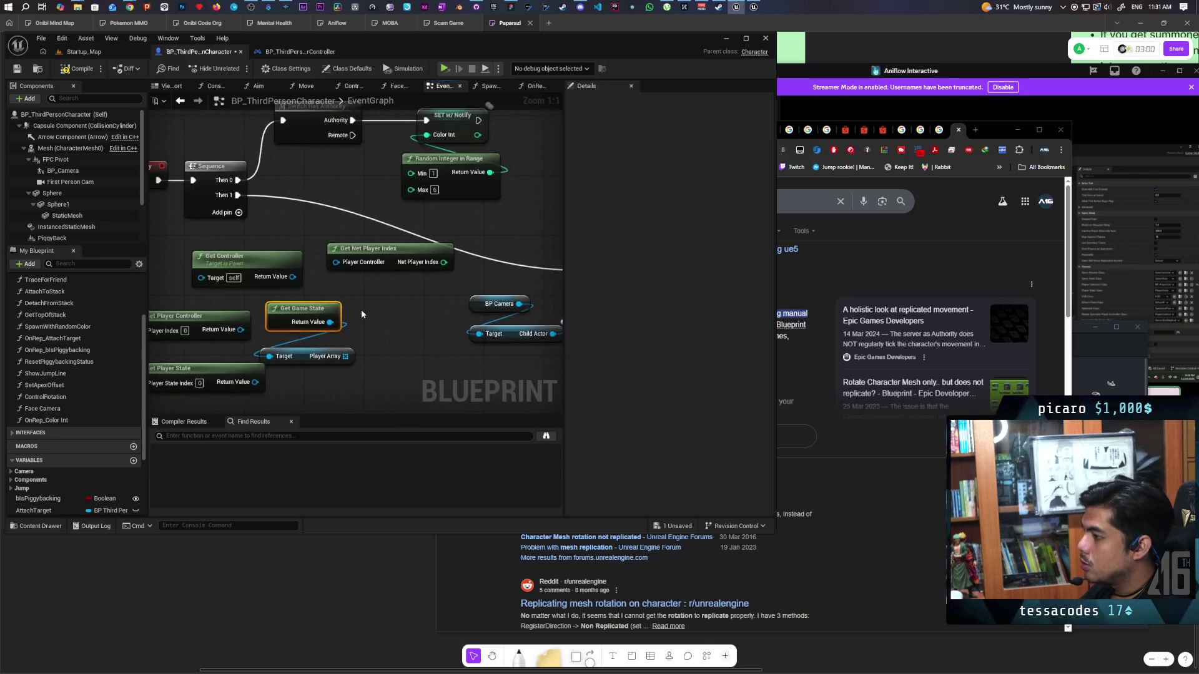
pyautogui.moveTo(306, 354)
pyautogui.mouseDown()
pyautogui.moveTo(297, 347)
pyautogui.moveTo(401, 323)
pyautogui.mouseUp()
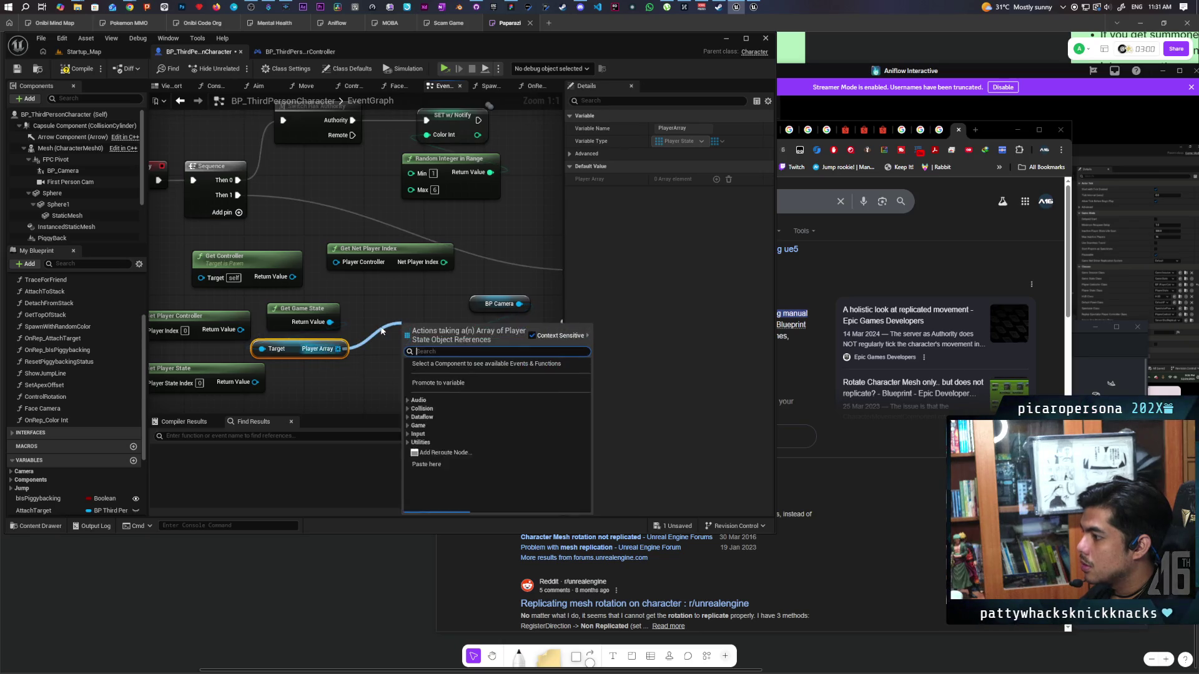
# - Try a Contains node on the Player Array, then delete it
pyautogui.write('conta')
pyautogui.press('Return')
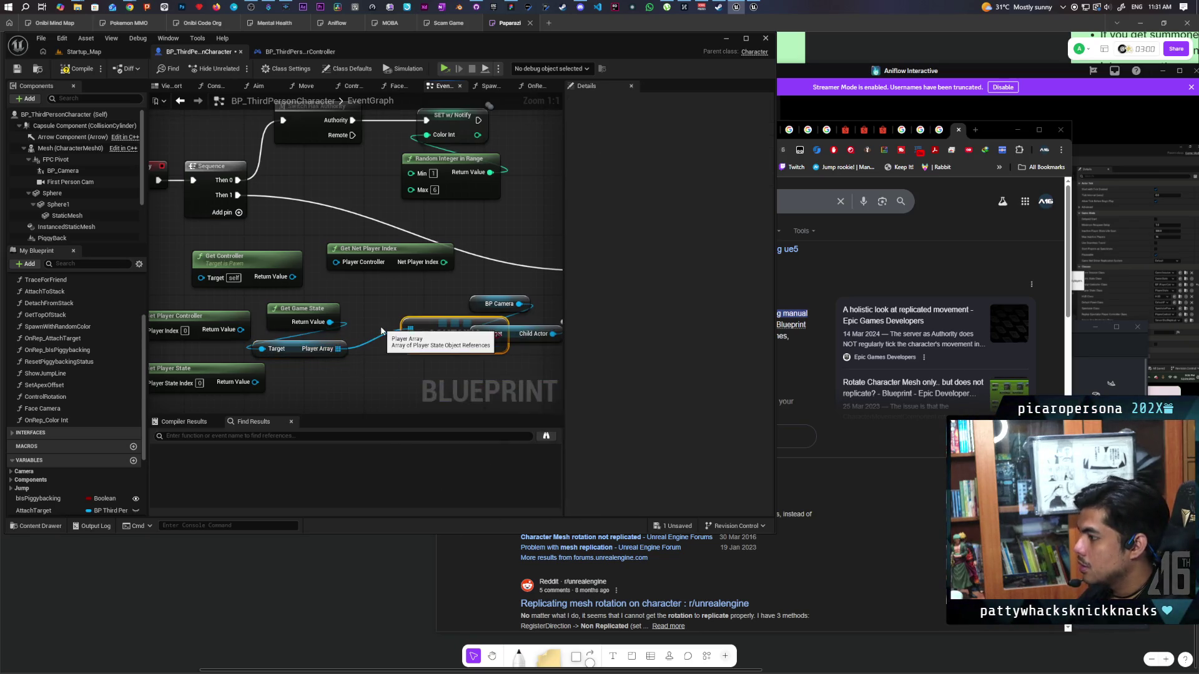
pyautogui.moveTo(292, 277); pyautogui.dragTo(366, 373)
pyautogui.click(304, 288)
pyautogui.moveTo(292, 277)
pyautogui.mouseDown()
pyautogui.moveTo(359, 363)
pyautogui.moveTo(361, 340)
pyautogui.mouseUp()
pyautogui.press('Escape')
pyautogui.click(402, 357)
pyautogui.press('Delete')
# - Add a Find node on the Player Array and move the game state, array and Find nodes down-right
pyautogui.write('find')
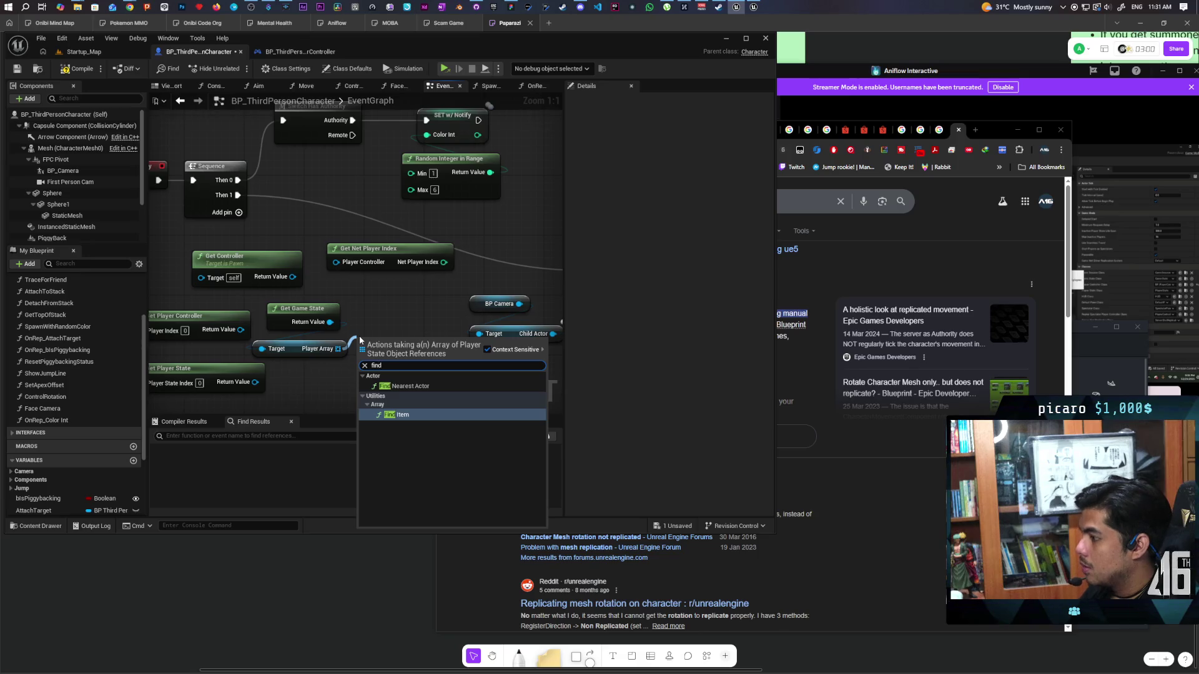
pyautogui.press('Return')
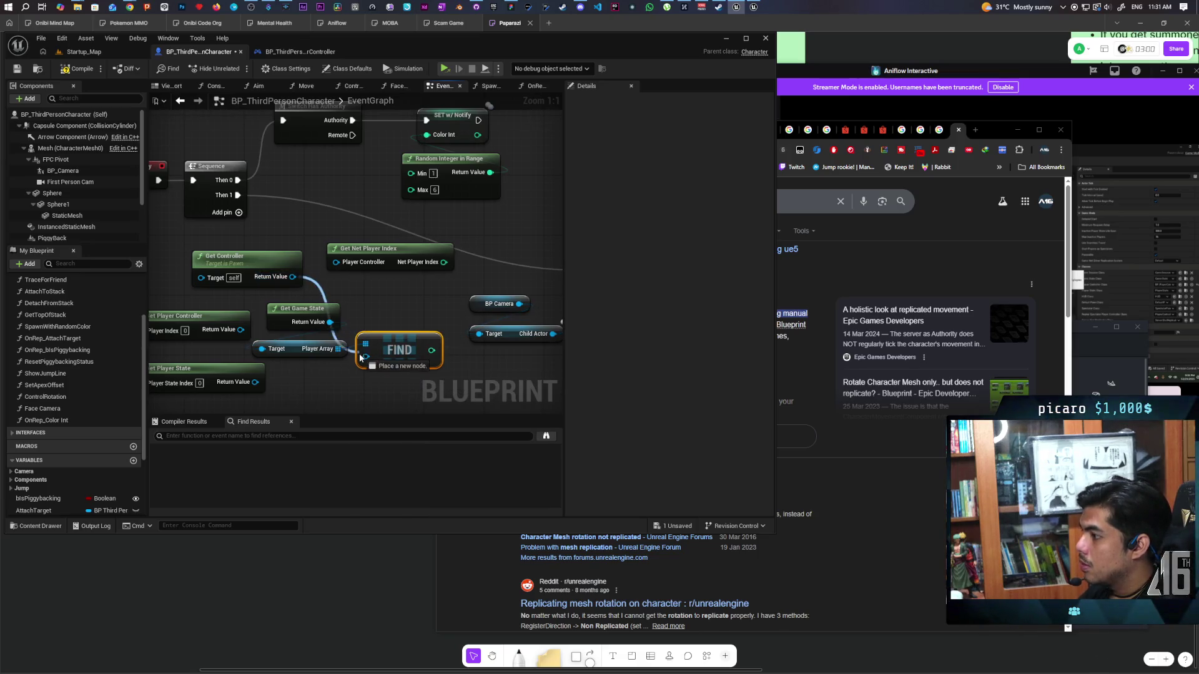
pyautogui.rightClick(367, 358)
pyautogui.press('Escape')
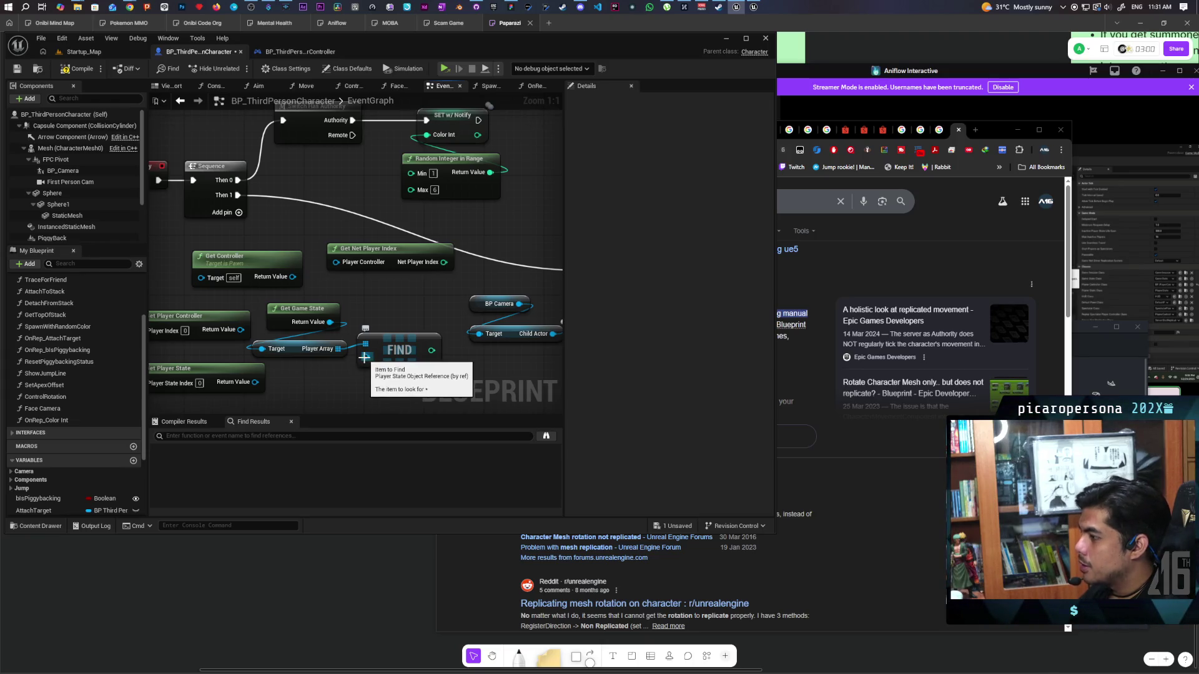
pyautogui.moveTo(374, 349)
pyautogui.mouseDown()
pyautogui.moveTo(300, 306)
pyautogui.moveTo(262, 262)
pyautogui.moveTo(334, 301)
pyautogui.moveTo(321, 267)
pyautogui.mouseUp()
pyautogui.click(297, 286)
pyautogui.moveTo(318, 225); pyautogui.dragTo(332, 250)
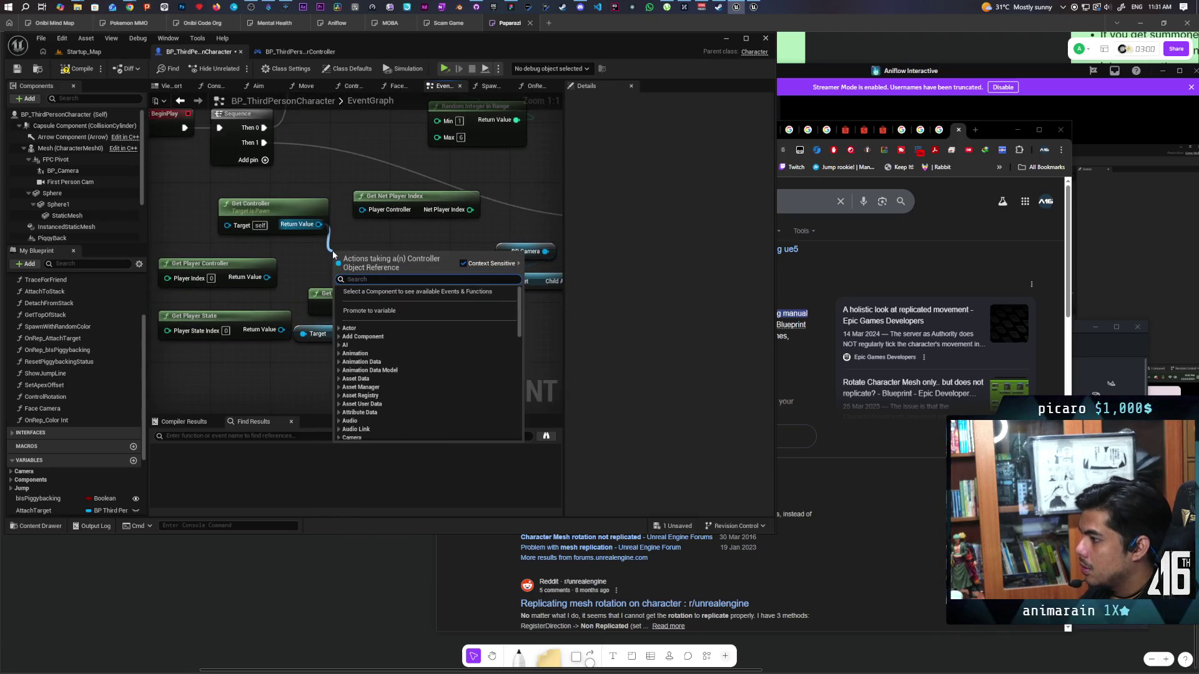
# - Feed Get Controller's Player State into FIND, deleting the old controller, state and Net Player Index nodes
pyautogui.write('play')
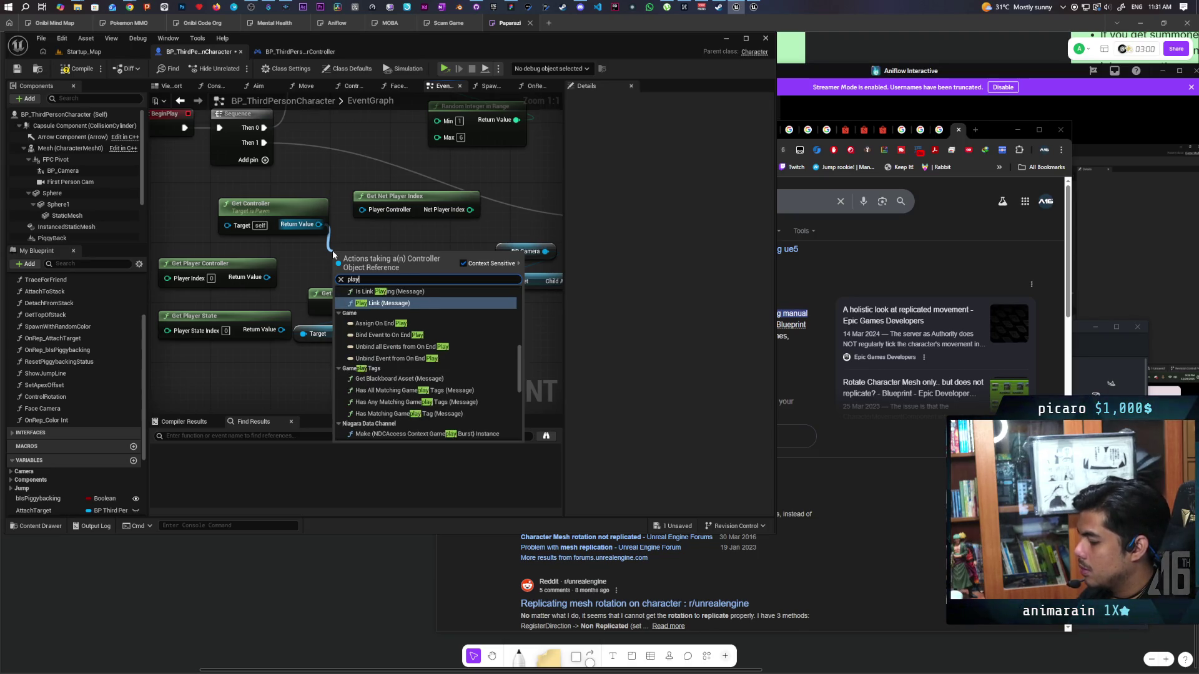
pyautogui.write('er stat')
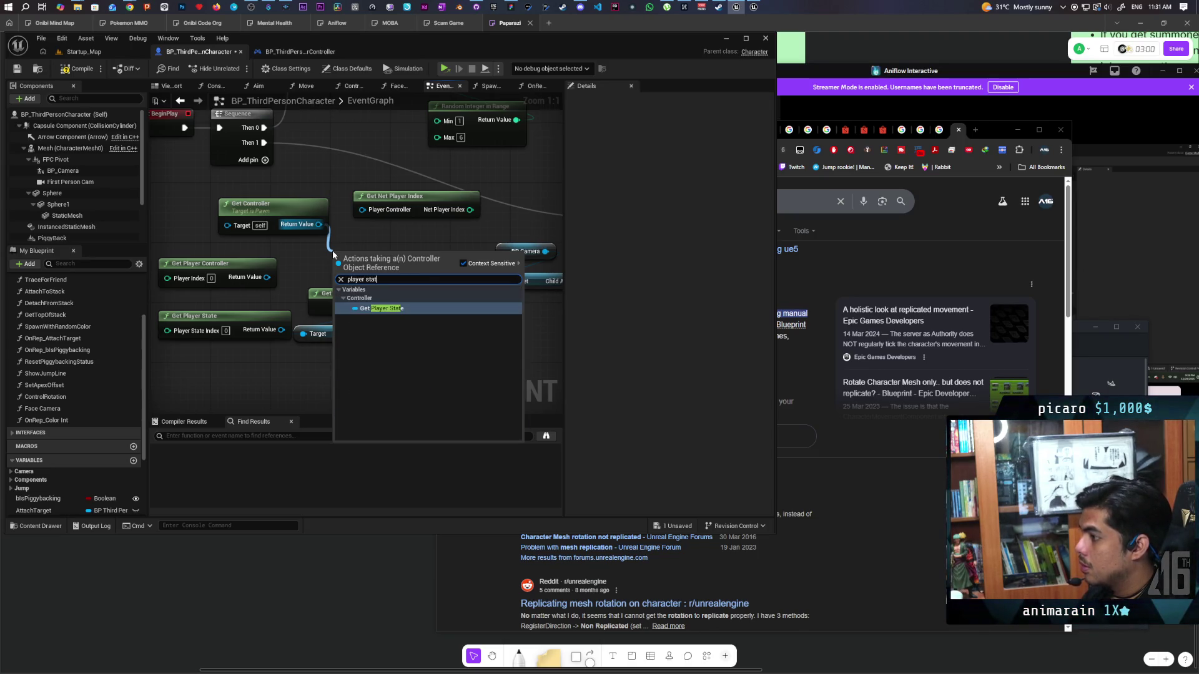
pyautogui.press('Return')
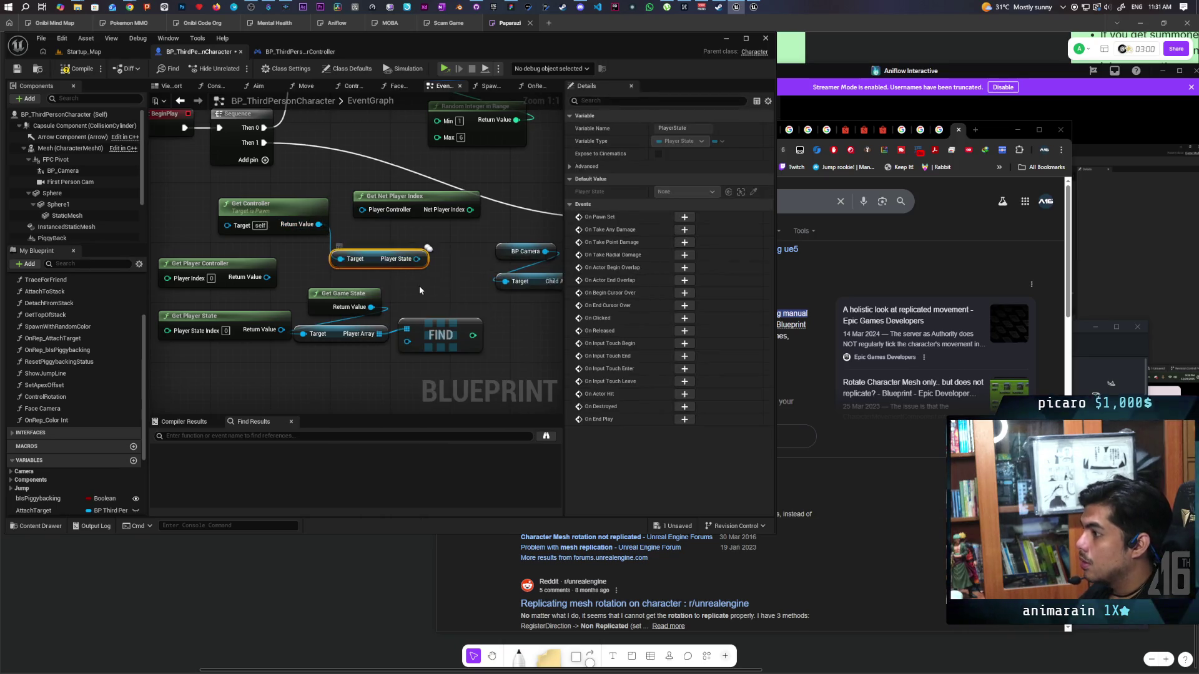
pyautogui.moveTo(360, 248); pyautogui.dragTo(351, 330)
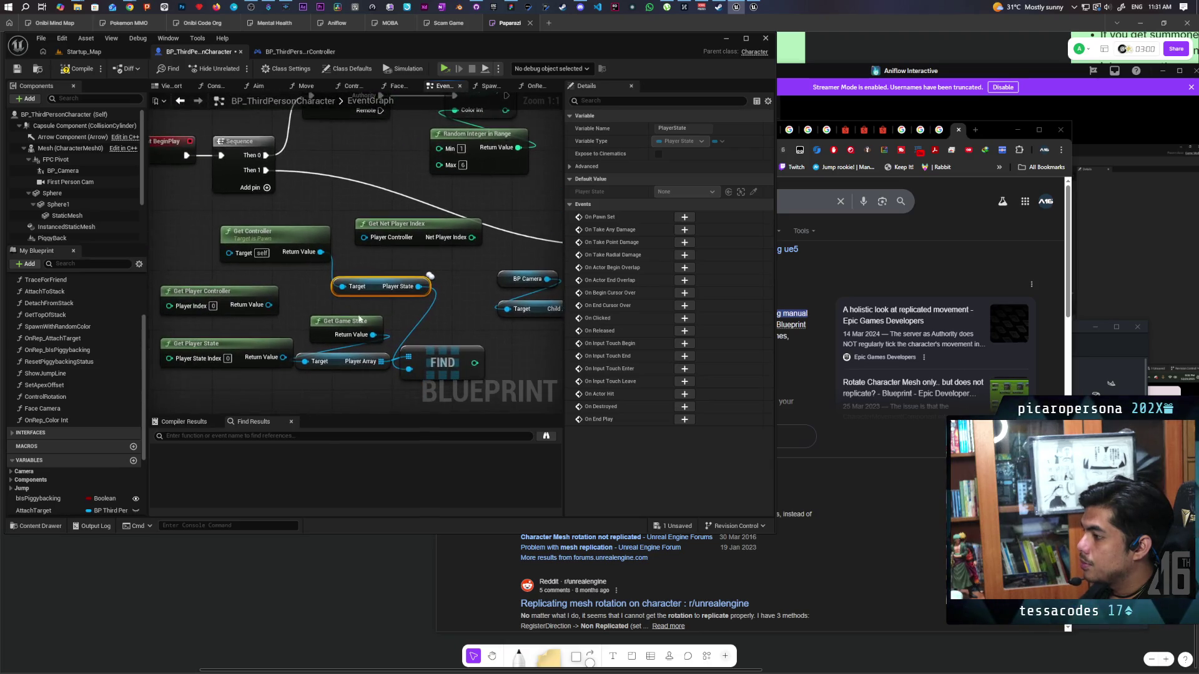
pyautogui.moveTo(186, 380); pyautogui.dragTo(200, 284)
pyautogui.press('Delete')
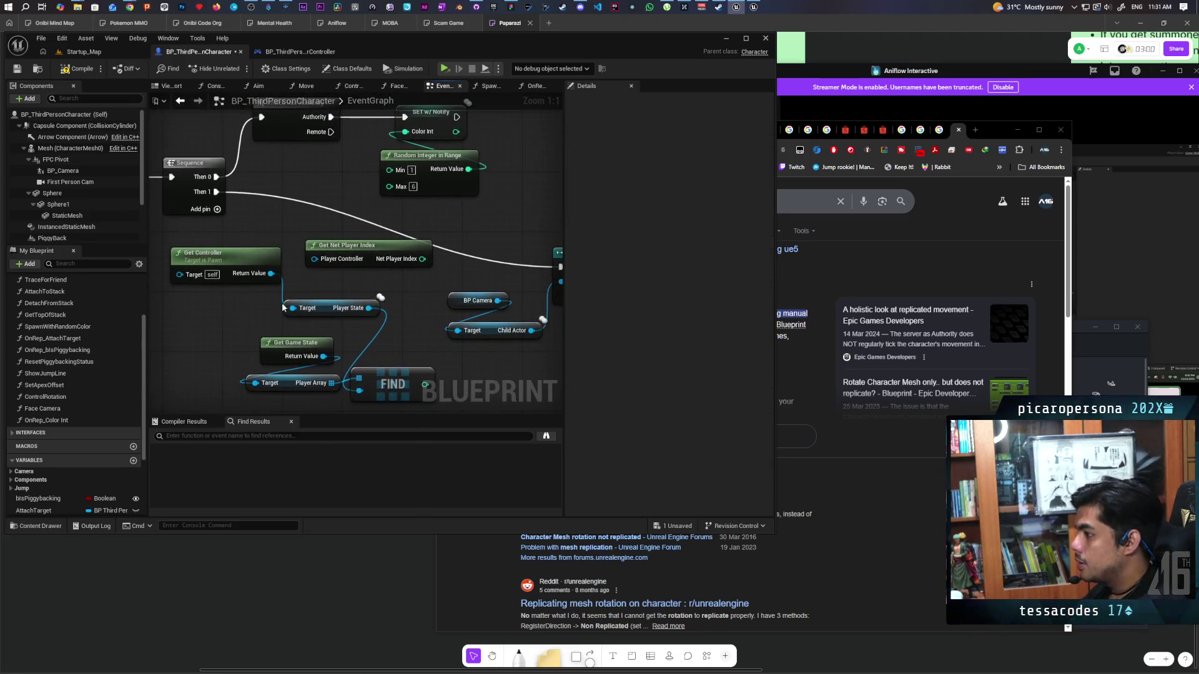
pyautogui.click(345, 250)
pyautogui.press('Delete')
pyautogui.moveTo(401, 384)
pyautogui.mouseDown()
pyautogui.moveTo(392, 233)
pyautogui.moveTo(347, 254)
pyautogui.moveTo(396, 261)
pyautogui.mouseUp()
# - Add 1 to FIND's index, route it onward, and save the blueprint
pyautogui.click(437, 293)
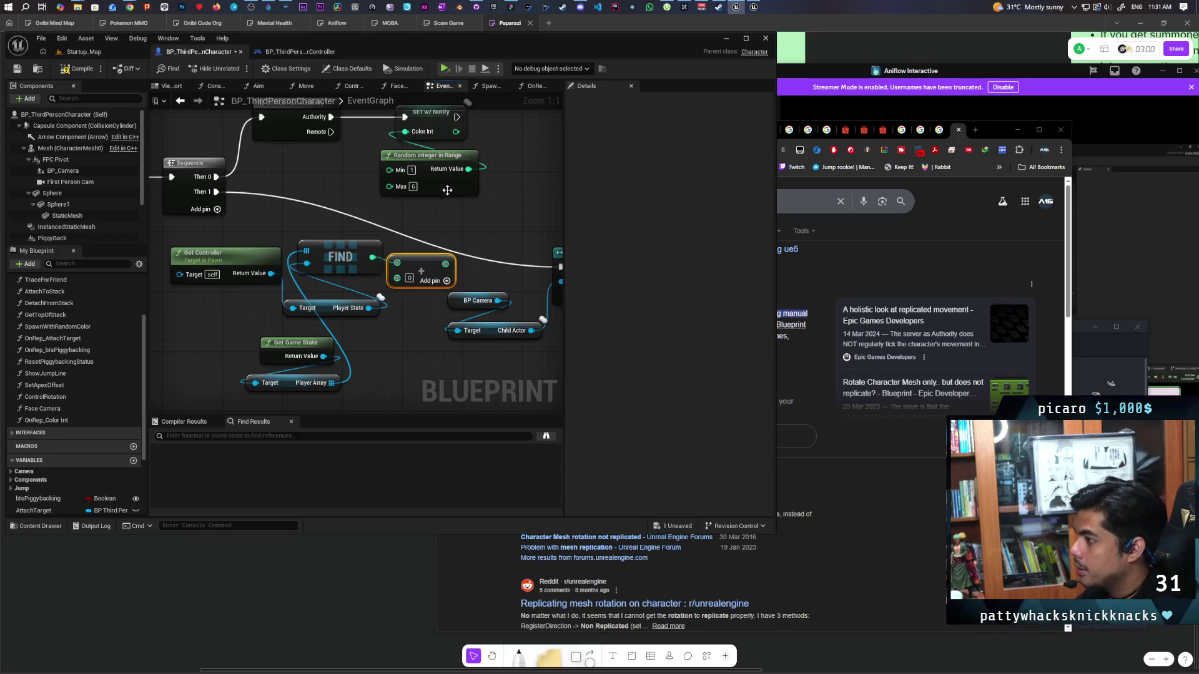
pyautogui.moveTo(445, 263); pyautogui.dragTo(411, 187)
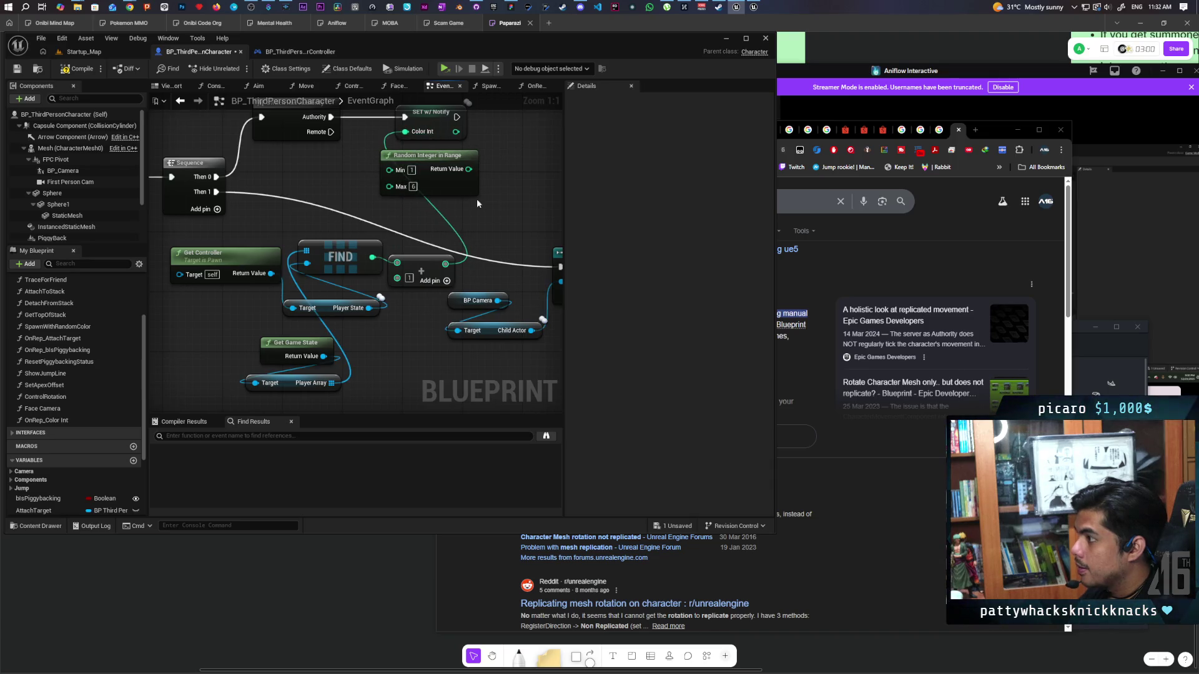
pyautogui.hotkey('ctrl', 's')
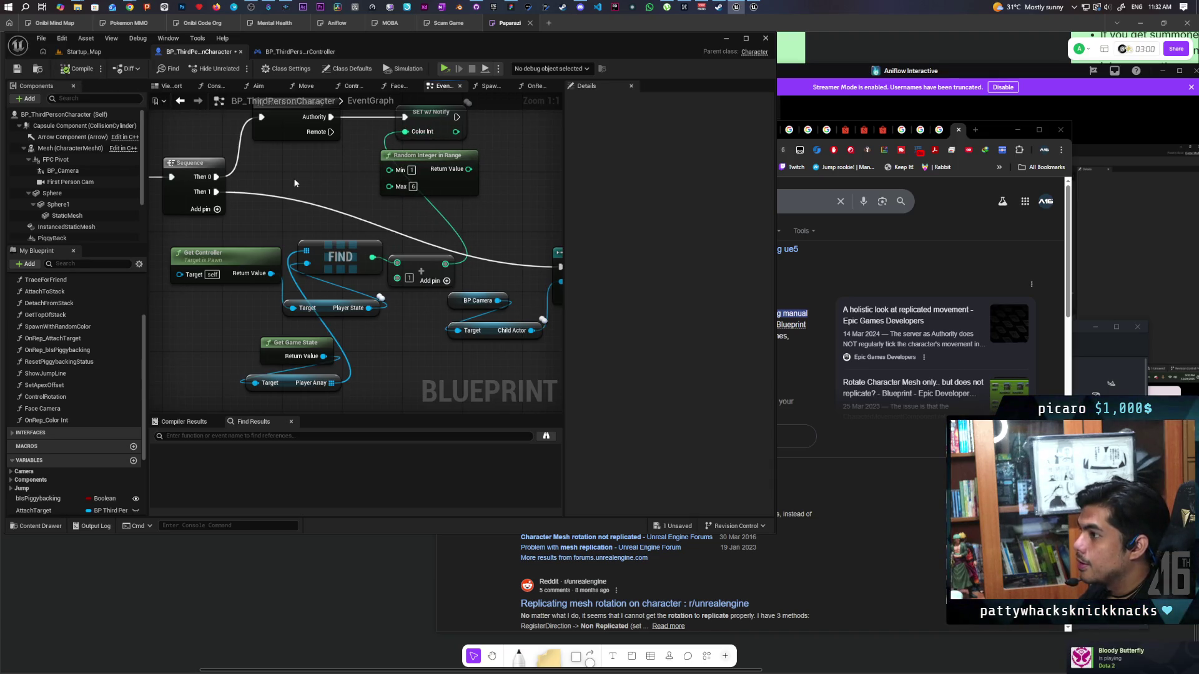
pyautogui.moveTo(386, 51)
pyautogui.mouseDown()
pyautogui.moveTo(422, 155)
pyautogui.moveTo(391, 175)
pyautogui.mouseUp()
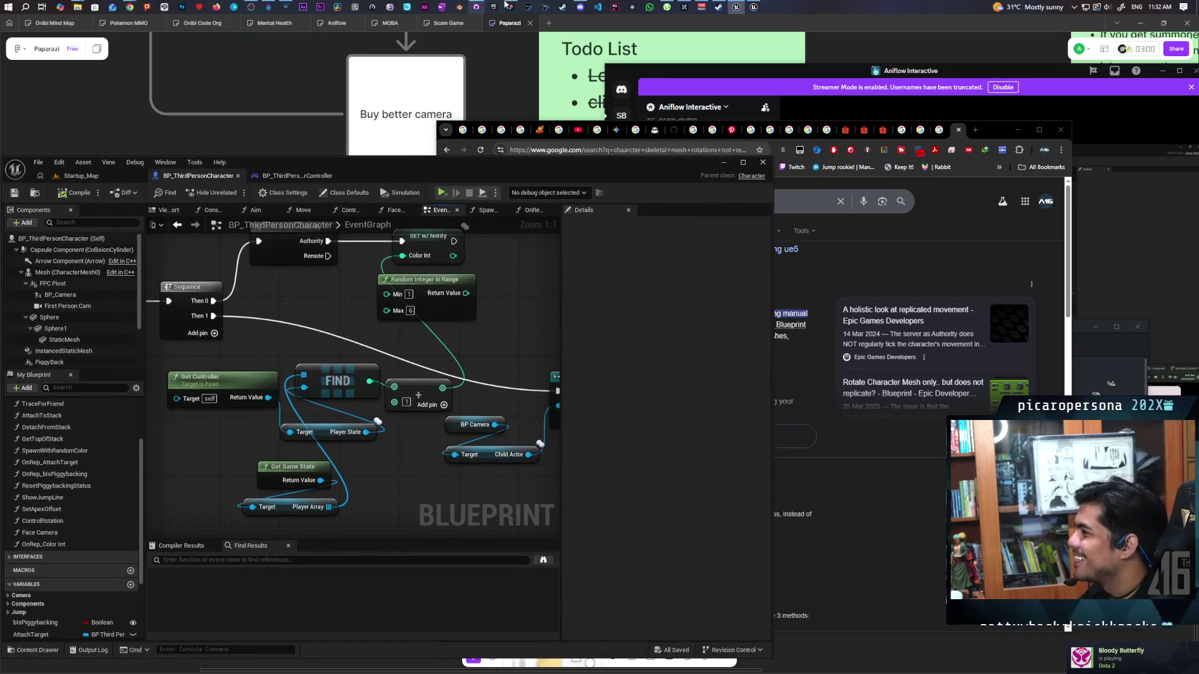
pyautogui.click(476, 6)
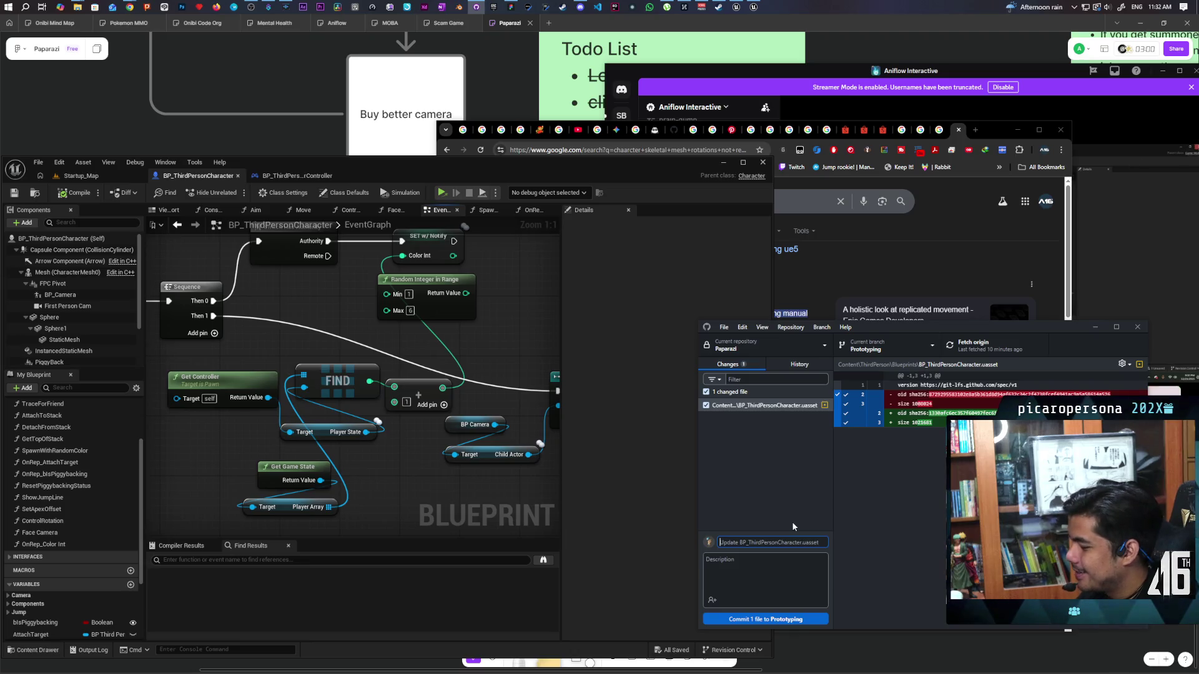
# - Commit BP_ThirdPersonCharacter.uasset as 'color based on index' and push to origin
pyautogui.write('color b')
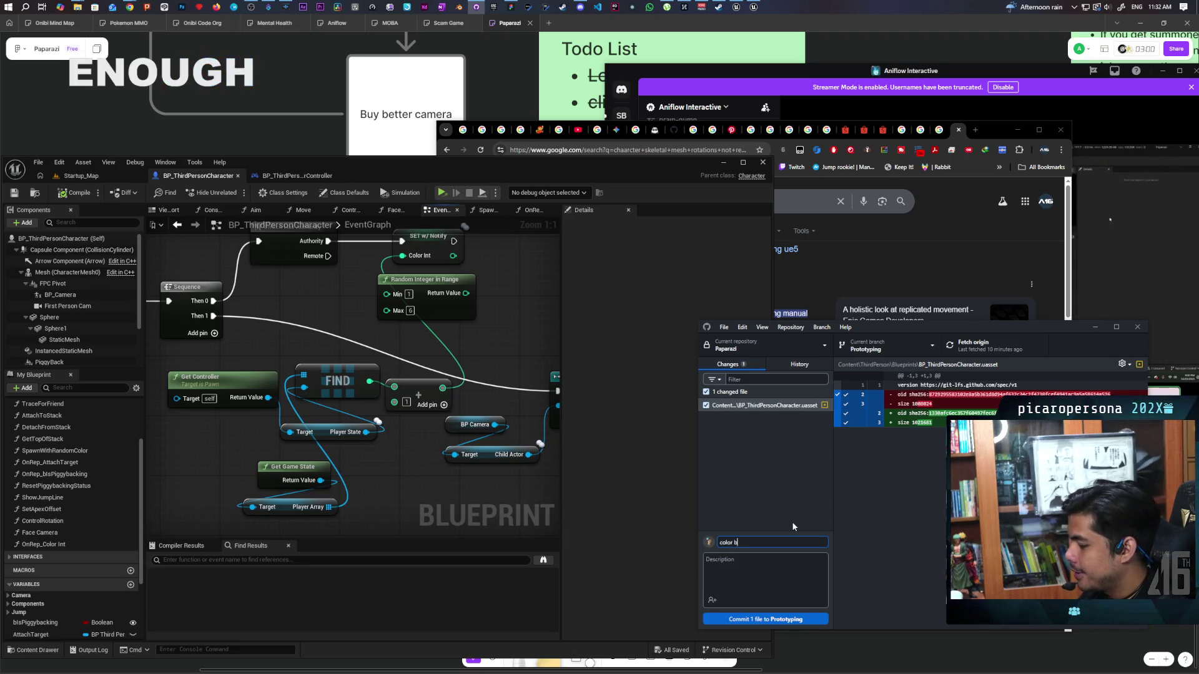
pyautogui.write('ased on index')
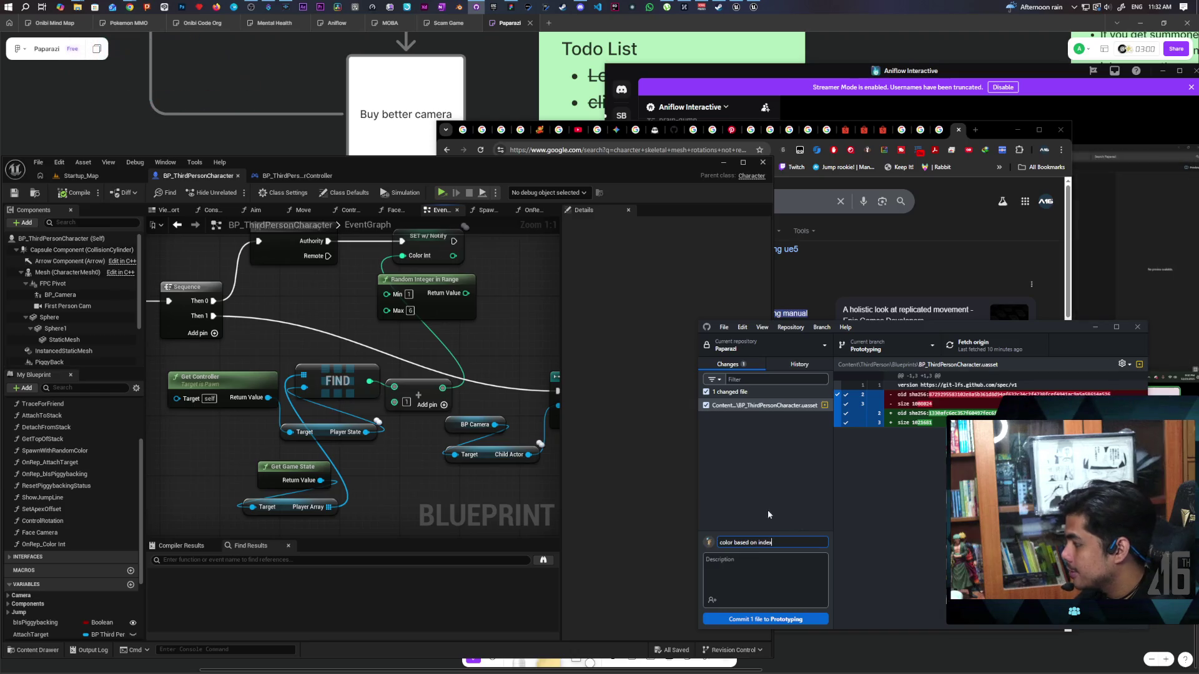
pyautogui.hotkey('ctrl', 'Return')
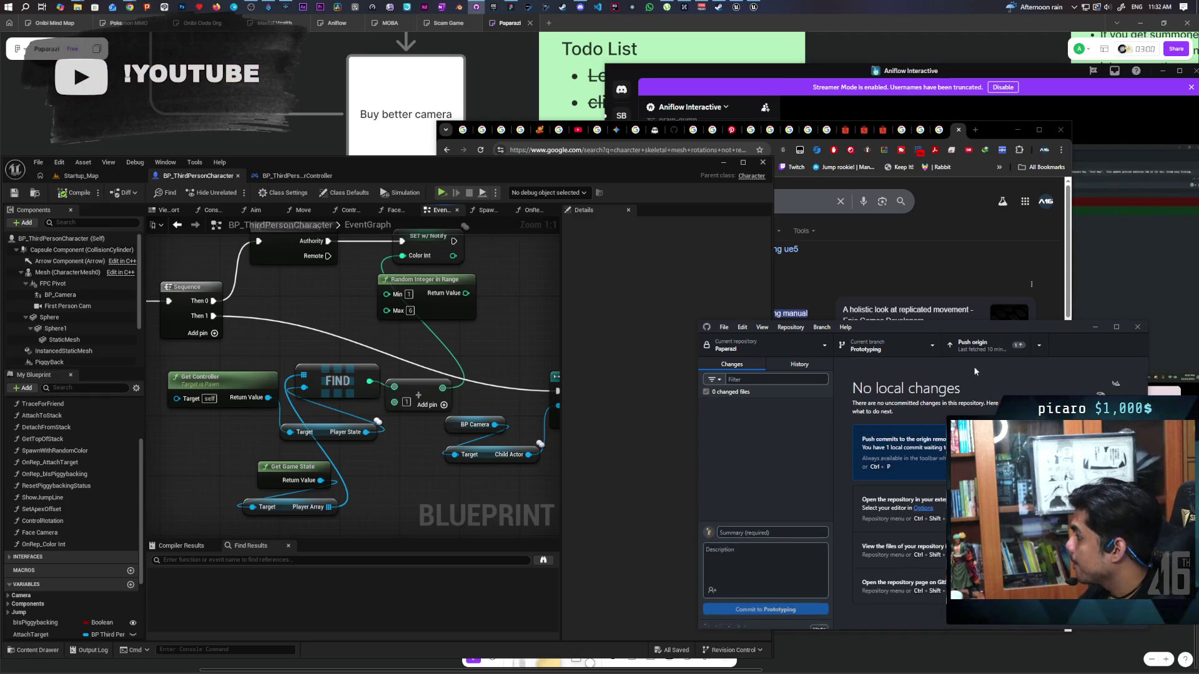
pyautogui.hotkey('ctrl', 'p')
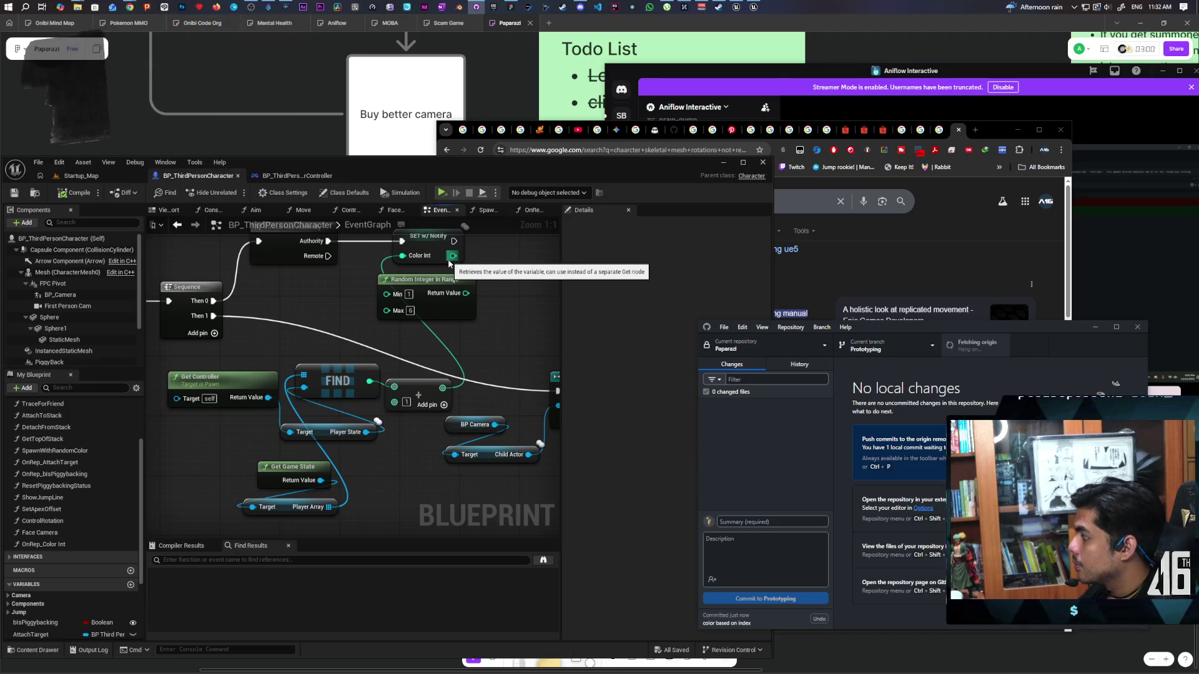
# - Start the Paparazi game and host a new session
pyautogui.click(439, 210)
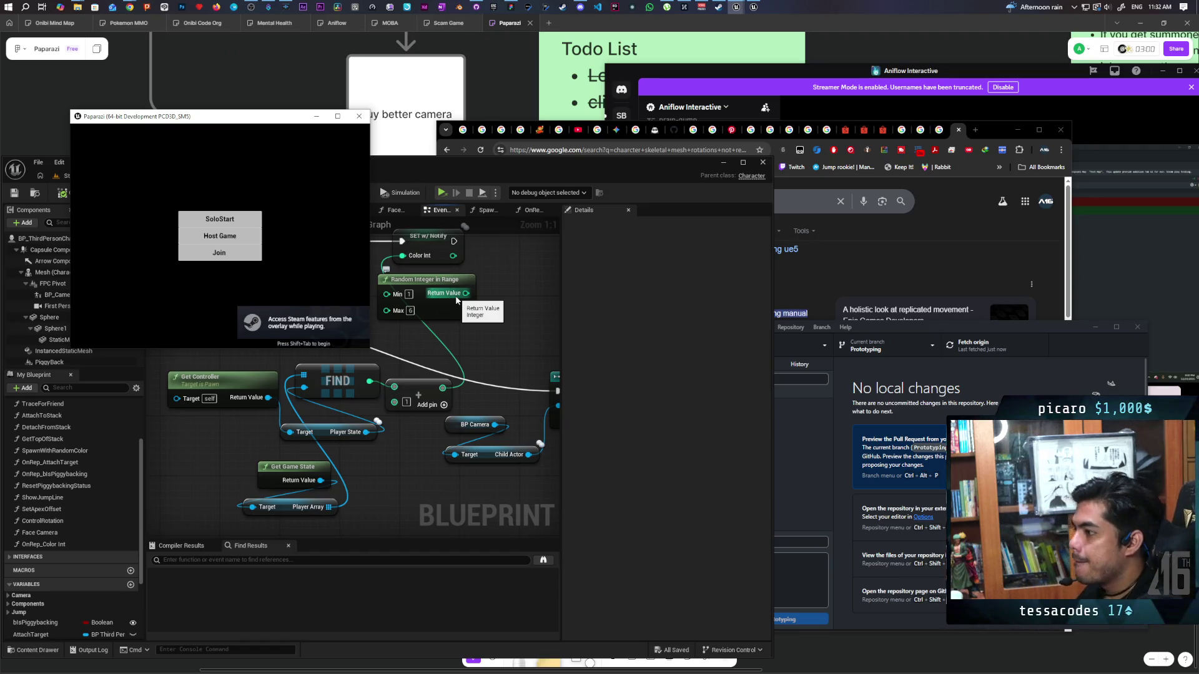
pyautogui.click(242, 240)
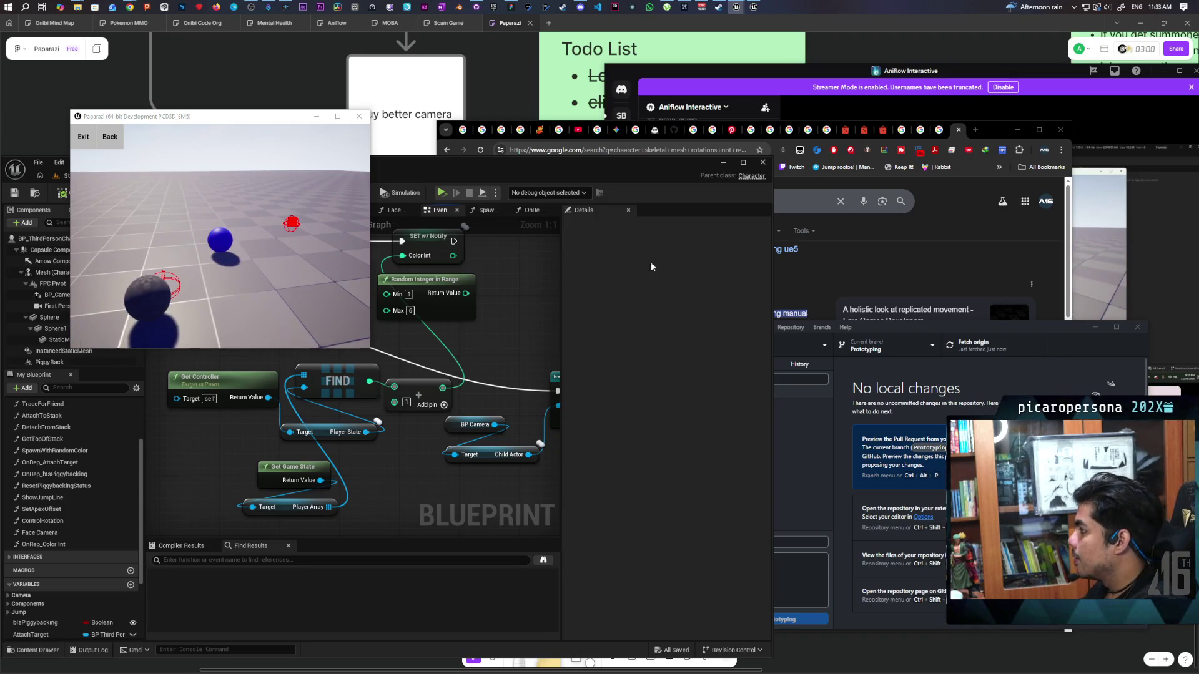
# - Enlarge the other participant's Discord stream and move the Paparazi game window up and right
pyautogui.click(471, 368)
pyautogui.click(580, 7)
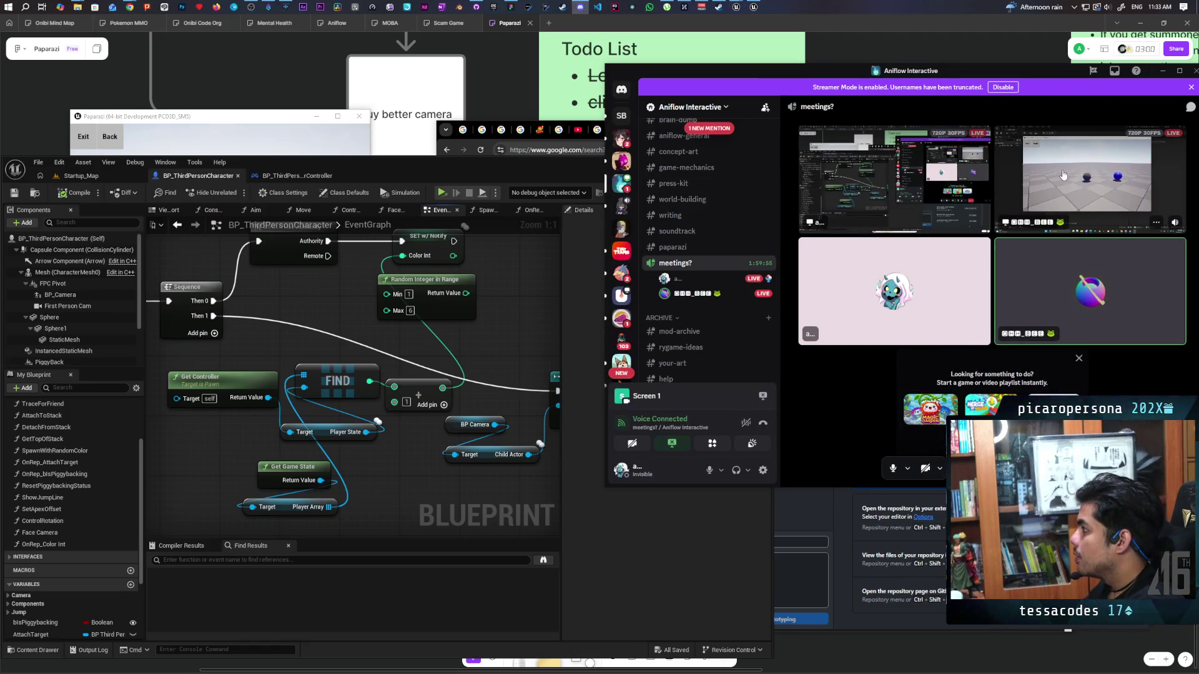
pyautogui.click(1063, 174)
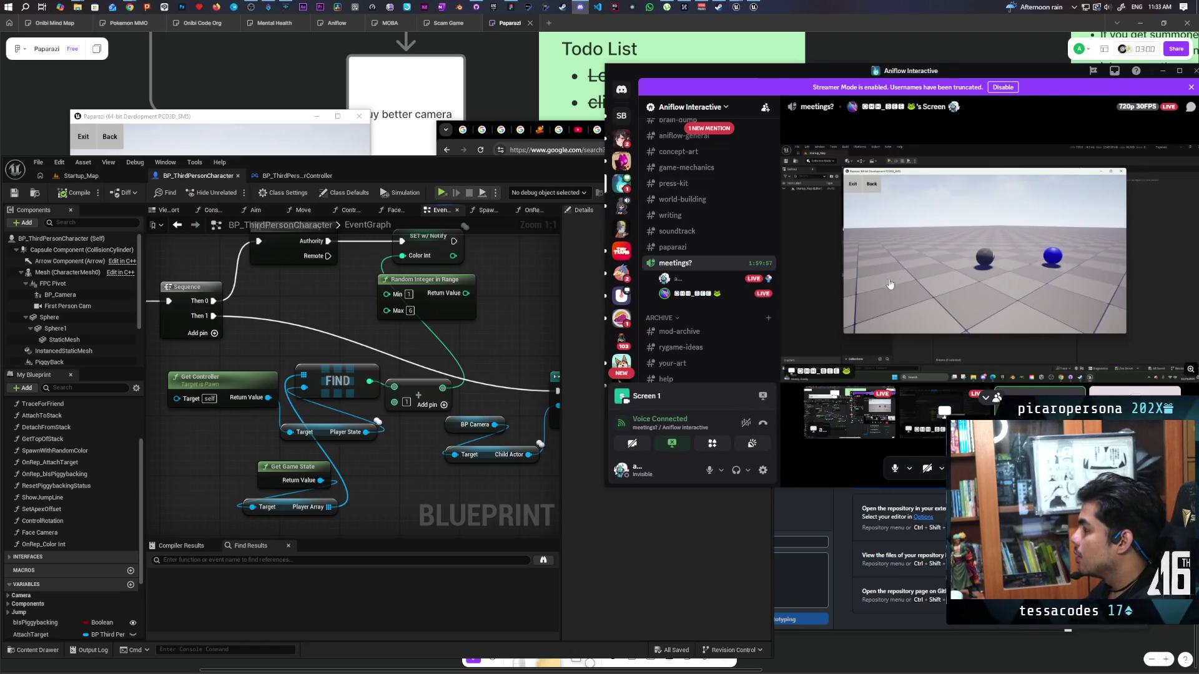
pyautogui.click(235, 119)
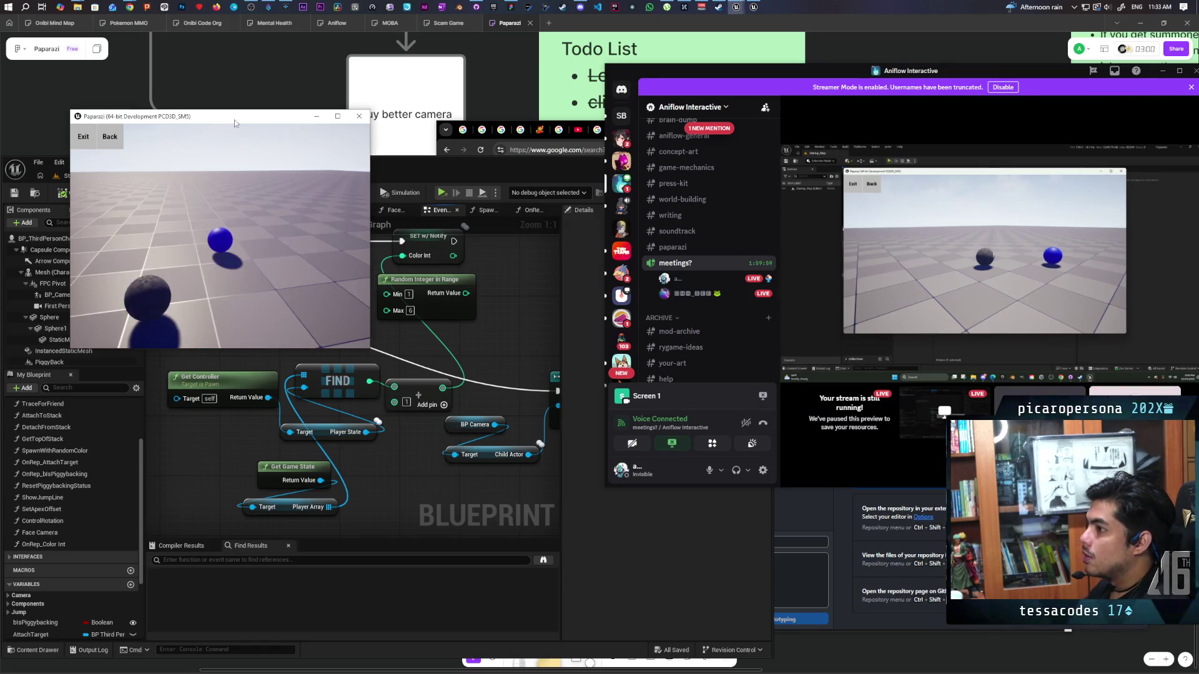
pyautogui.moveTo(234, 121)
pyautogui.mouseDown()
pyautogui.moveTo(274, 94)
pyautogui.moveTo(271, 79)
pyautogui.mouseUp()
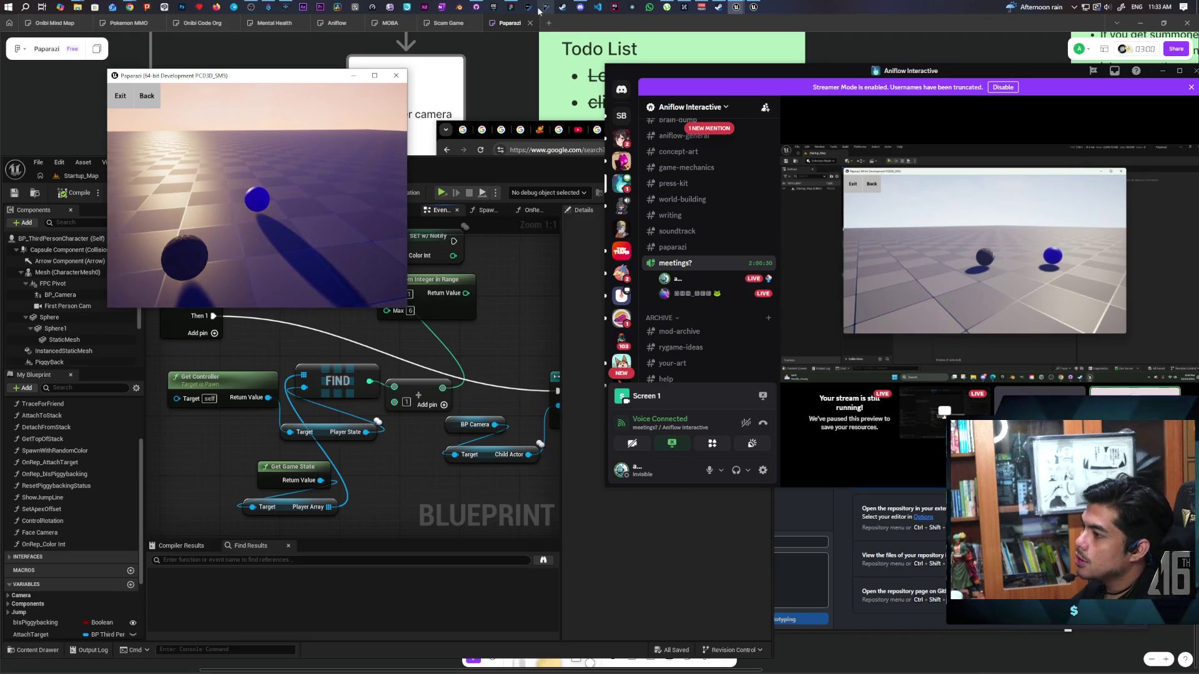
pyautogui.click(300, 290)
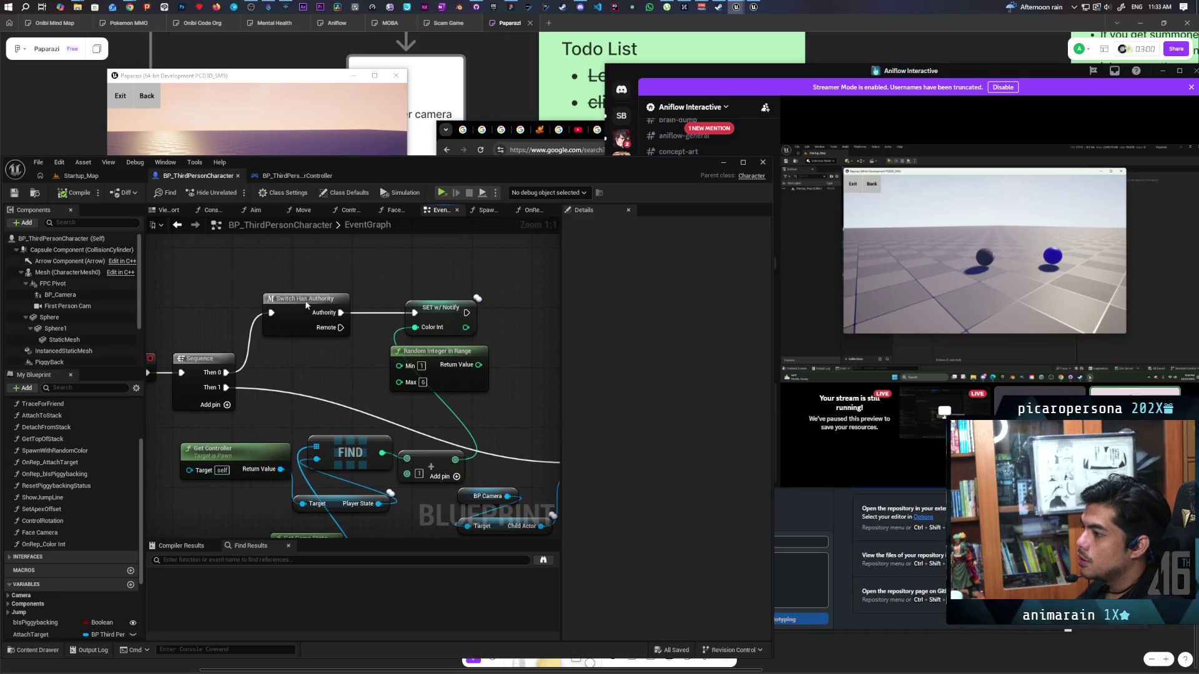
# - Move the Player State node beside Get Controller and the addition node next to FIND
pyautogui.click(302, 299)
pyautogui.moveTo(356, 373); pyautogui.dragTo(419, 285)
pyautogui.moveTo(255, 387)
pyautogui.mouseDown()
pyautogui.moveTo(361, 418)
pyautogui.moveTo(329, 355)
pyautogui.moveTo(281, 356)
pyautogui.moveTo(293, 429)
pyautogui.moveTo(213, 414)
pyautogui.mouseUp()
pyautogui.moveTo(409, 367)
pyautogui.mouseDown()
pyautogui.moveTo(332, 399)
pyautogui.moveTo(349, 396)
pyautogui.mouseUp()
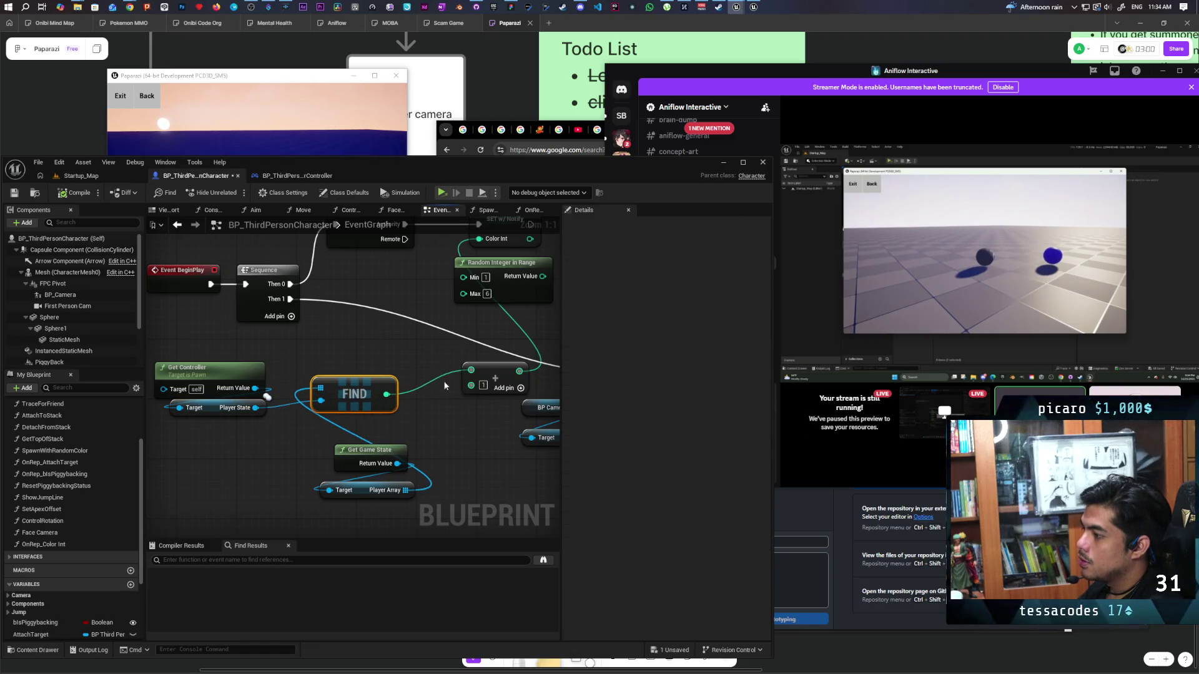
pyautogui.click(493, 375)
pyautogui.moveTo(493, 375); pyautogui.dragTo(451, 402)
# - Select the Get Controller and Player State nodes and adjust the graph view
pyautogui.moveTo(363, 350); pyautogui.dragTo(403, 349)
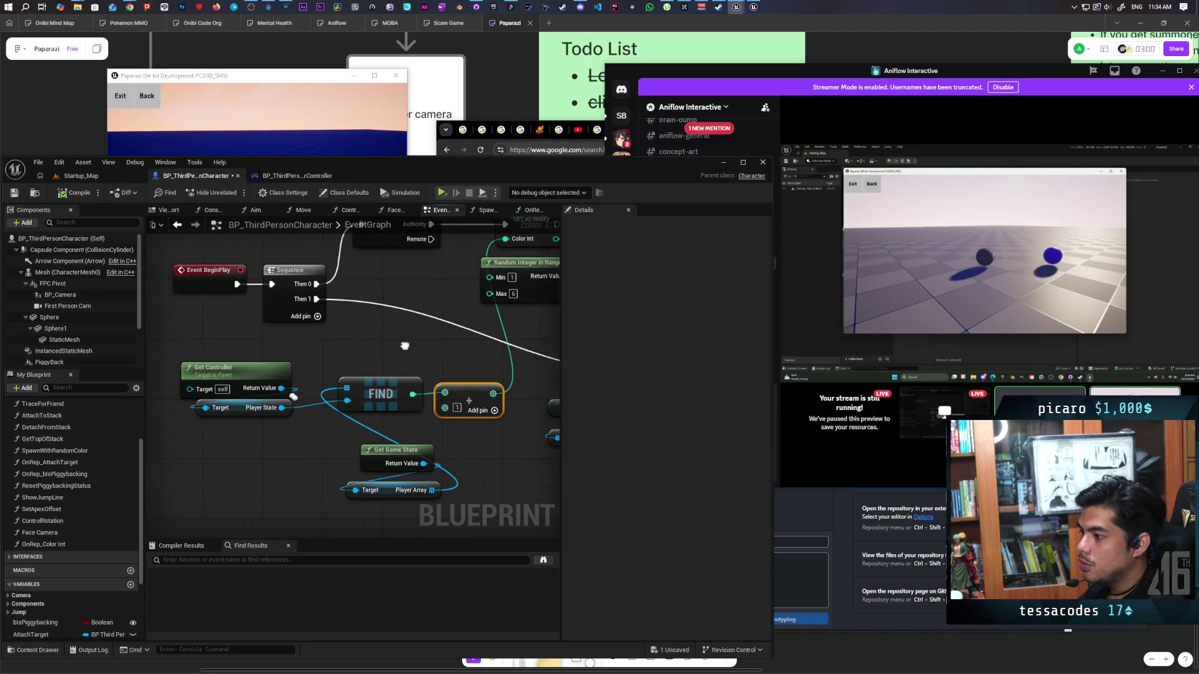
pyautogui.moveTo(293, 422); pyautogui.dragTo(271, 470)
pyautogui.moveTo(186, 396)
pyautogui.mouseDown()
pyautogui.moveTo(262, 432)
pyautogui.moveTo(298, 482)
pyautogui.mouseUp()
pyautogui.click(211, 500)
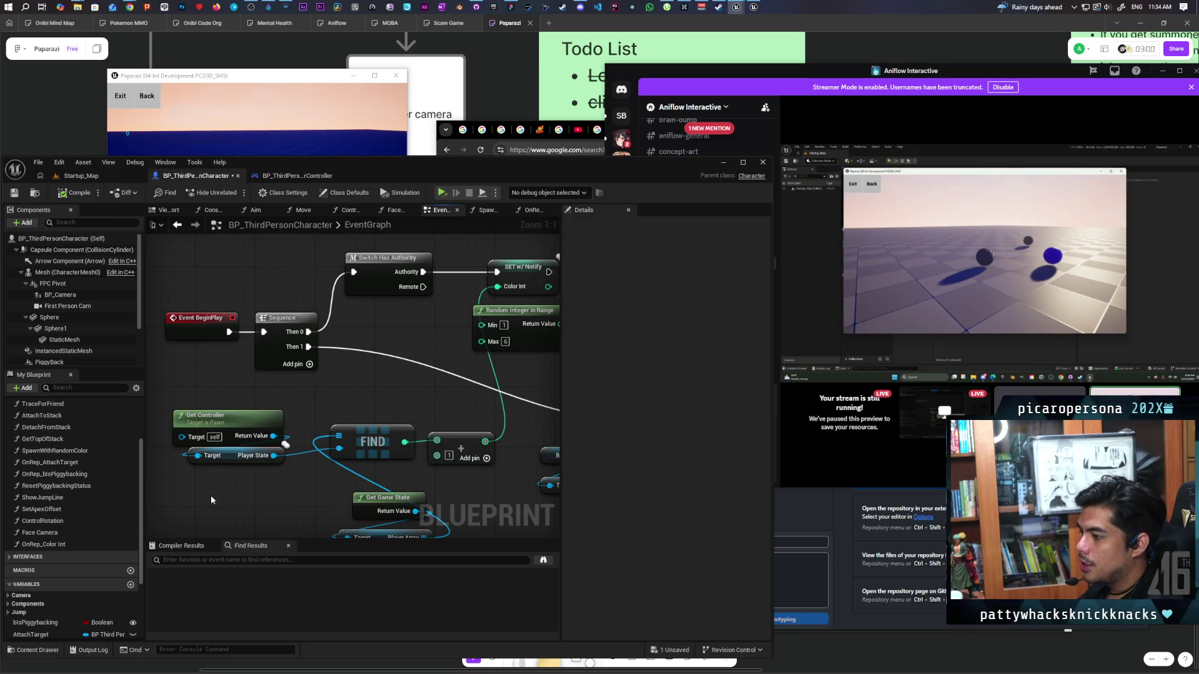
pyautogui.click(216, 427)
pyautogui.click(252, 457)
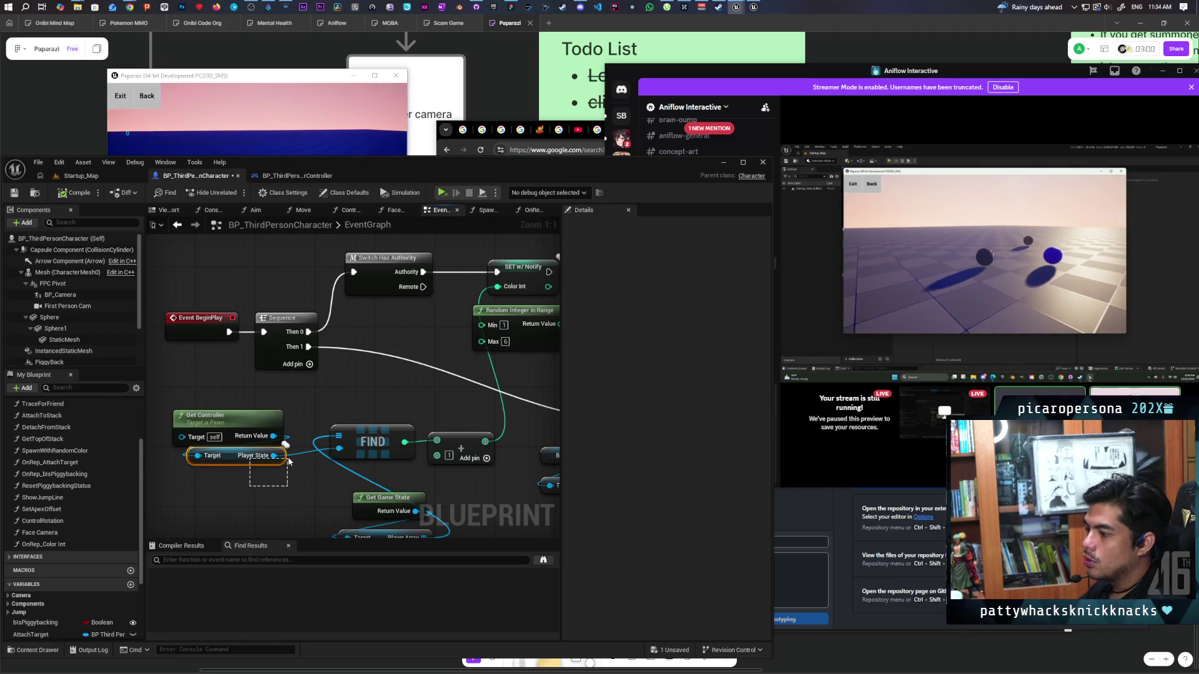
pyautogui.moveTo(277, 485)
pyautogui.mouseDown()
pyautogui.moveTo(282, 447)
pyautogui.moveTo(384, 497)
pyautogui.moveTo(295, 463)
pyautogui.moveTo(218, 462)
pyautogui.mouseUp()
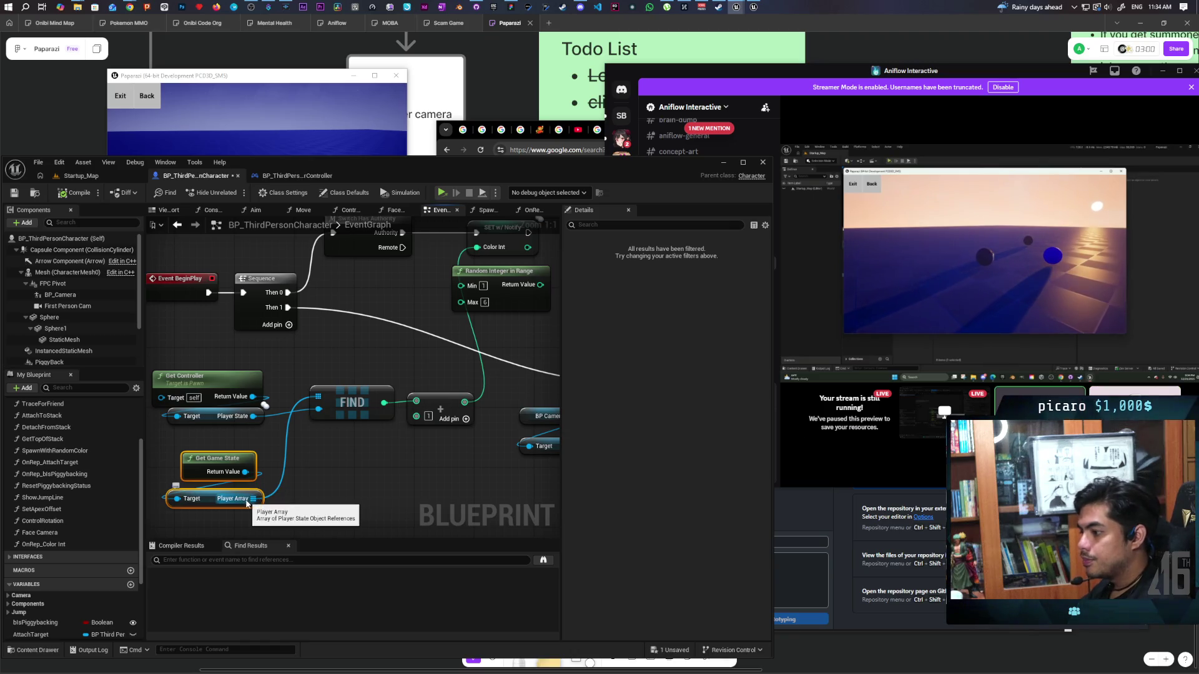
pyautogui.moveTo(336, 447)
pyautogui.mouseDown()
pyautogui.moveTo(320, 483)
pyautogui.moveTo(353, 468)
pyautogui.mouseUp()
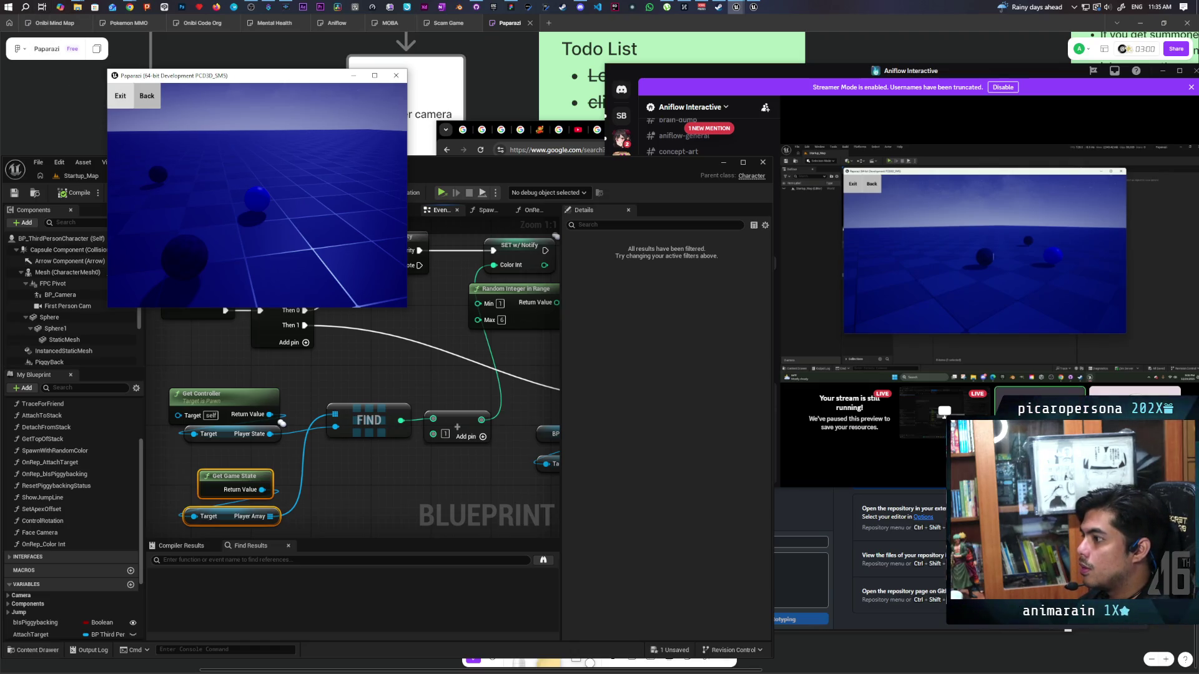
# - Exit the running Paparazi game and pan the event graph to the right
pyautogui.click(118, 100)
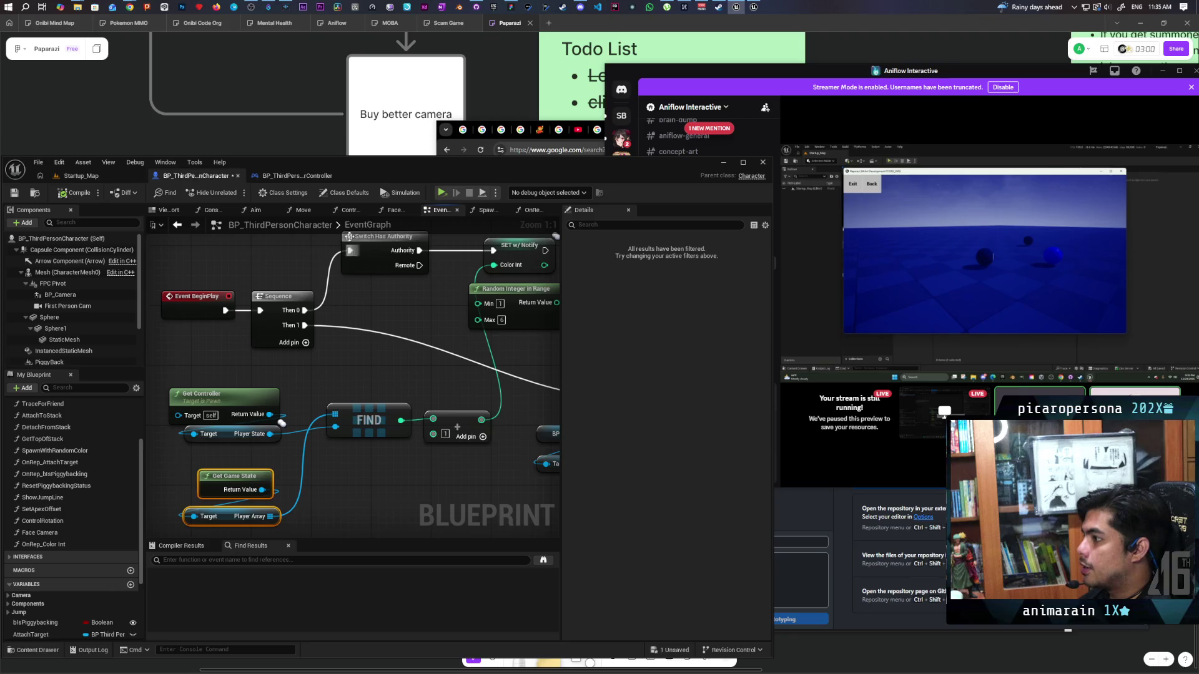
pyautogui.moveTo(423, 344)
pyautogui.mouseDown()
pyautogui.moveTo(402, 300)
pyautogui.moveTo(416, 313)
pyautogui.moveTo(416, 353)
pyautogui.moveTo(449, 293)
pyautogui.moveTo(293, 307)
pyautogui.moveTo(271, 293)
pyautogui.mouseUp()
# - Open the SpawnWithRandomColor function graph and pan down through its nodes
pyautogui.click(487, 209)
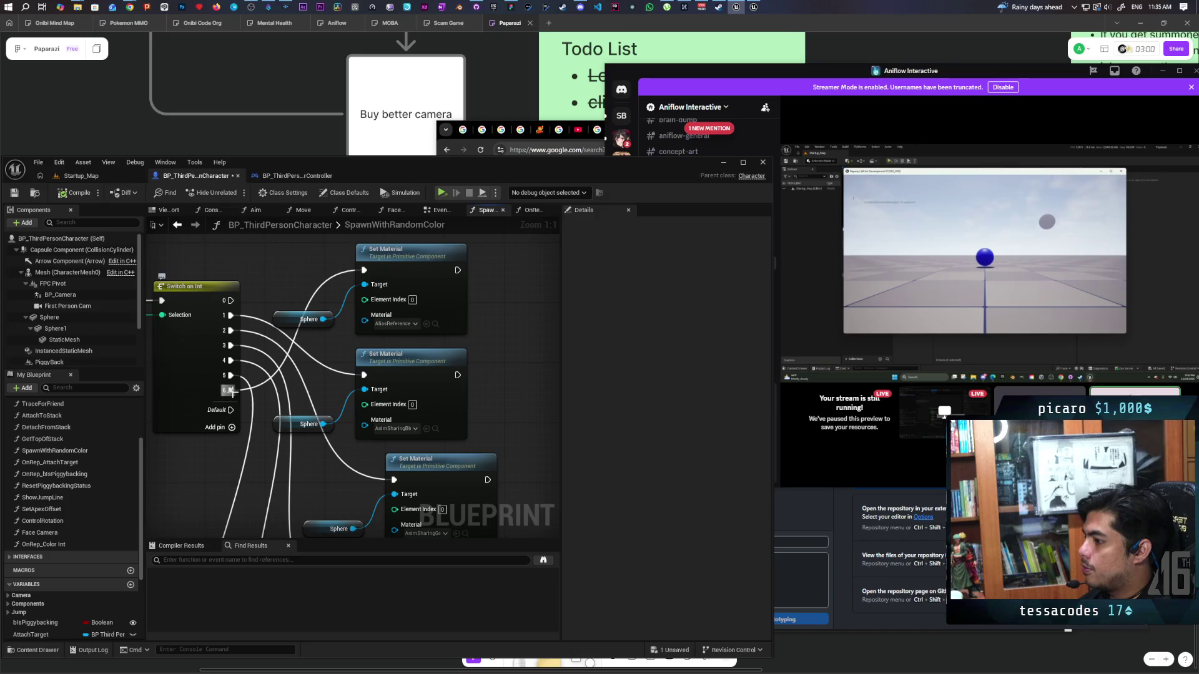
pyautogui.moveTo(253, 320); pyautogui.dragTo(244, 340)
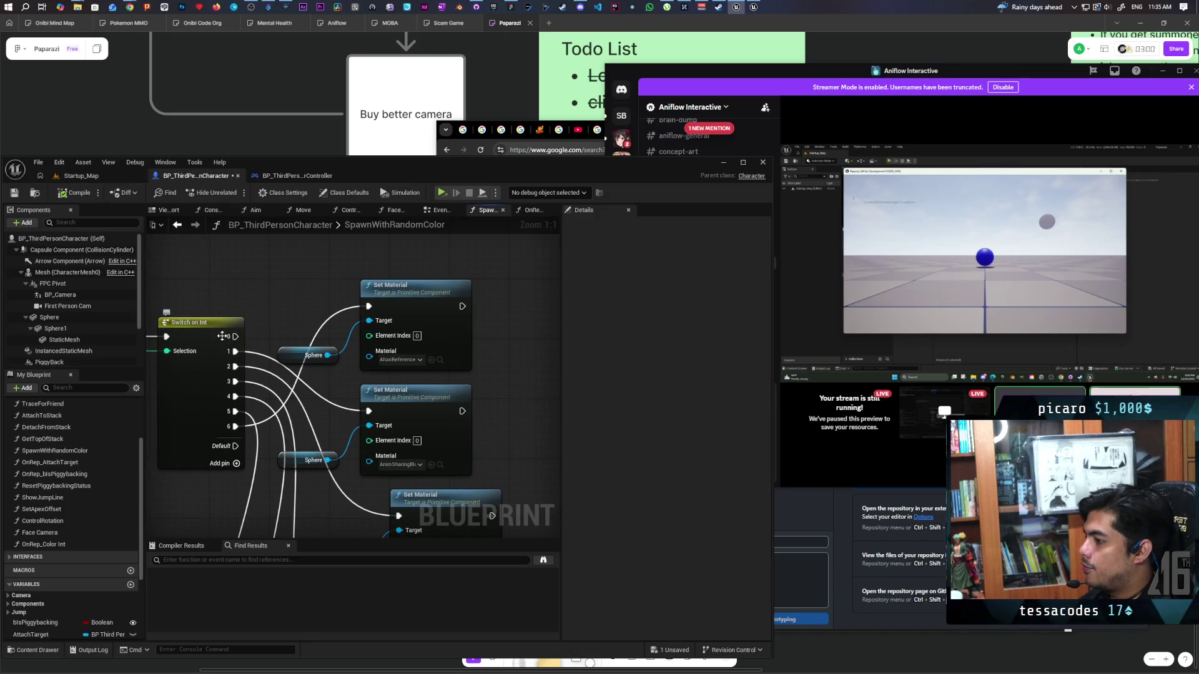
pyautogui.moveTo(279, 280); pyautogui.dragTo(235, 388)
pyautogui.moveTo(258, 245)
pyautogui.mouseDown()
pyautogui.moveTo(335, 306)
pyautogui.moveTo(404, 302)
pyautogui.moveTo(395, 435)
pyautogui.mouseUp()
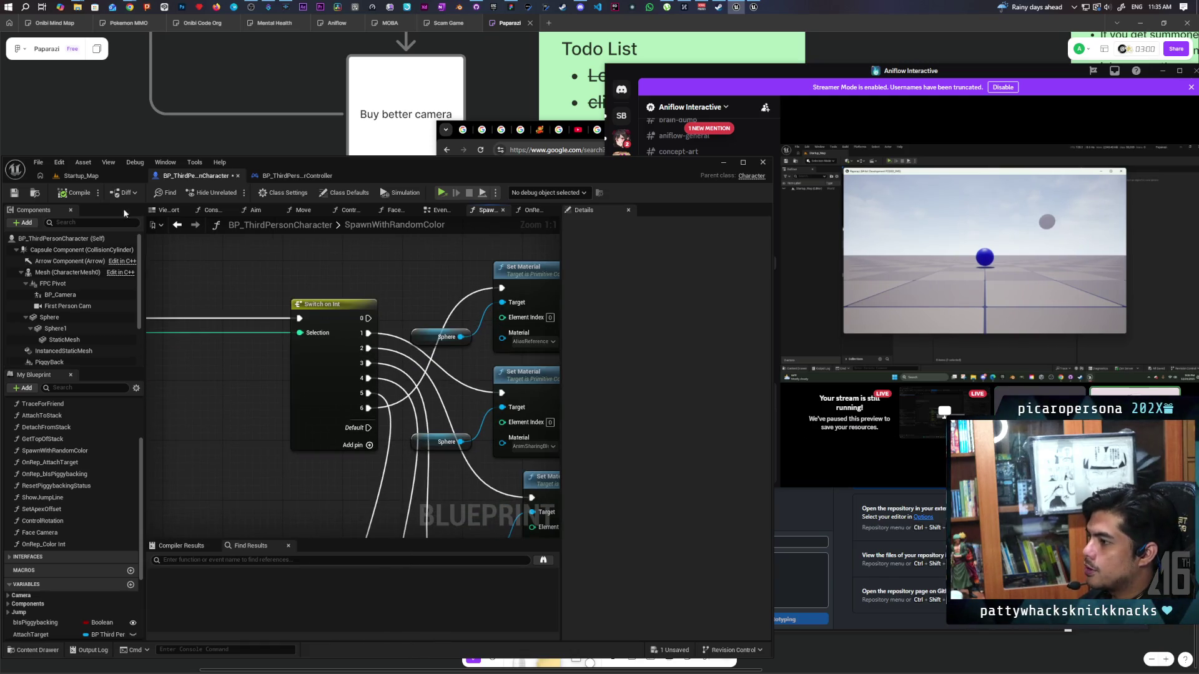
# - Flip between Startup_Map, player controller and character Blueprint tabs, then go back to the EventGraph
pyautogui.click(81, 176)
pyautogui.click(189, 176)
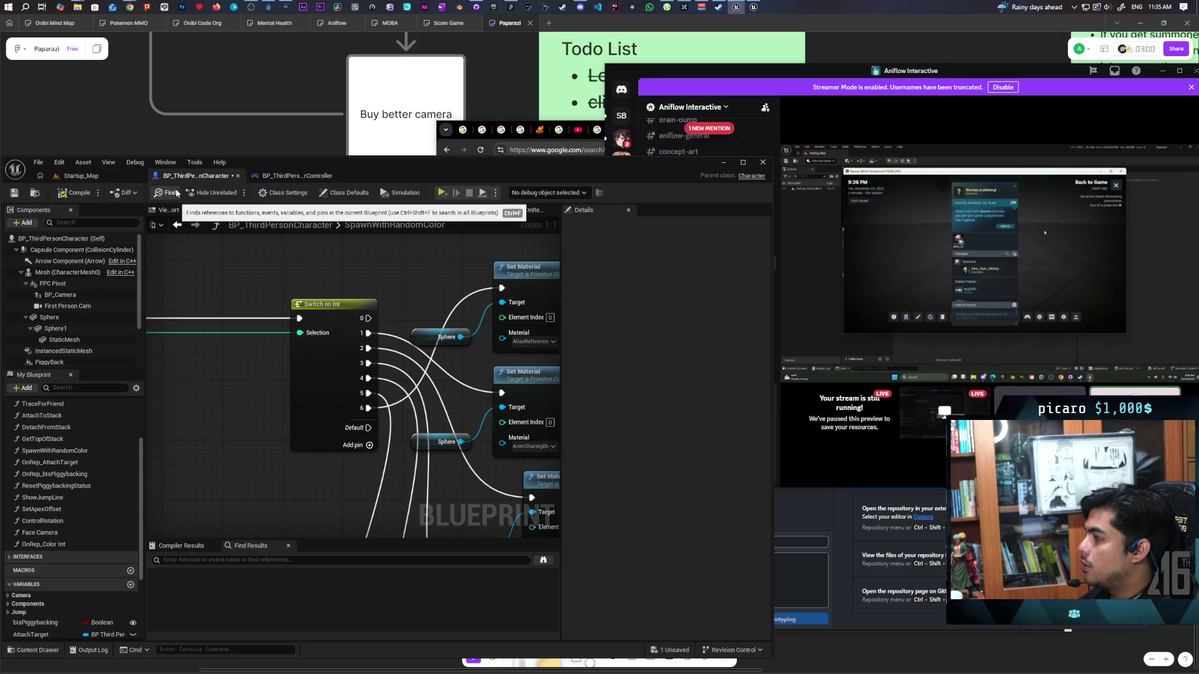
pyautogui.click(98, 178)
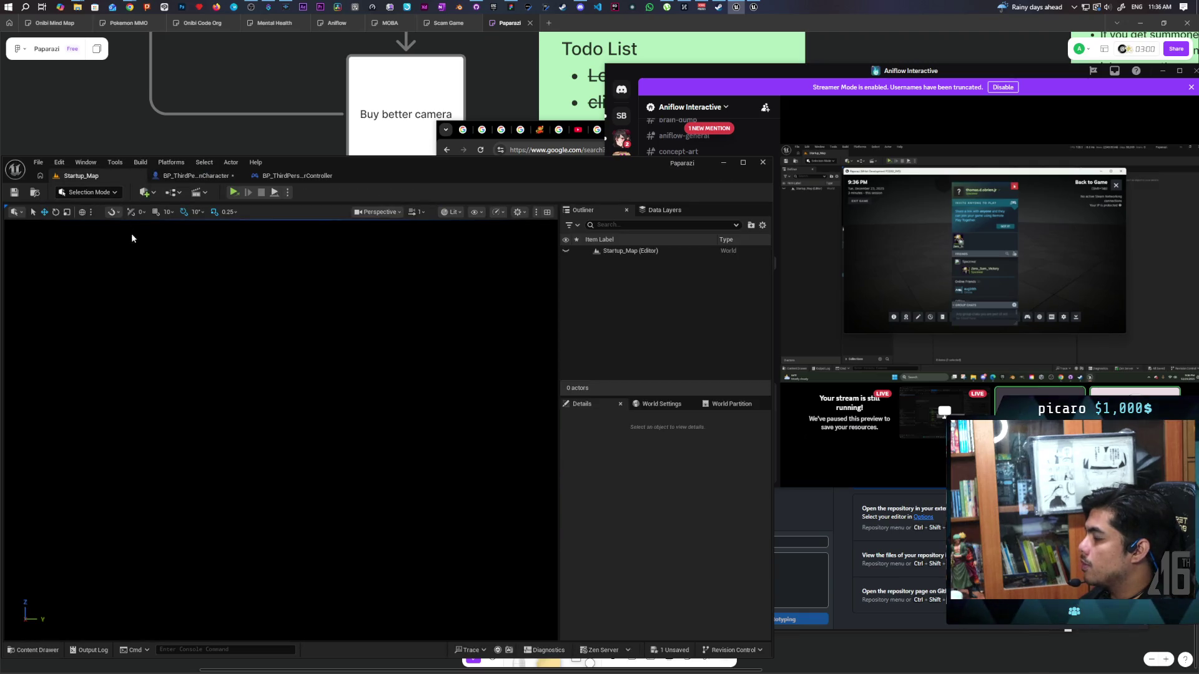
pyautogui.click(194, 176)
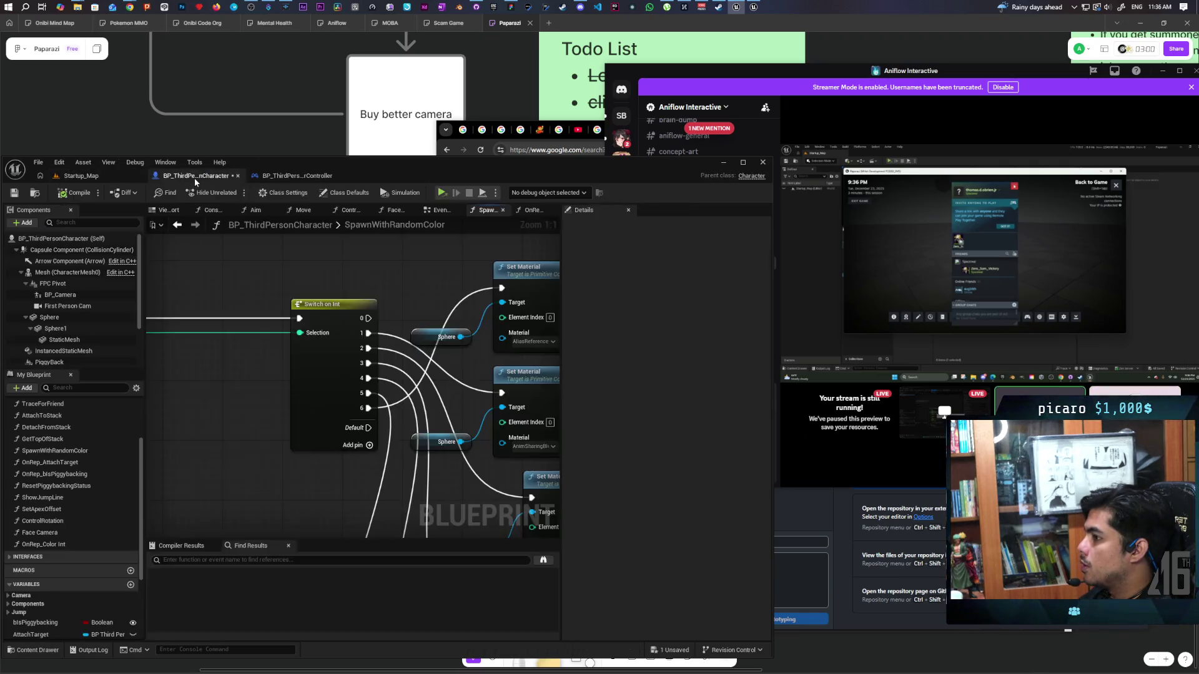
pyautogui.moveTo(398, 307)
pyautogui.mouseDown()
pyautogui.moveTo(331, 289)
pyautogui.moveTo(470, 289)
pyautogui.moveTo(430, 328)
pyautogui.moveTo(413, 317)
pyautogui.mouseUp()
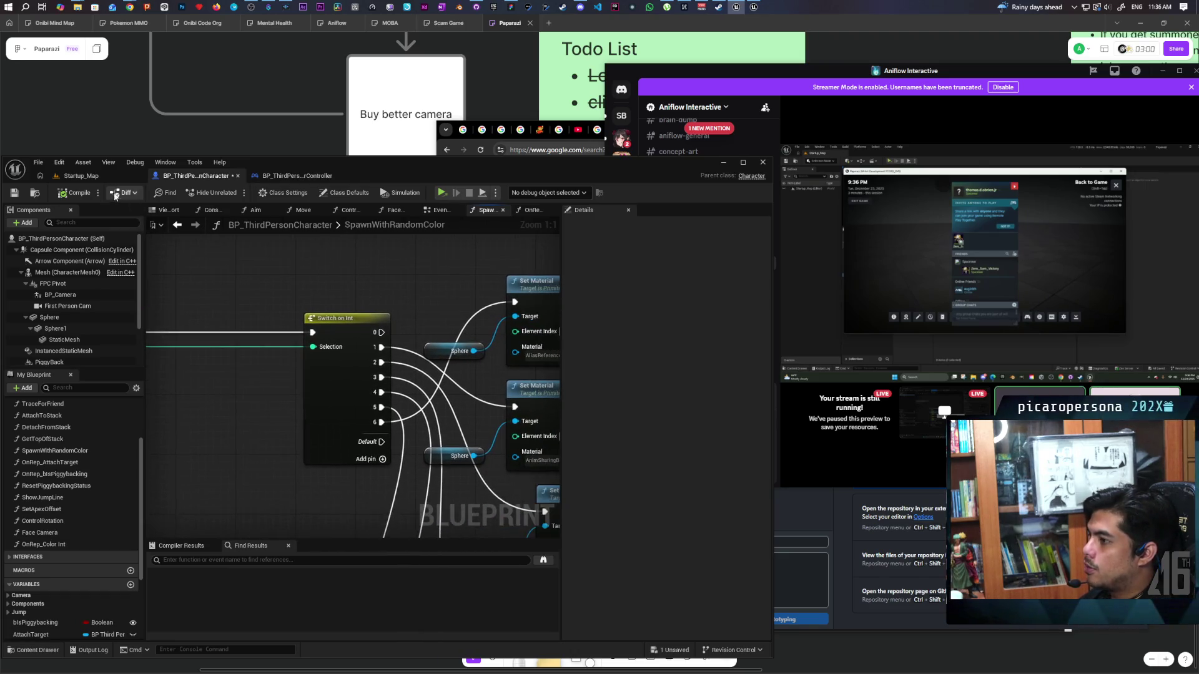
pyautogui.click(81, 175)
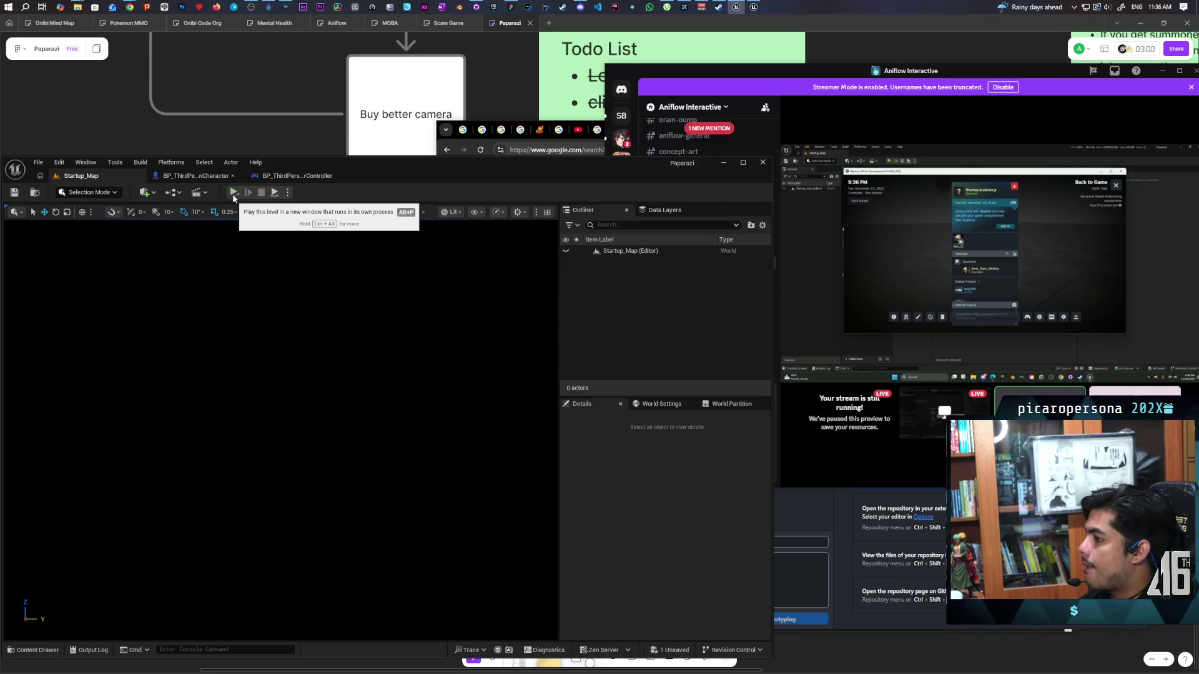
pyautogui.click(205, 178)
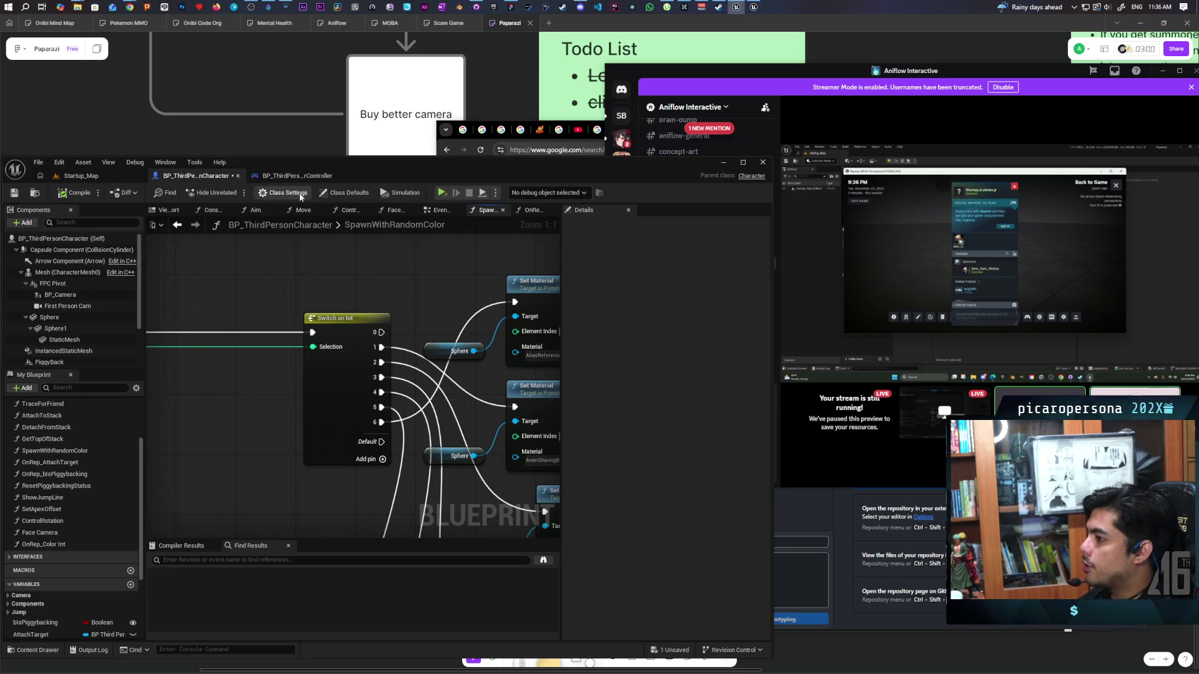
pyautogui.click(297, 175)
pyautogui.click(196, 176)
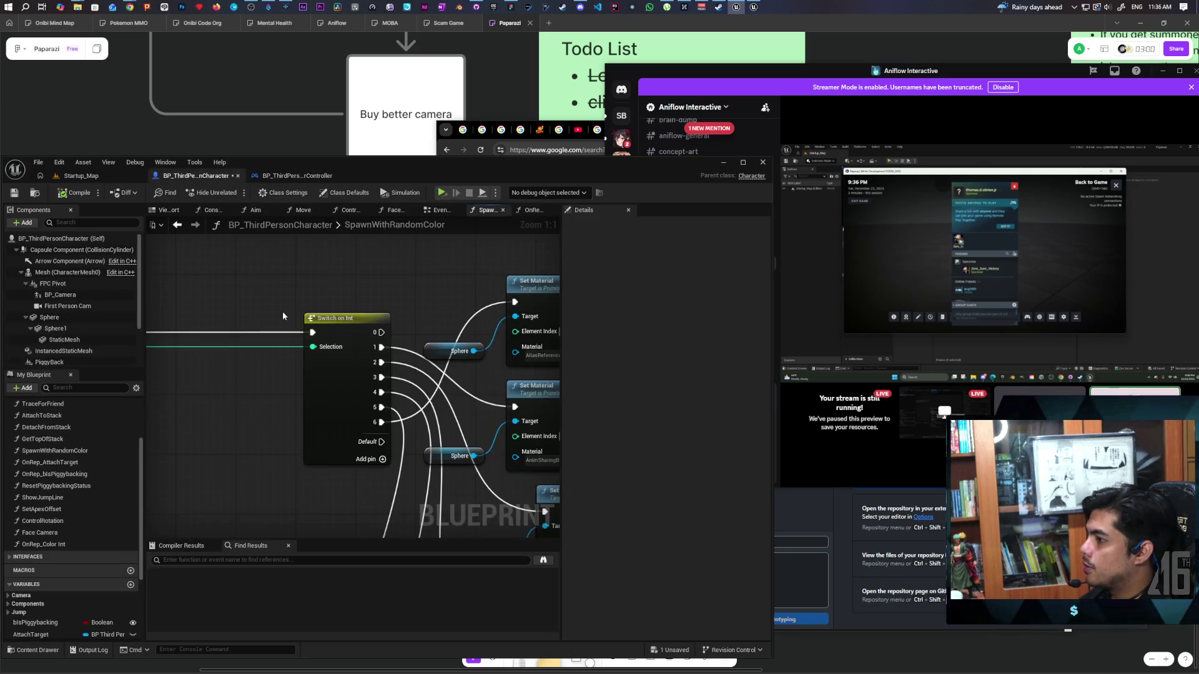
pyautogui.click(179, 226)
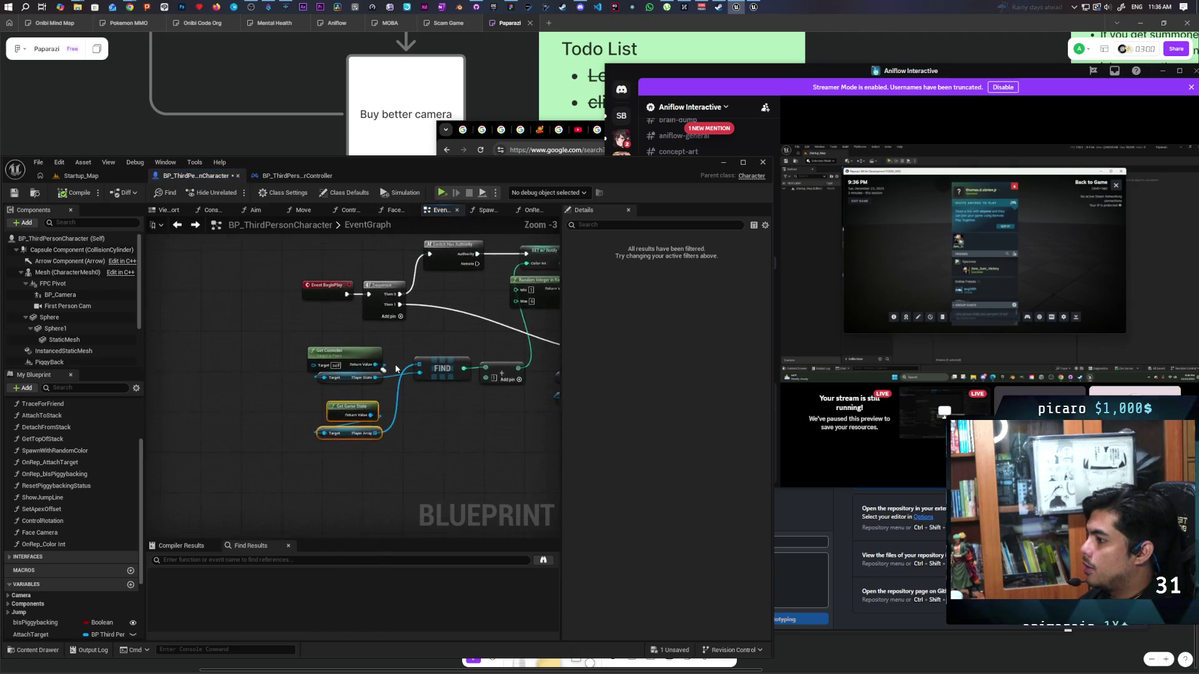
# - Zoom in and select the Get Controller, Player State, FIND and Add nodes
pyautogui.moveTo(262, 329); pyautogui.dragTo(360, 406)
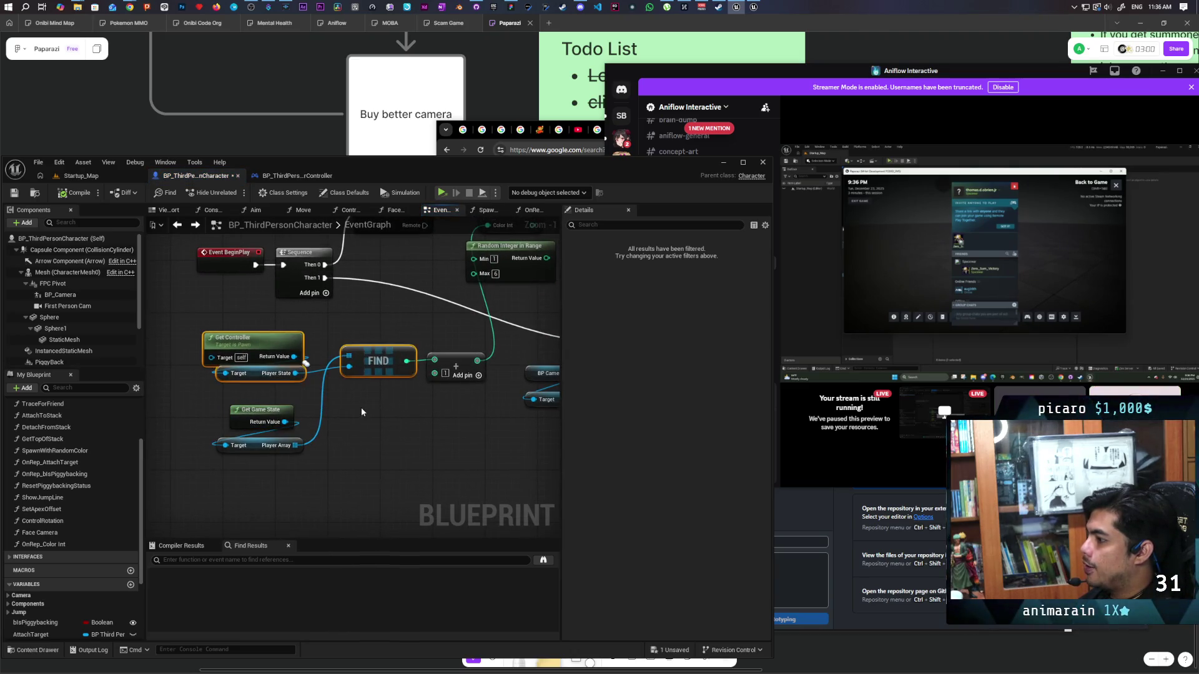
pyautogui.scroll(1, 361, 406)
pyautogui.click(392, 411)
pyautogui.moveTo(256, 313); pyautogui.dragTo(387, 380)
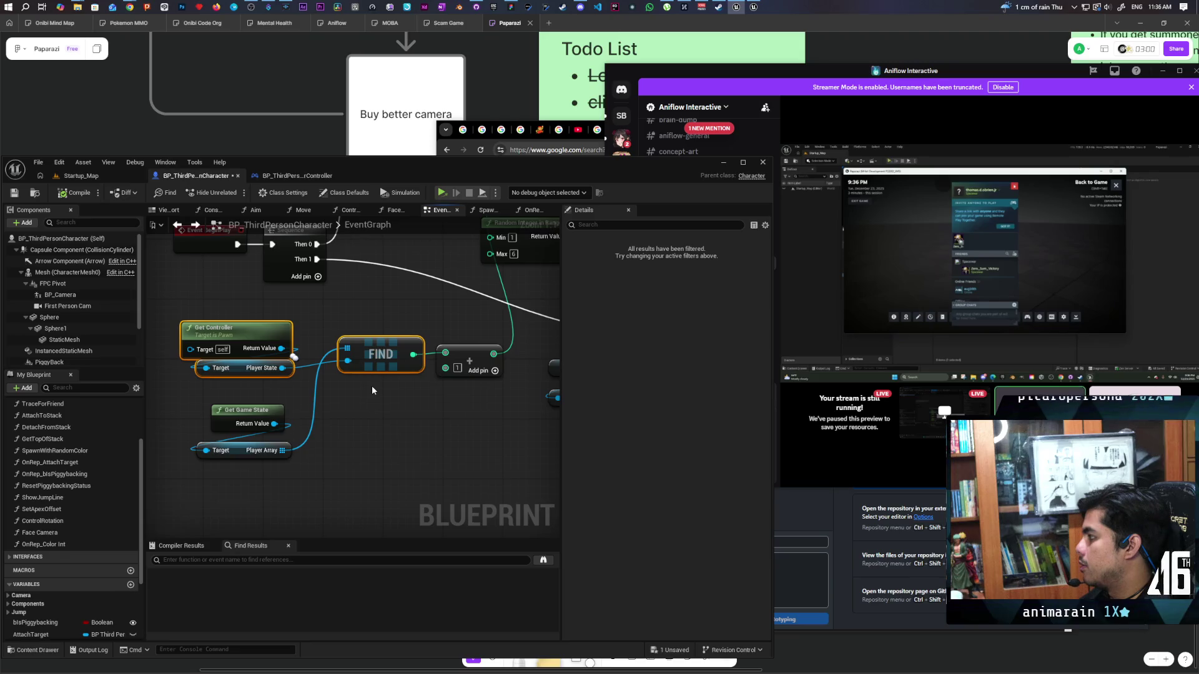
pyautogui.moveTo(458, 400); pyautogui.dragTo(479, 306)
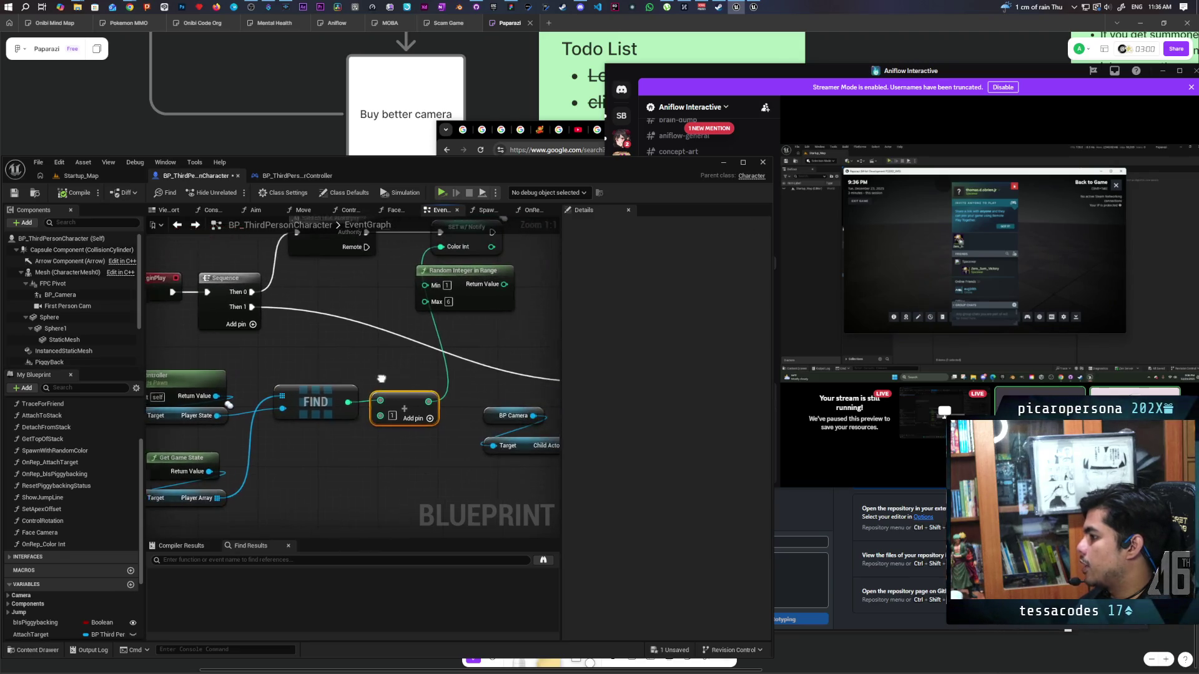
# - Glance at the player controller Blueprint, then recentre the character graph on the lookup nodes
pyautogui.click(288, 177)
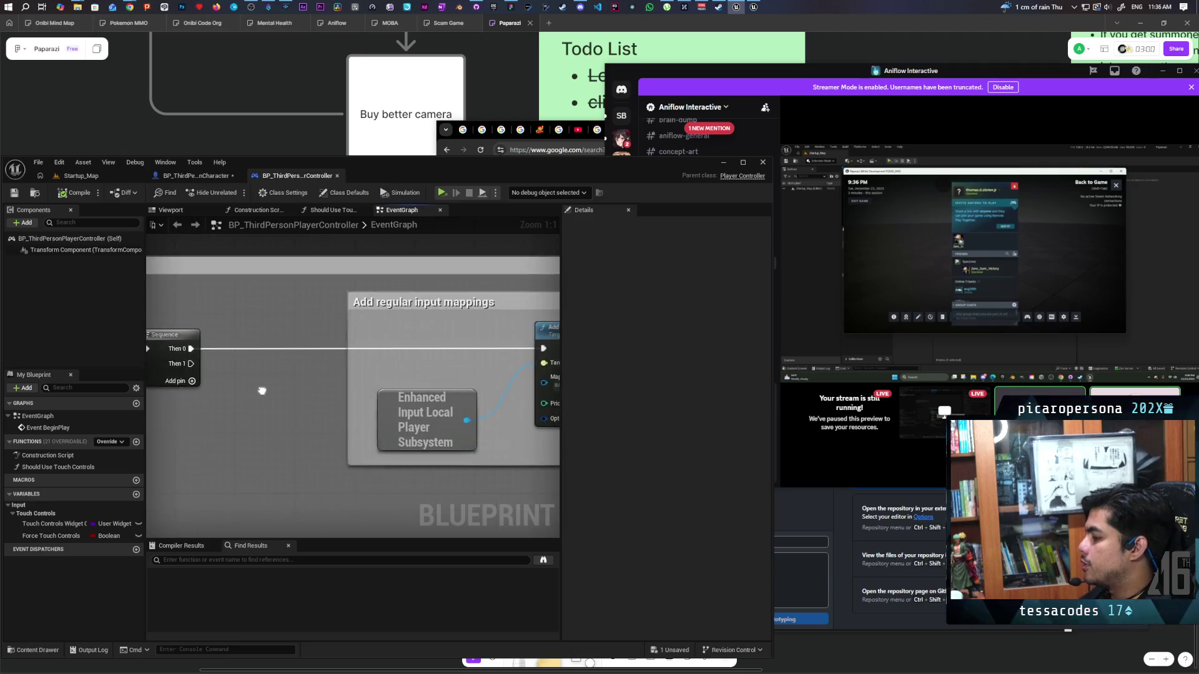
pyautogui.click(189, 177)
pyautogui.moveTo(276, 368)
pyautogui.mouseDown()
pyautogui.moveTo(451, 400)
pyautogui.moveTo(440, 368)
pyautogui.mouseUp()
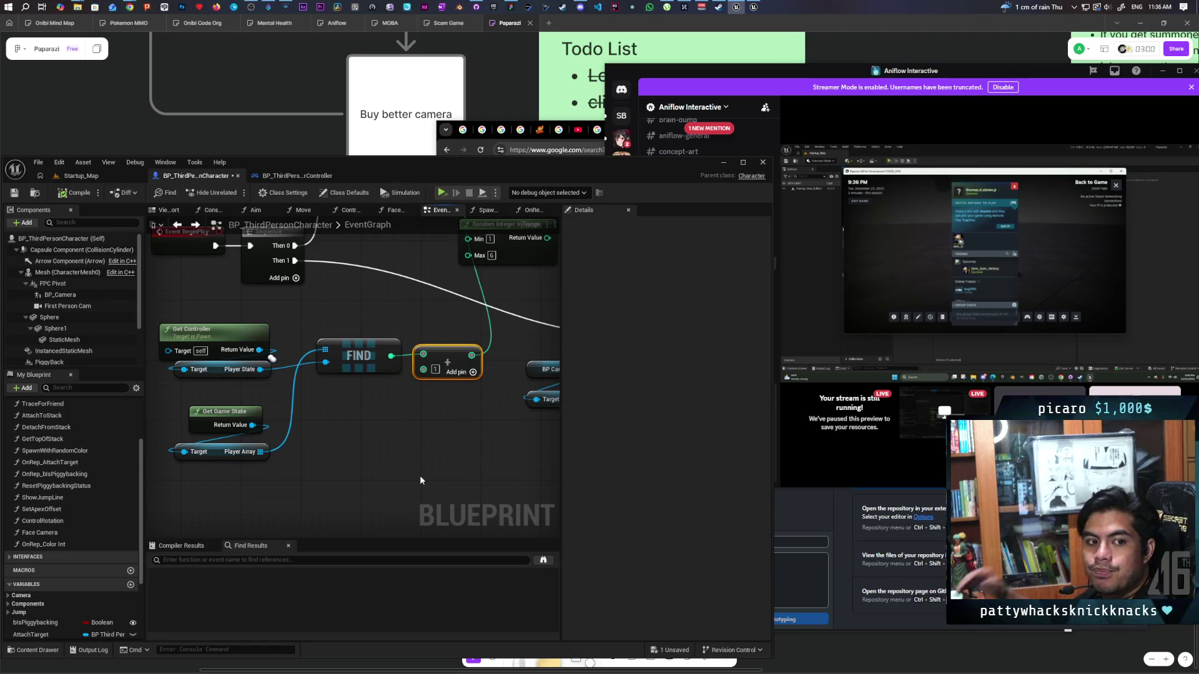
pyautogui.moveTo(419, 480)
pyautogui.mouseDown()
pyautogui.moveTo(417, 521)
pyautogui.moveTo(409, 500)
pyautogui.moveTo(363, 479)
pyautogui.mouseUp()
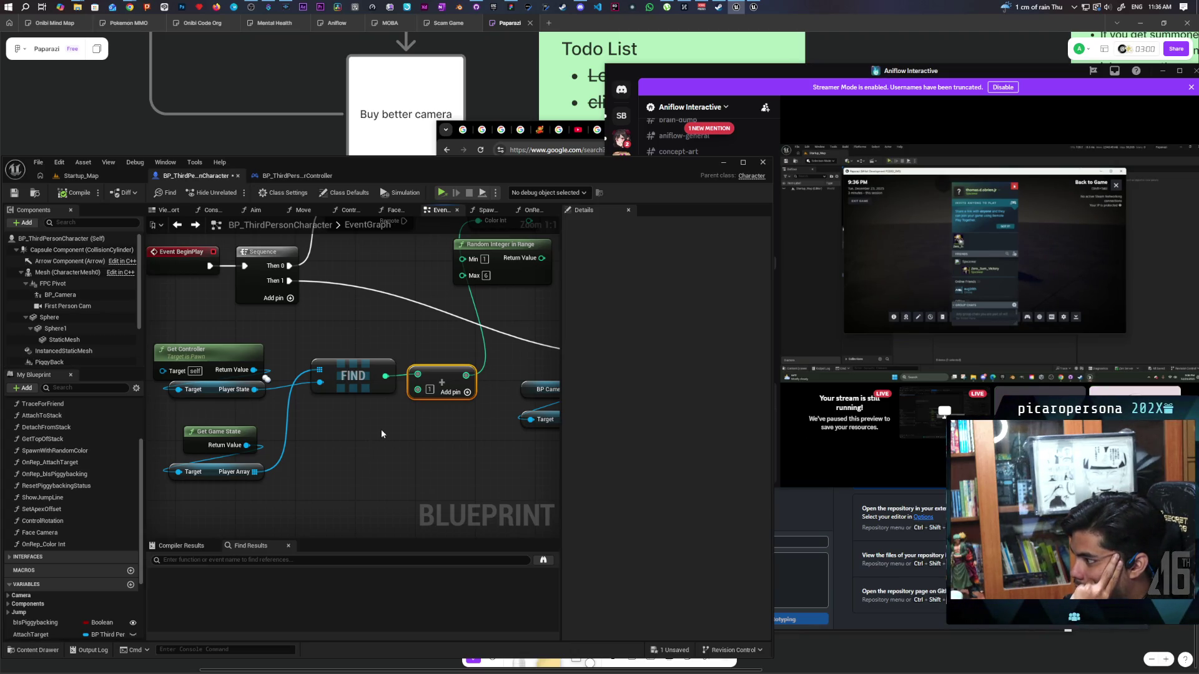
pyautogui.scroll(-3, 380, 436)
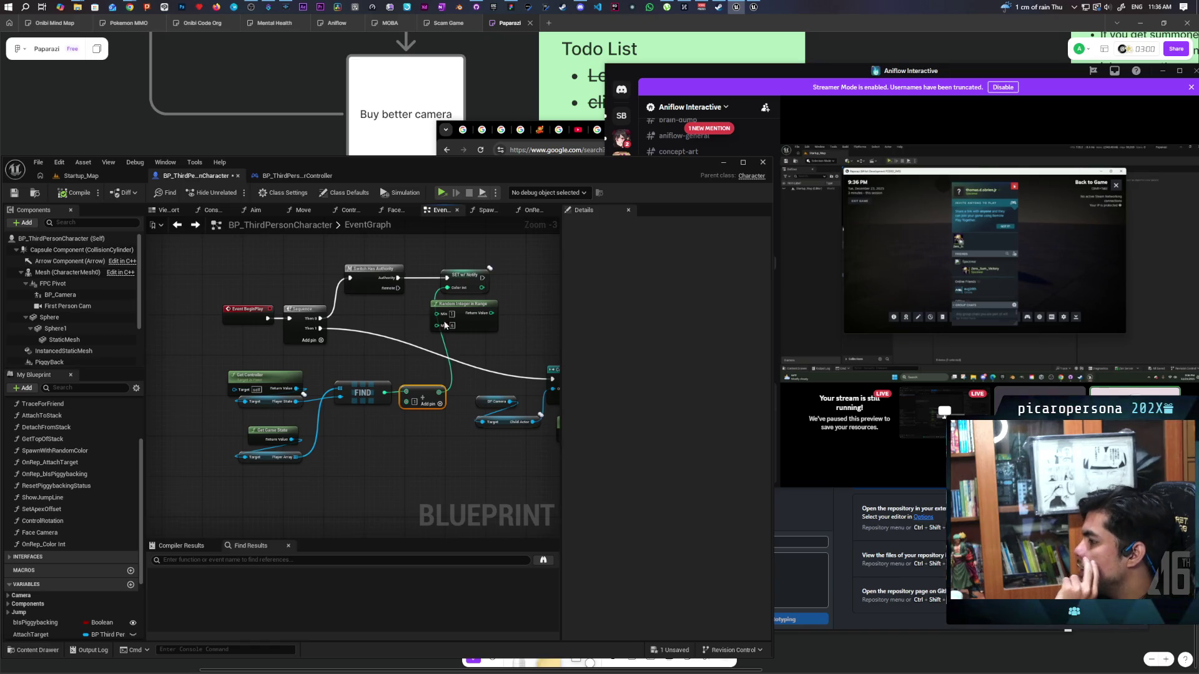
pyautogui.scroll(3, 504, 331)
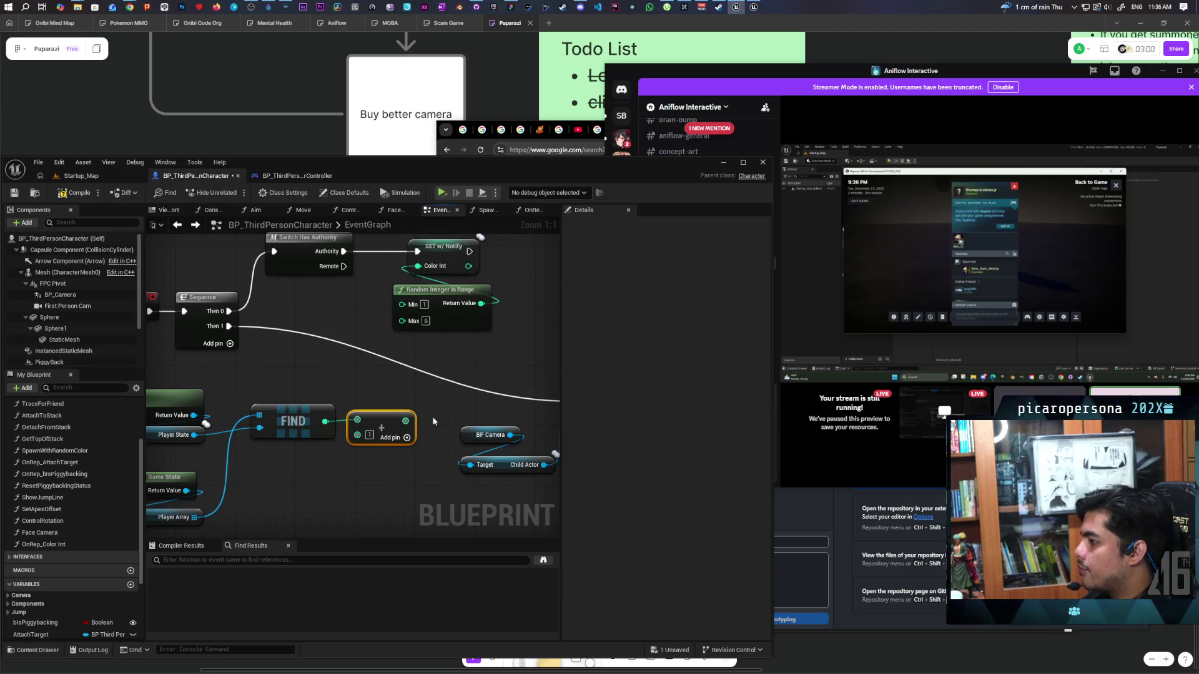
pyautogui.moveTo(295, 509); pyautogui.dragTo(334, 384)
# - Save BP_ThirdPersonCharacter so it reads All Saved, then select the controller, FIND and game-state nodes
pyautogui.click(13, 193)
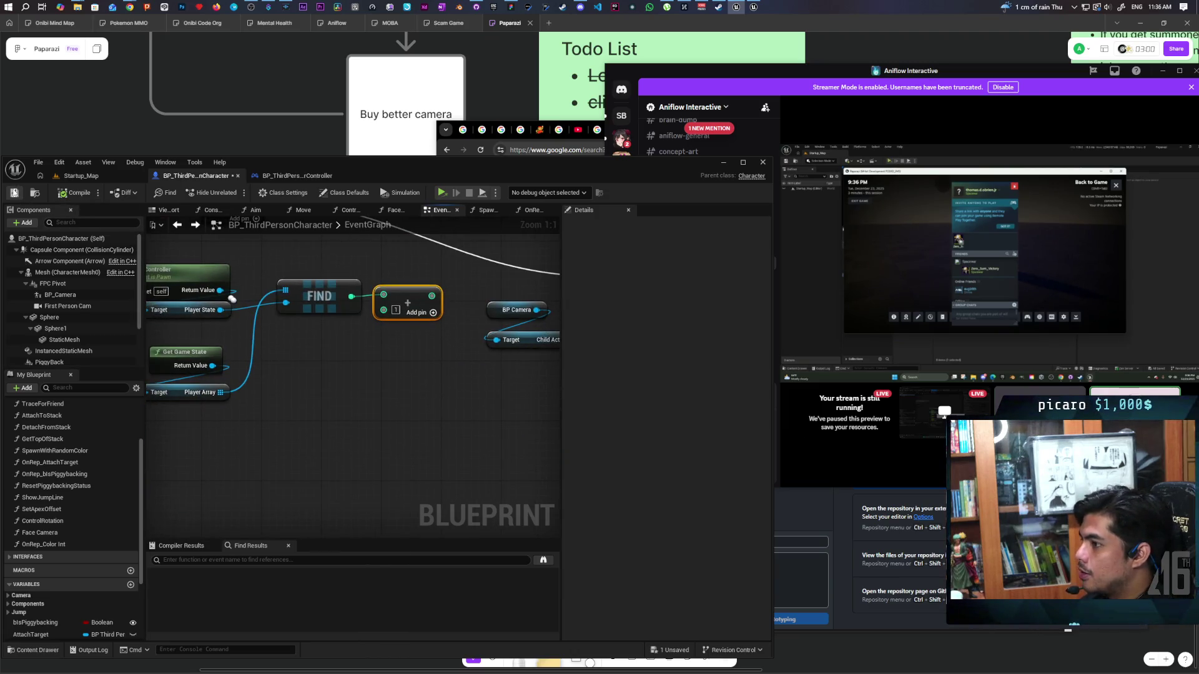
pyautogui.scroll(-3, 333, 402)
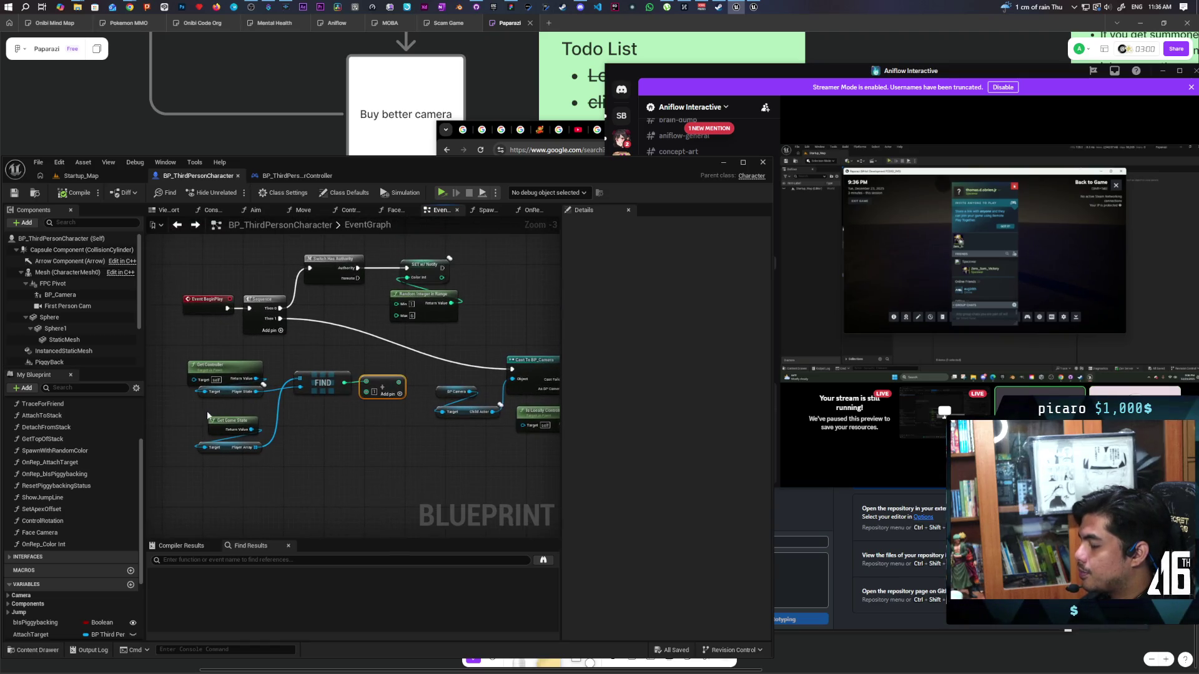
pyautogui.moveTo(168, 360); pyautogui.dragTo(374, 477)
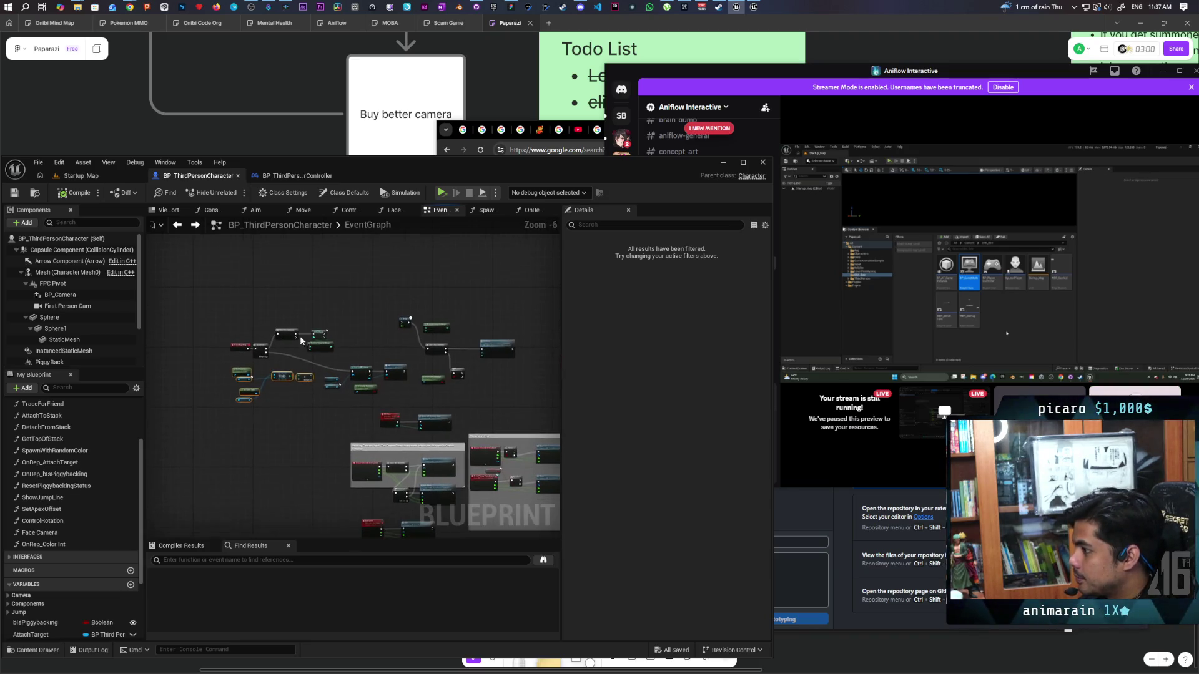
# - Return to the character EventGraph and maximize the editor window with Super+Up
pyautogui.click(81, 176)
pyautogui.click(198, 176)
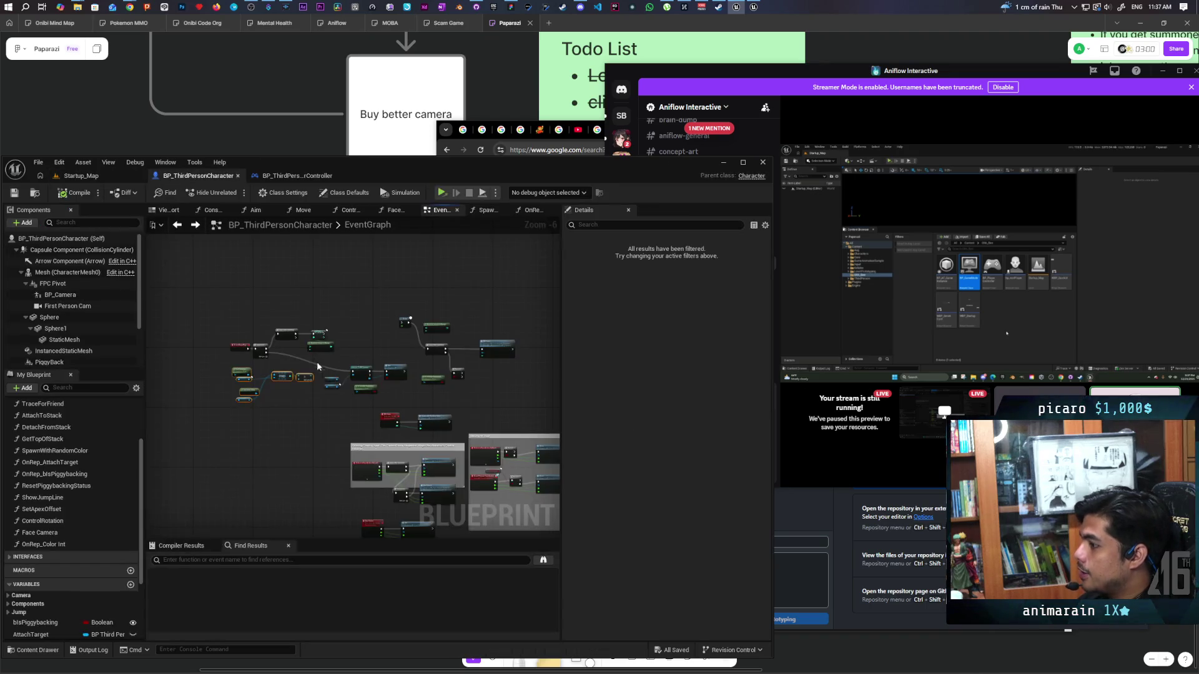
pyautogui.scroll(5, 326, 339)
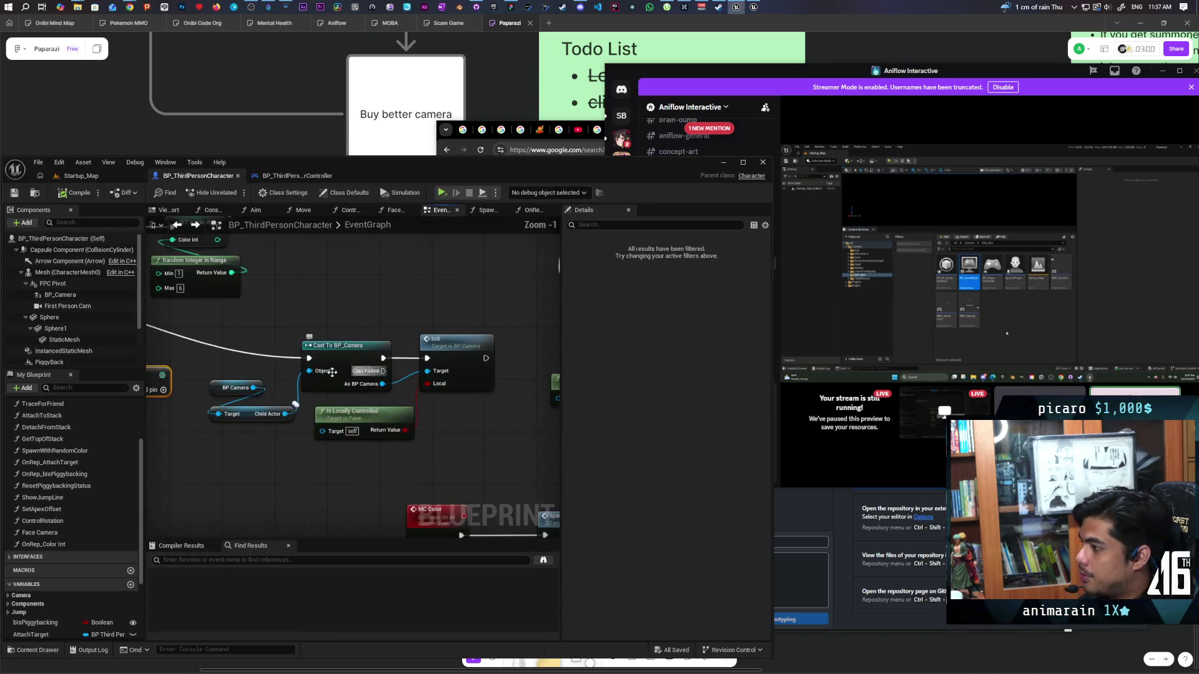
pyautogui.scroll(-6, 352, 358)
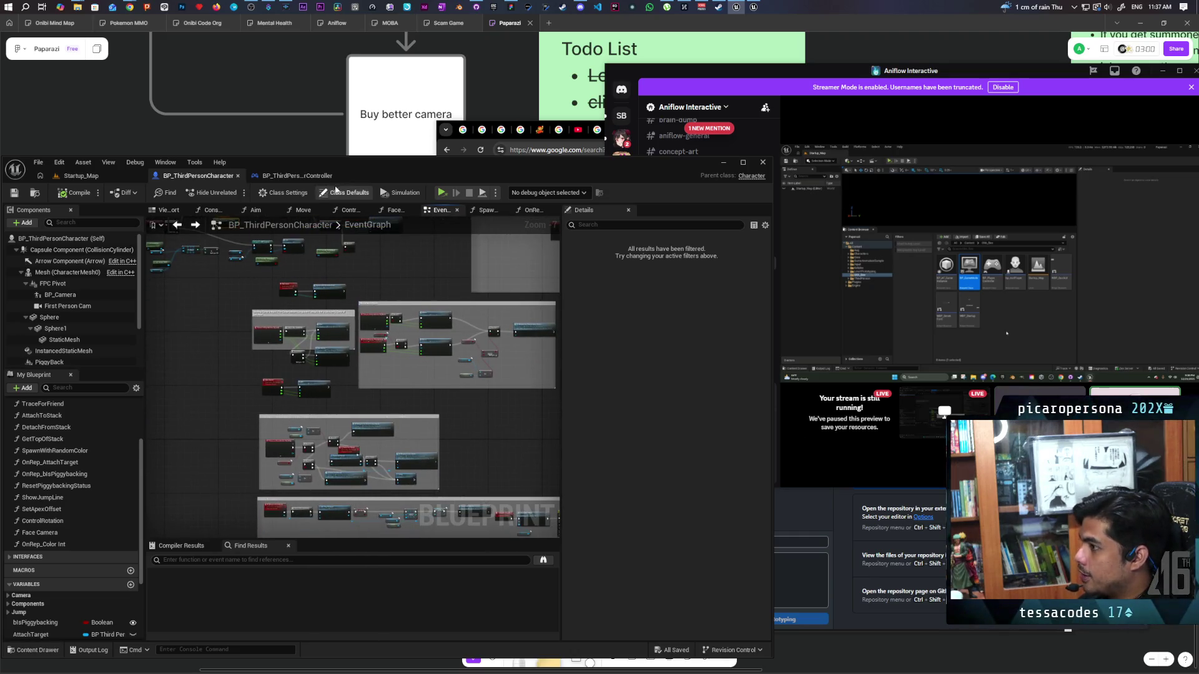
pyautogui.press('super+Up')
# - Bring the Jump Input logic into view and select Is Piggybacking to see its RepNotify details
pyautogui.moveTo(399, 324); pyautogui.dragTo(513, 324)
pyautogui.scroll(4, 572, 310)
pyautogui.scroll(-2, 547, 270)
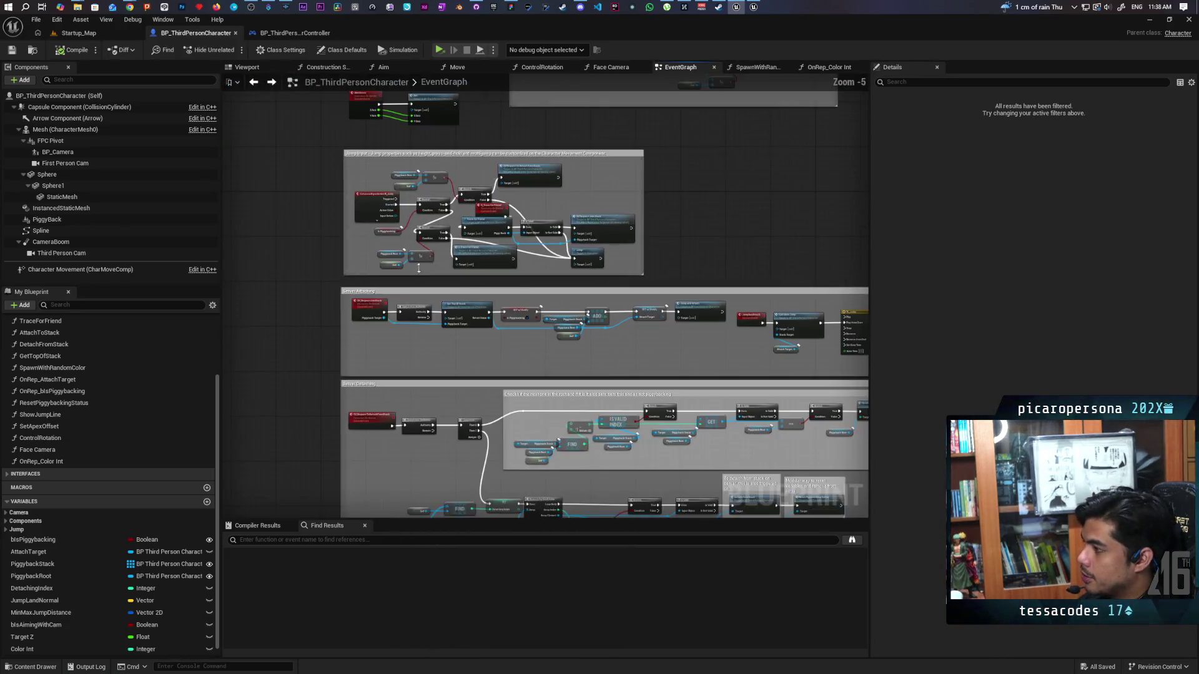
pyautogui.scroll(5, 395, 345)
pyautogui.moveTo(395, 345); pyautogui.dragTo(370, 344)
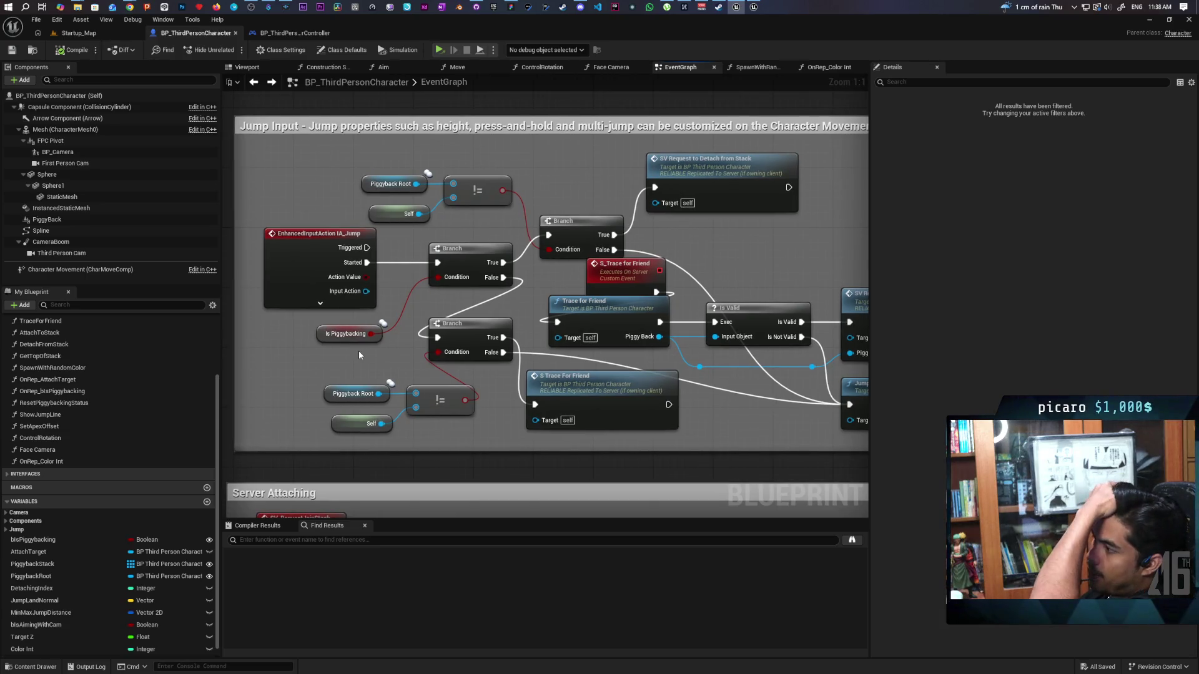
pyautogui.moveTo(359, 351)
pyautogui.mouseDown()
pyautogui.moveTo(309, 340)
pyautogui.moveTo(328, 350)
pyautogui.moveTo(381, 327)
pyautogui.mouseUp()
pyautogui.scroll(-6, 507, 285)
pyautogui.scroll(7, 507, 285)
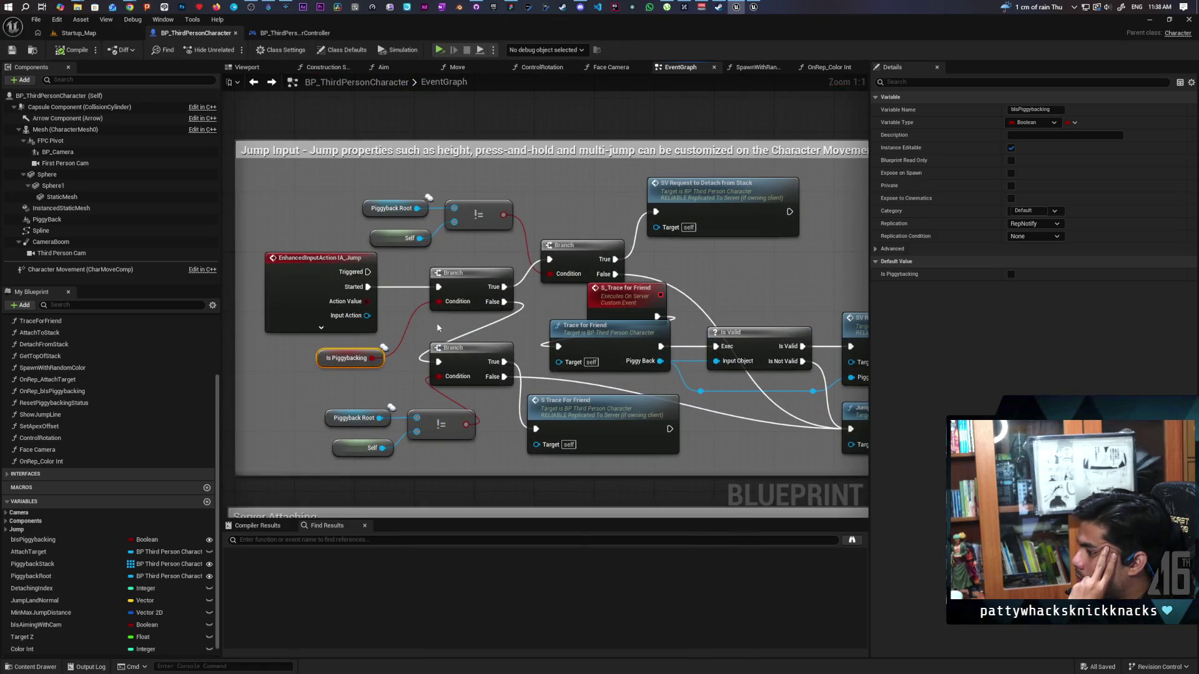
pyautogui.moveTo(293, 375); pyautogui.dragTo(397, 341)
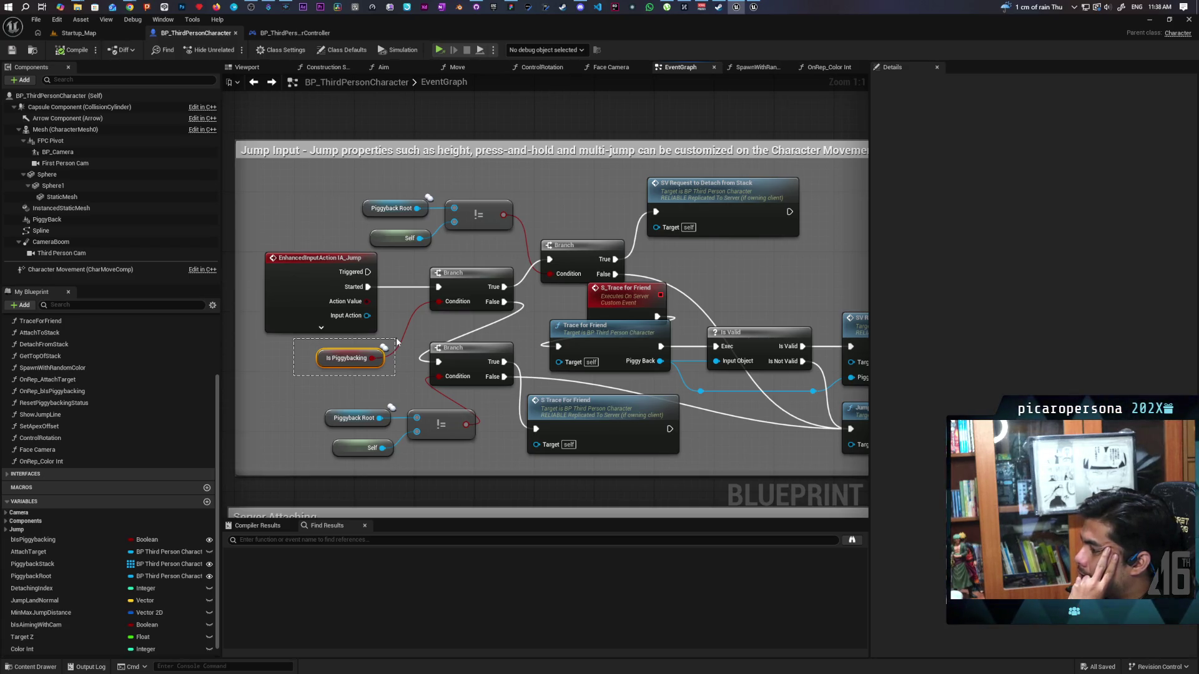
pyautogui.moveTo(397, 341); pyautogui.dragTo(395, 341)
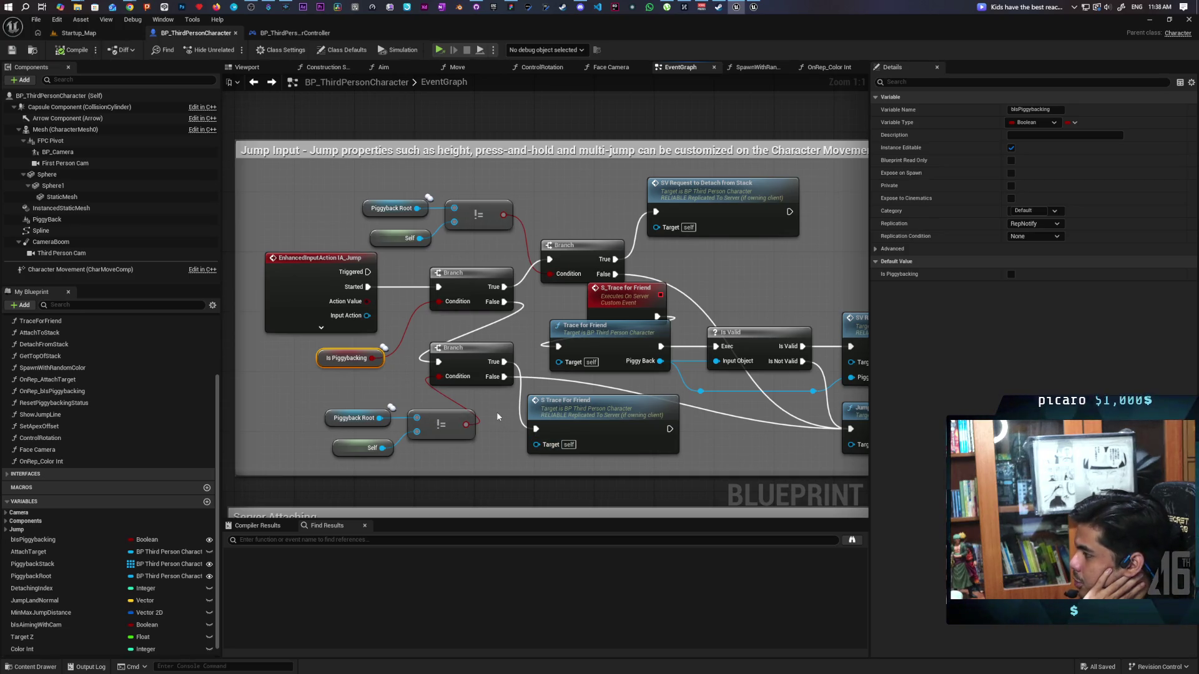
pyautogui.moveTo(497, 416)
pyautogui.mouseDown()
pyautogui.moveTo(552, 347)
pyautogui.moveTo(532, 347)
pyautogui.moveTo(555, 345)
pyautogui.mouseUp()
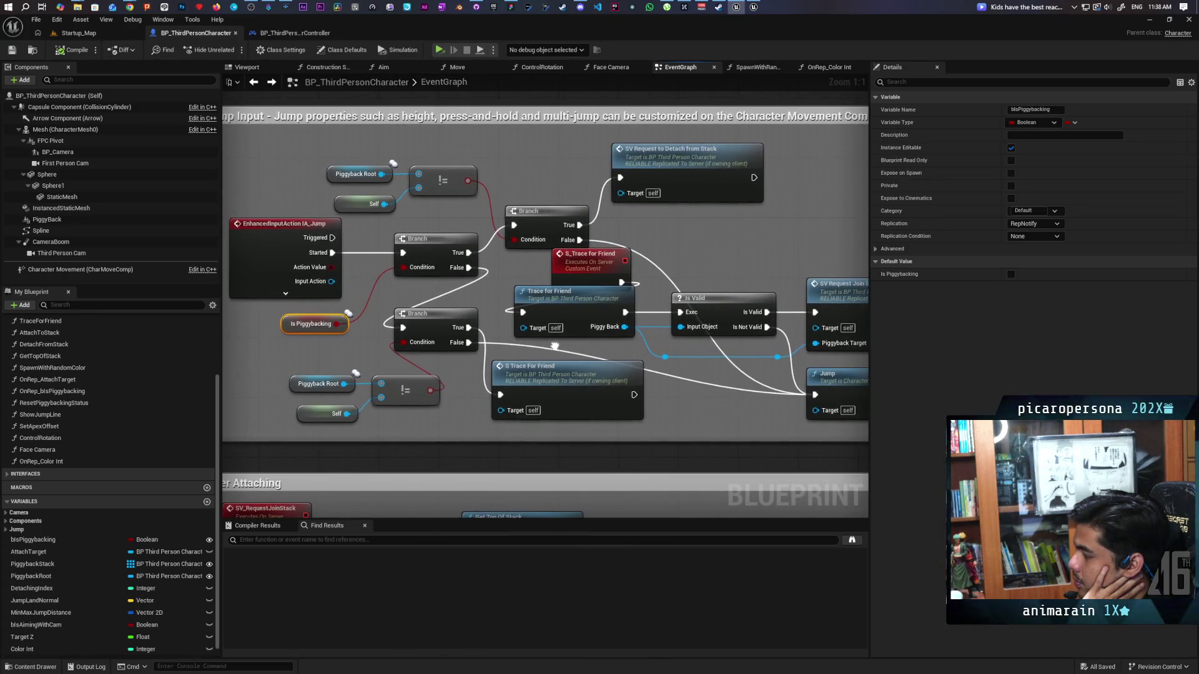
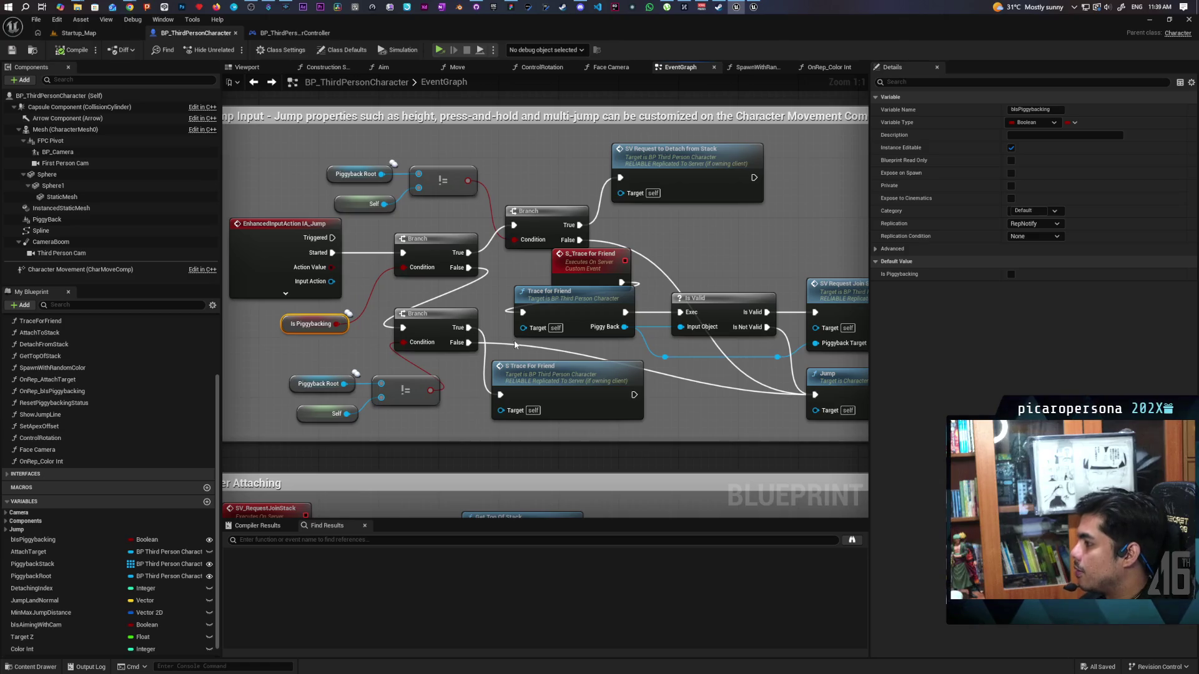
# - Add an Event Possessed node beside Switch Has Authority near the Event BeginPlay nodes
pyautogui.moveTo(512, 347)
pyautogui.mouseDown()
pyautogui.moveTo(442, 296)
pyautogui.moveTo(485, 260)
pyautogui.mouseUp()
pyautogui.scroll(-3, 485, 260)
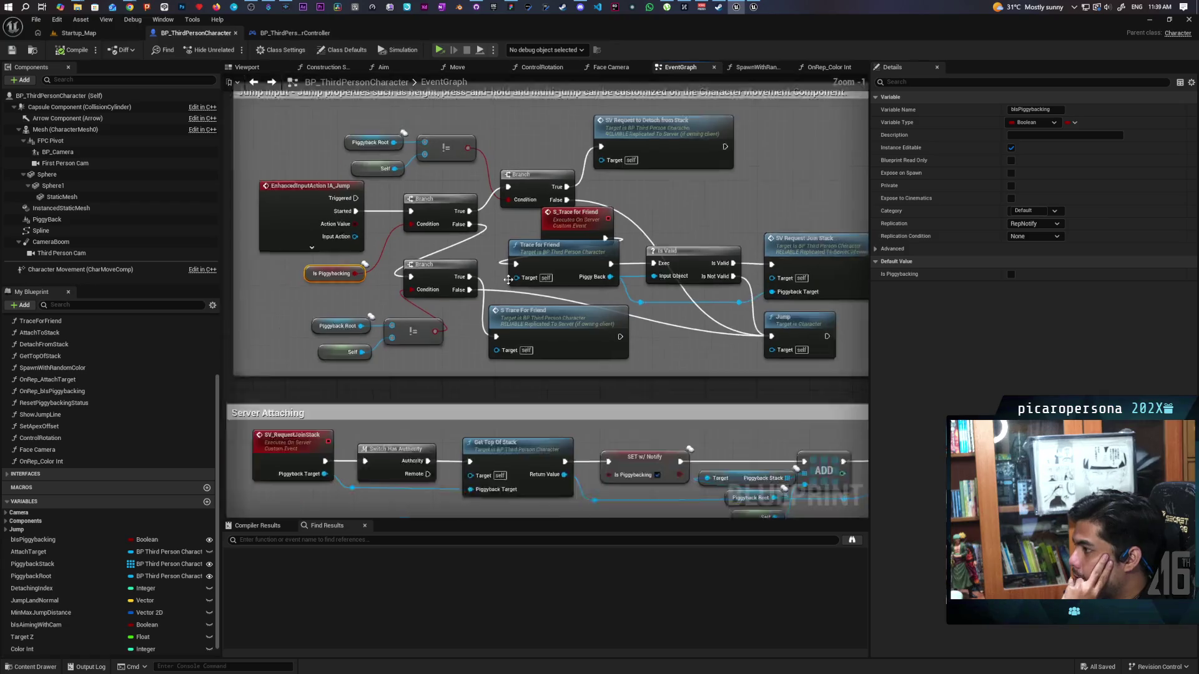
pyautogui.scroll(2, 606, 315)
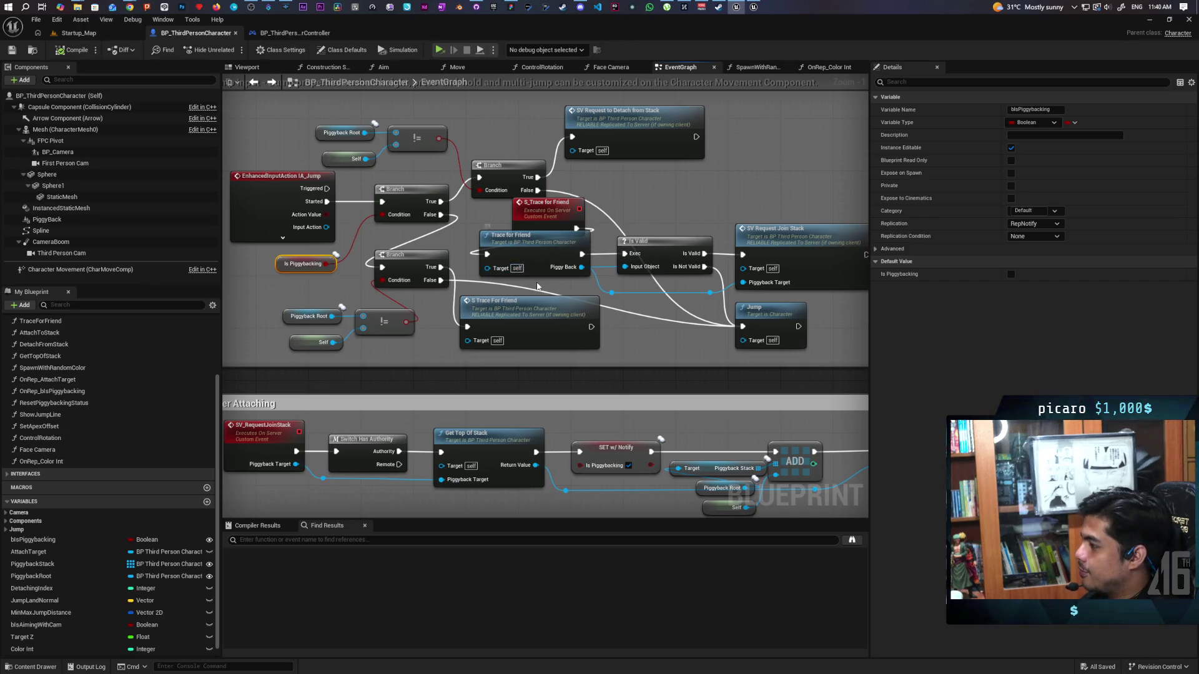
pyautogui.moveTo(540, 284); pyautogui.dragTo(465, 315)
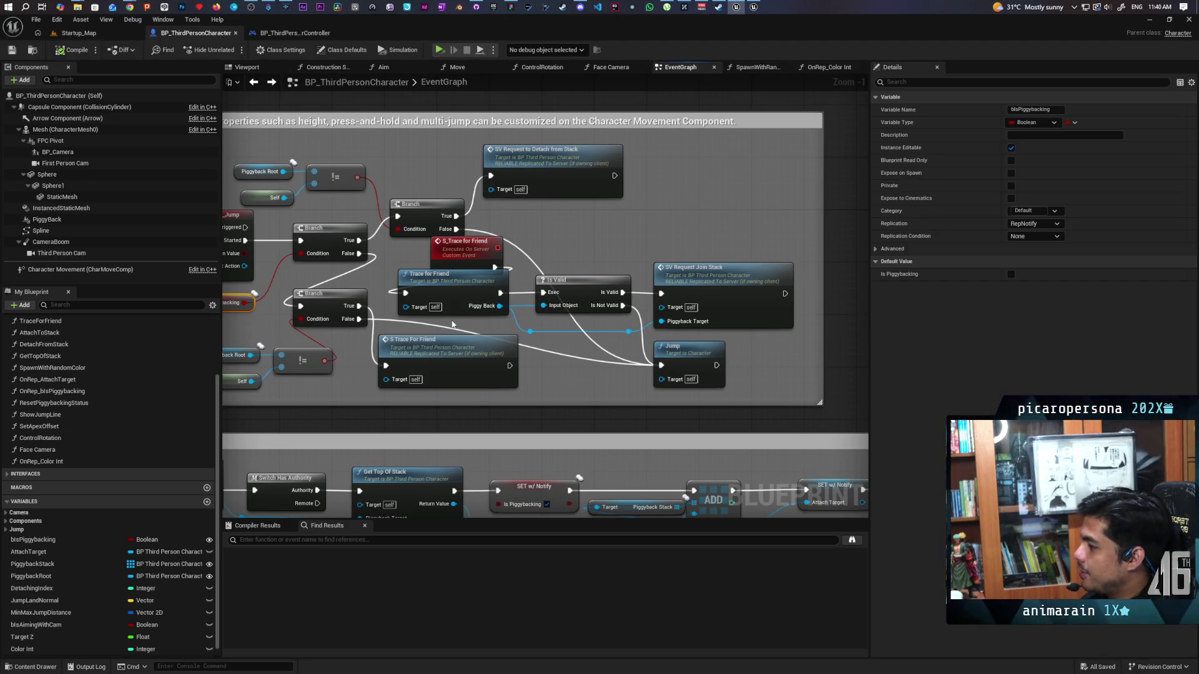
pyautogui.scroll(-1, 454, 324)
pyautogui.scroll(1, 454, 324)
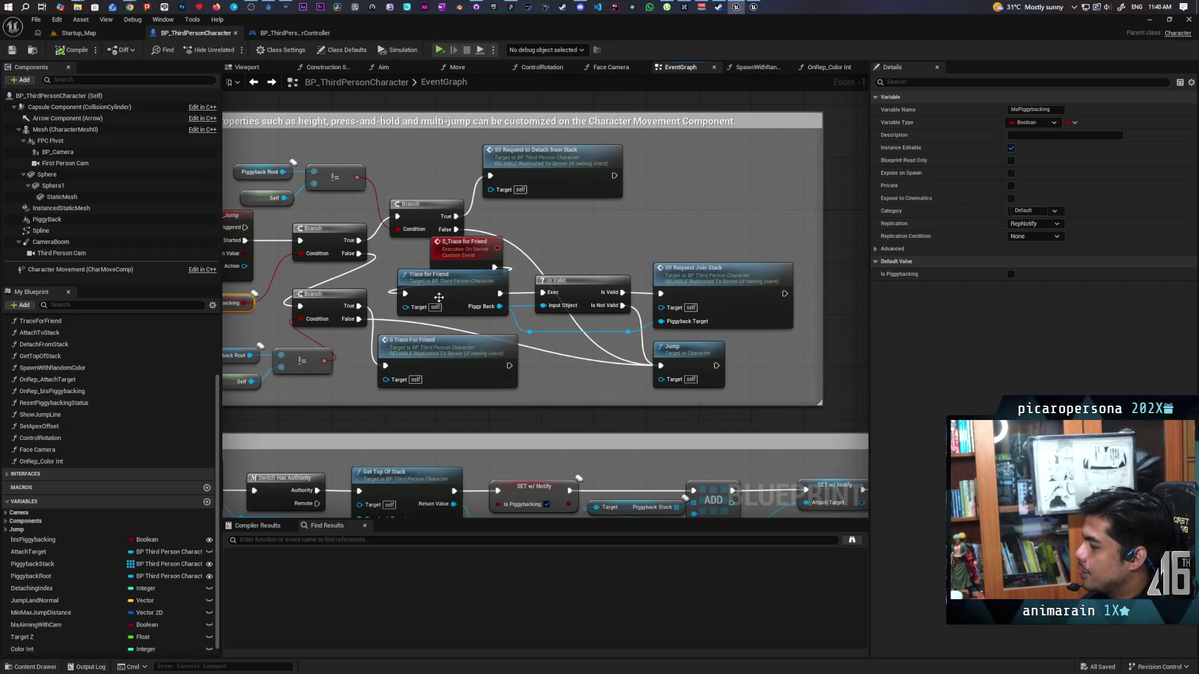
pyautogui.scroll(-1, 450, 303)
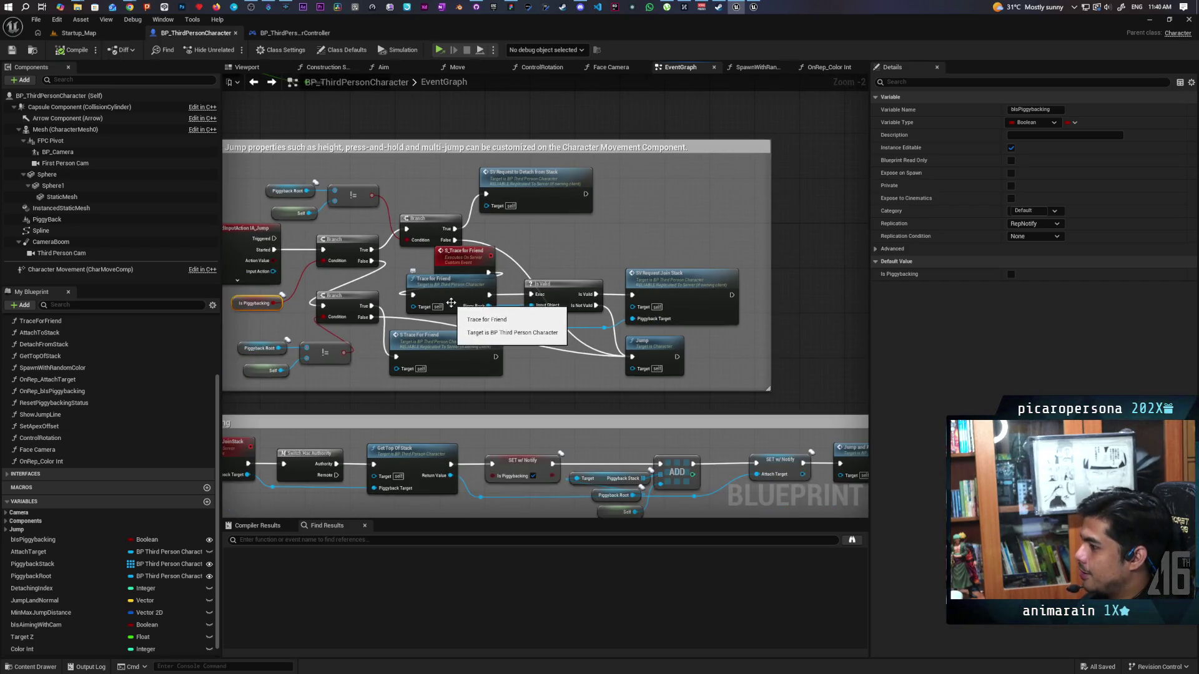
pyautogui.moveTo(451, 303); pyautogui.dragTo(474, 287)
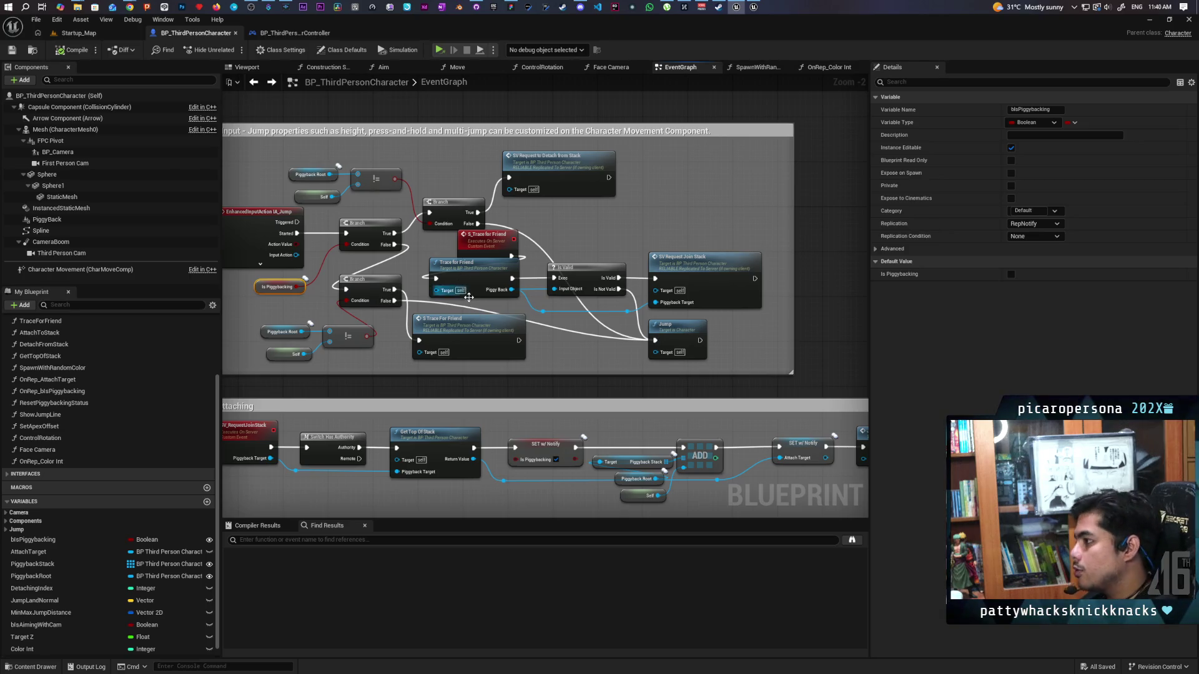
pyautogui.scroll(-5, 464, 284)
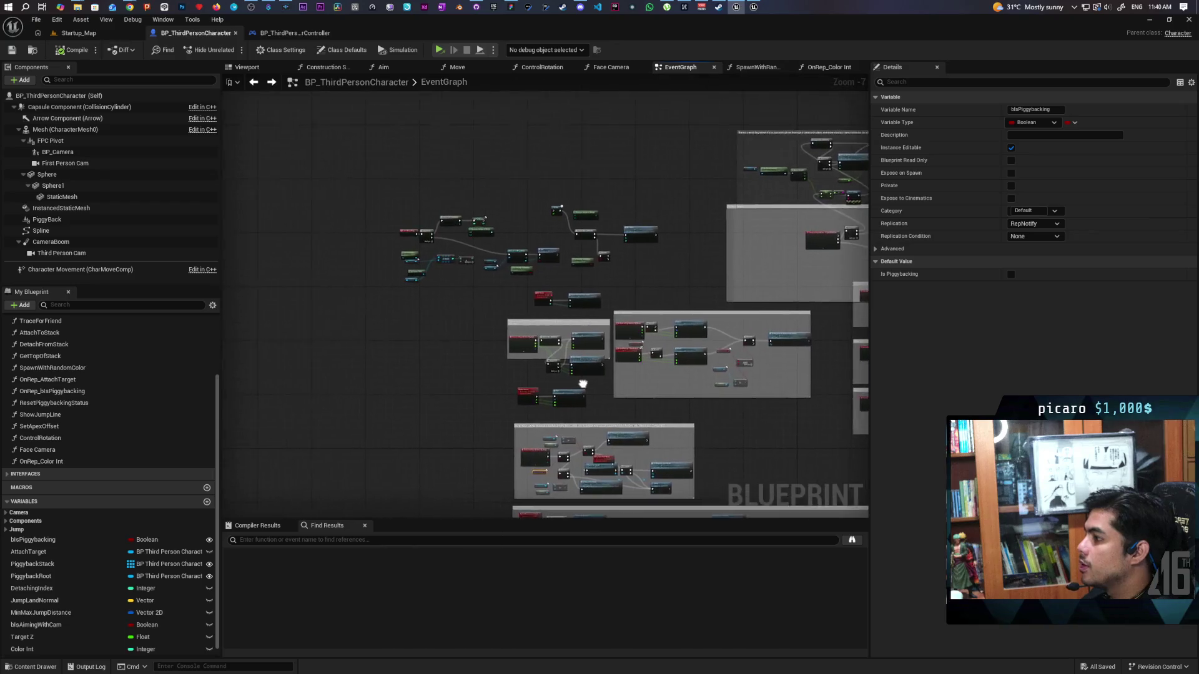
pyautogui.scroll(5, 425, 298)
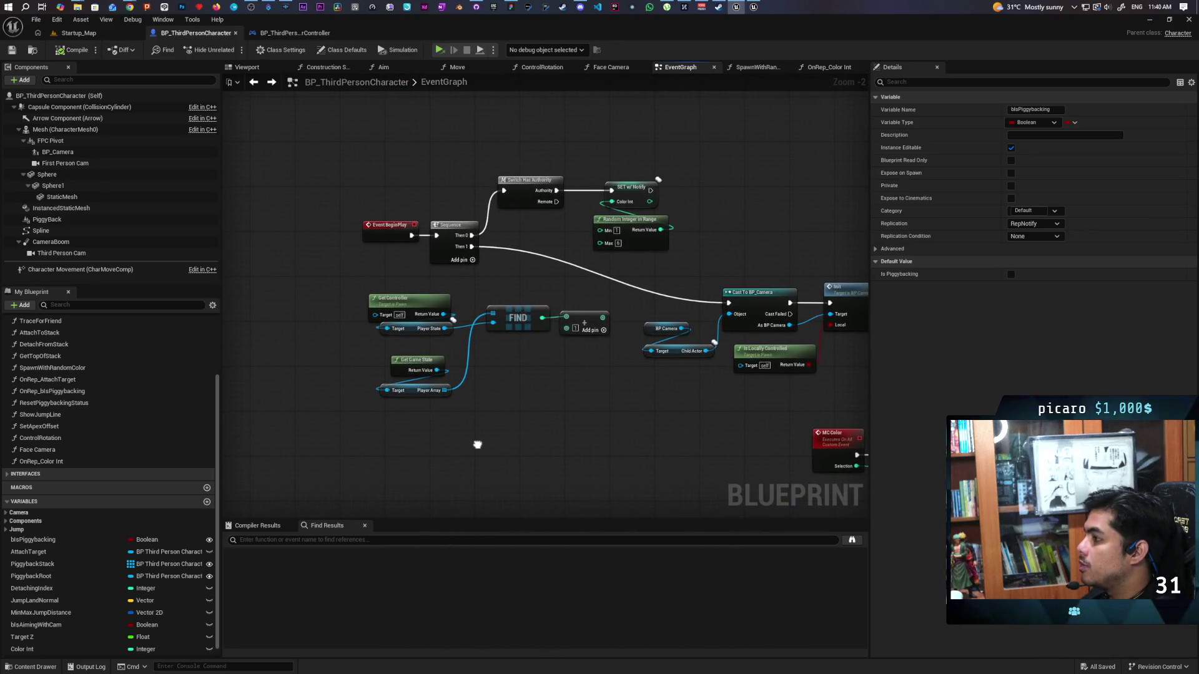
pyautogui.moveTo(464, 341); pyautogui.dragTo(458, 353)
pyautogui.rightClick(357, 180)
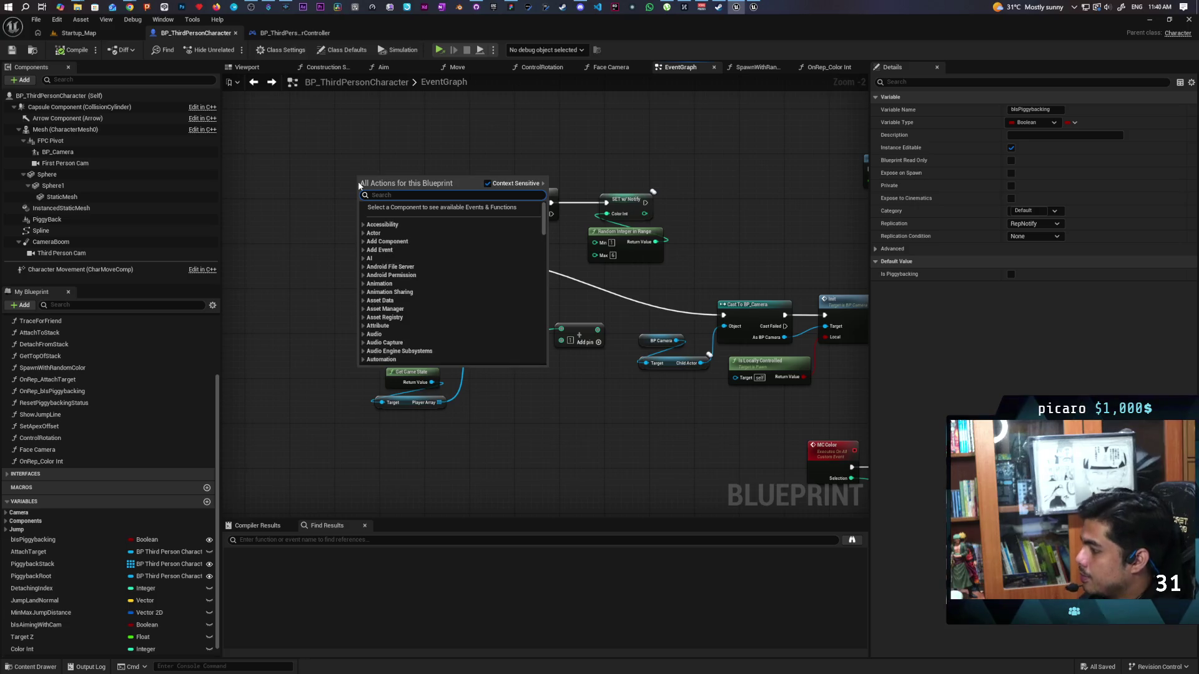
pyautogui.write('on posse')
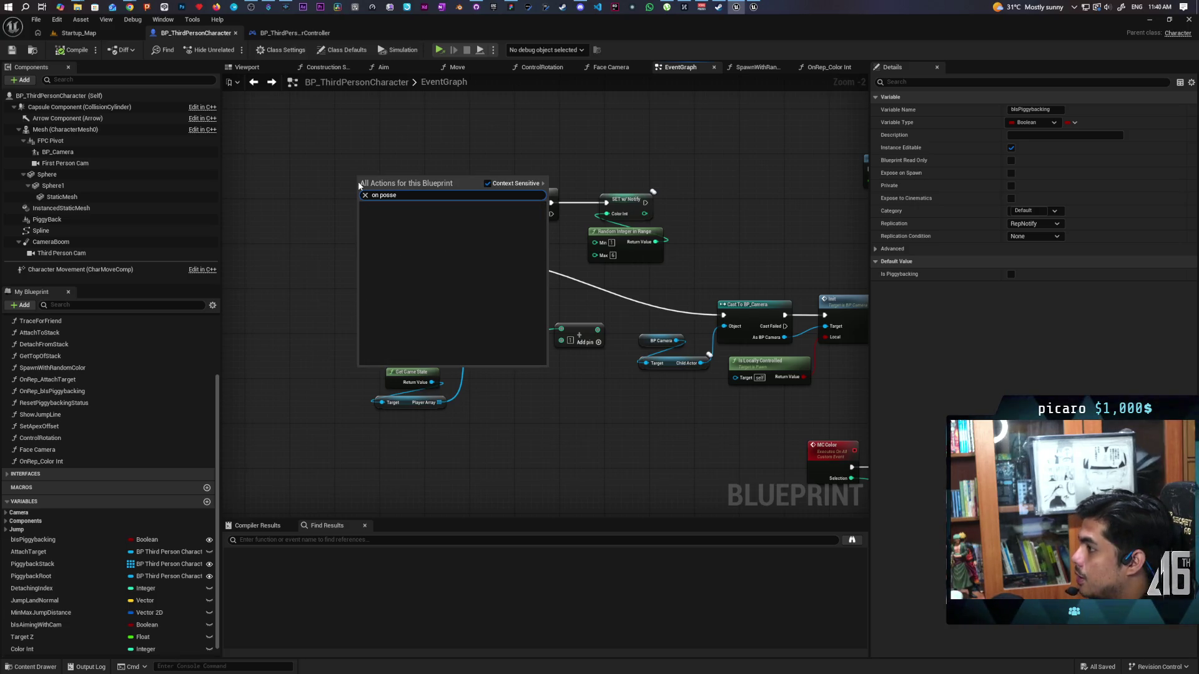
pyautogui.press('BackSpace')
pyautogui.press('BackSpace')
pyautogui.press('BackSpace')
pyautogui.press('BackSpace')
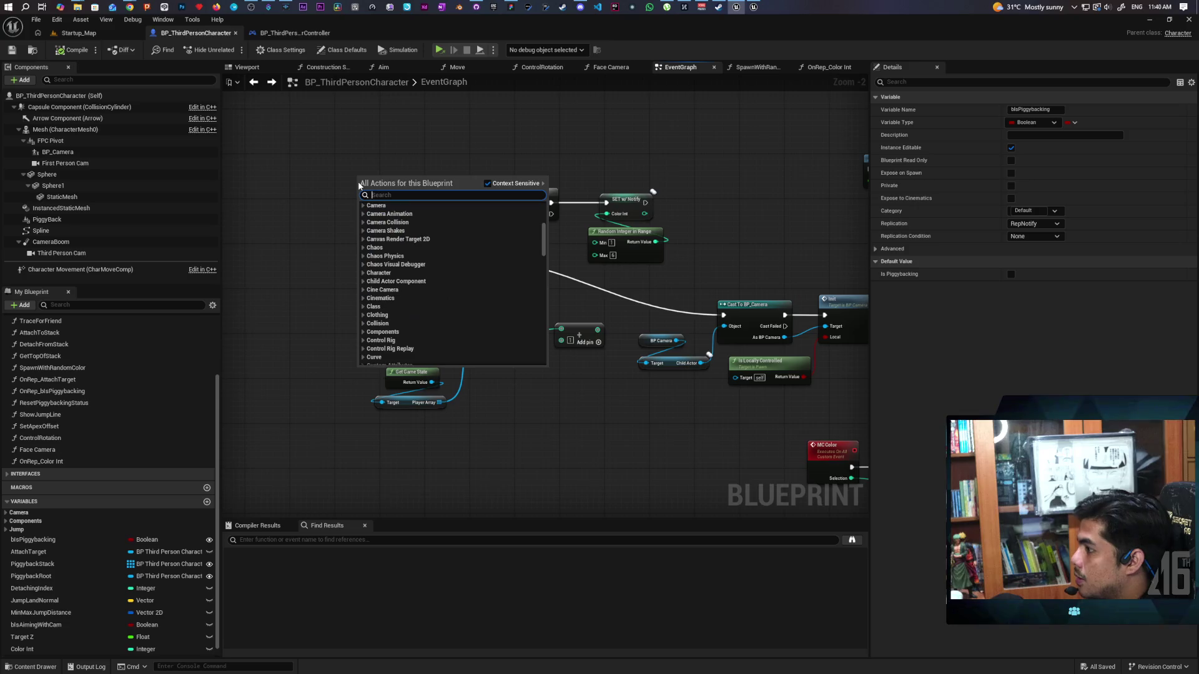
pyautogui.write('possess')
pyautogui.press('Return')
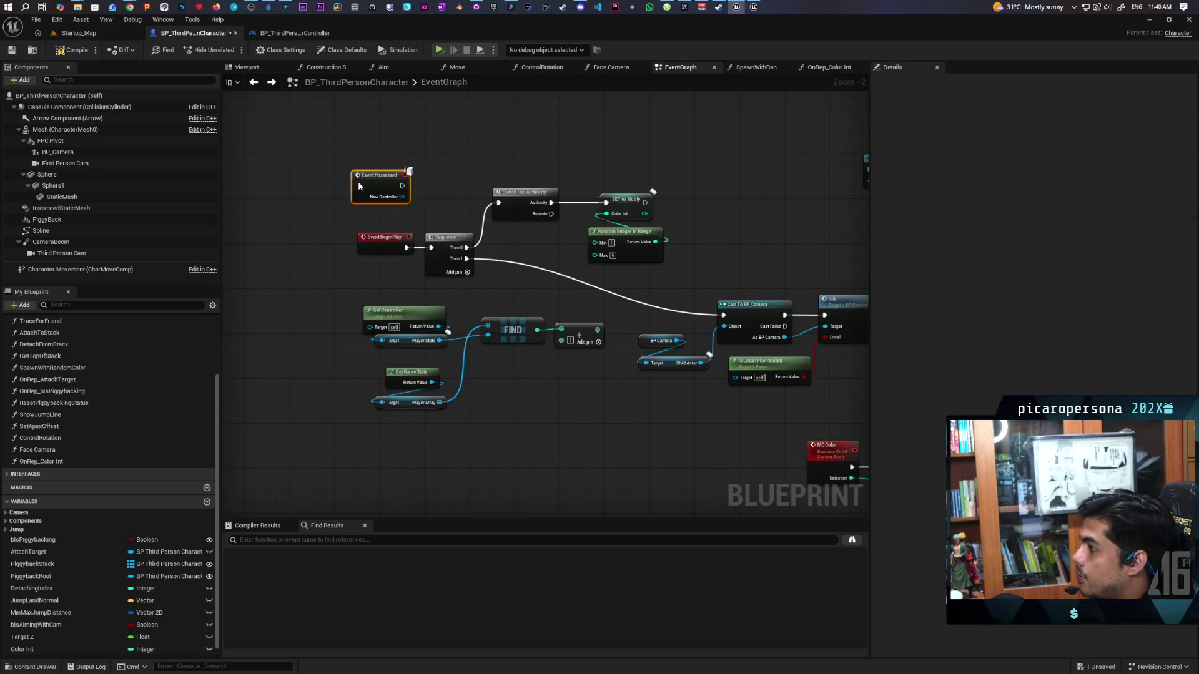
pyautogui.scroll(2, 384, 195)
pyautogui.moveTo(384, 194)
pyautogui.mouseDown()
pyautogui.moveTo(465, 206)
pyautogui.moveTo(362, 218)
pyautogui.moveTo(442, 219)
pyautogui.mouseUp()
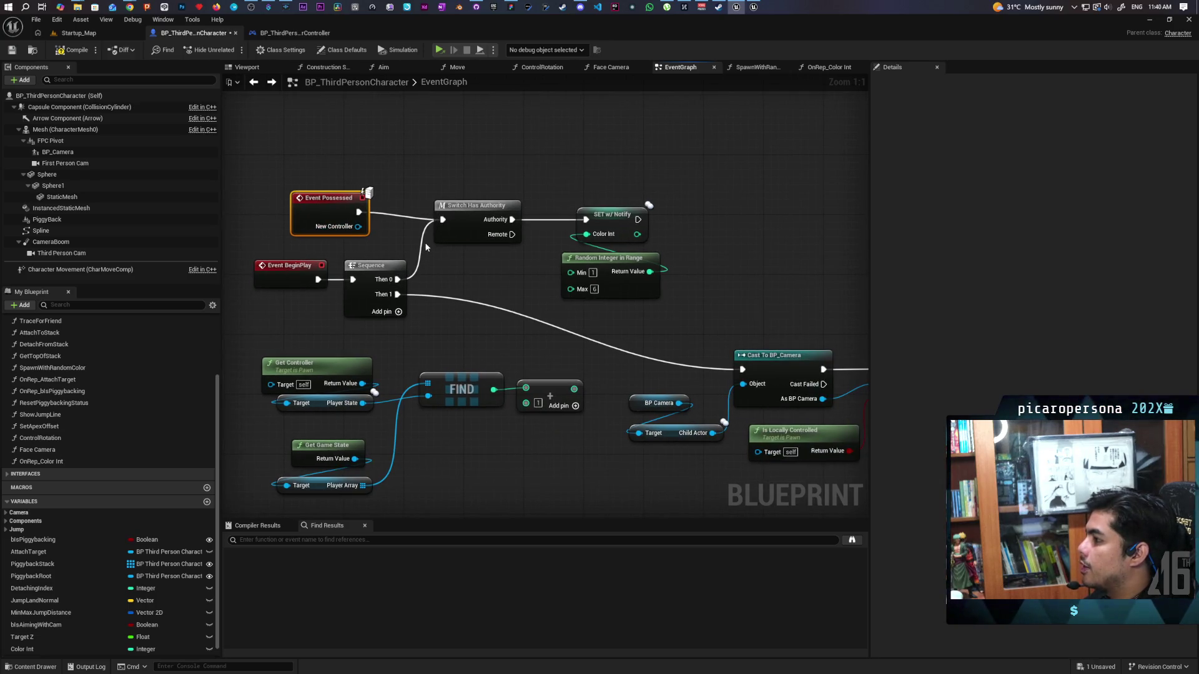
# - Shift Event Possessed slightly right, next to Event BeginPlay
pyautogui.click(421, 272)
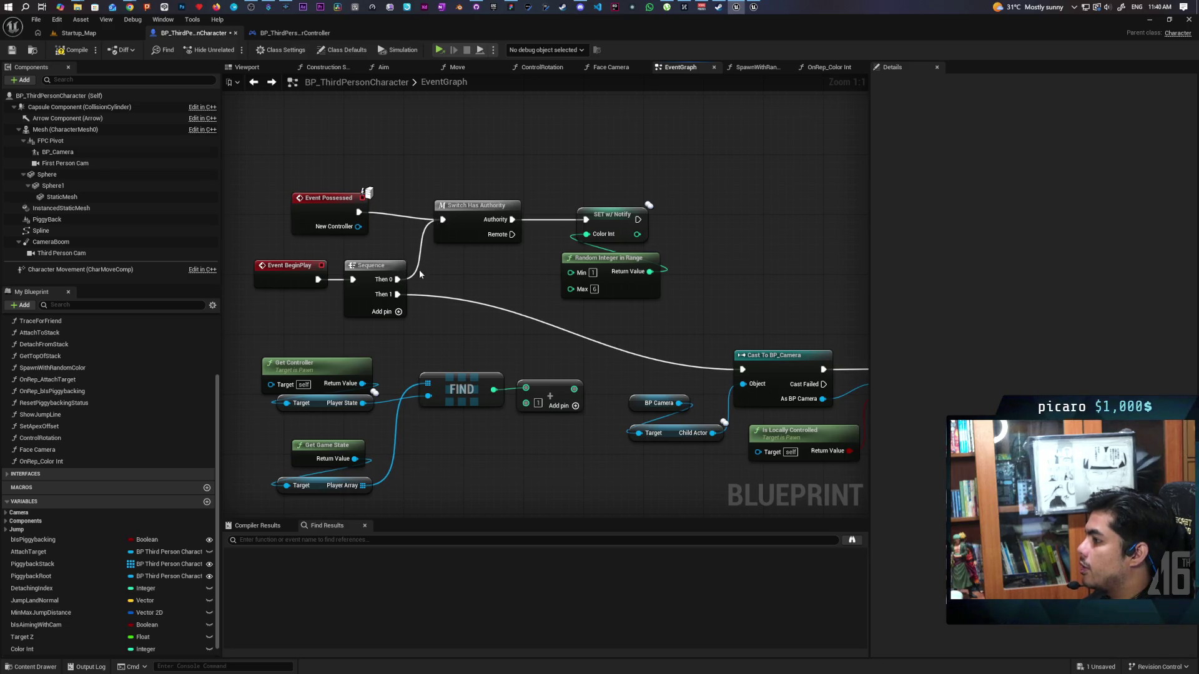
pyautogui.moveTo(416, 268); pyautogui.dragTo(385, 203)
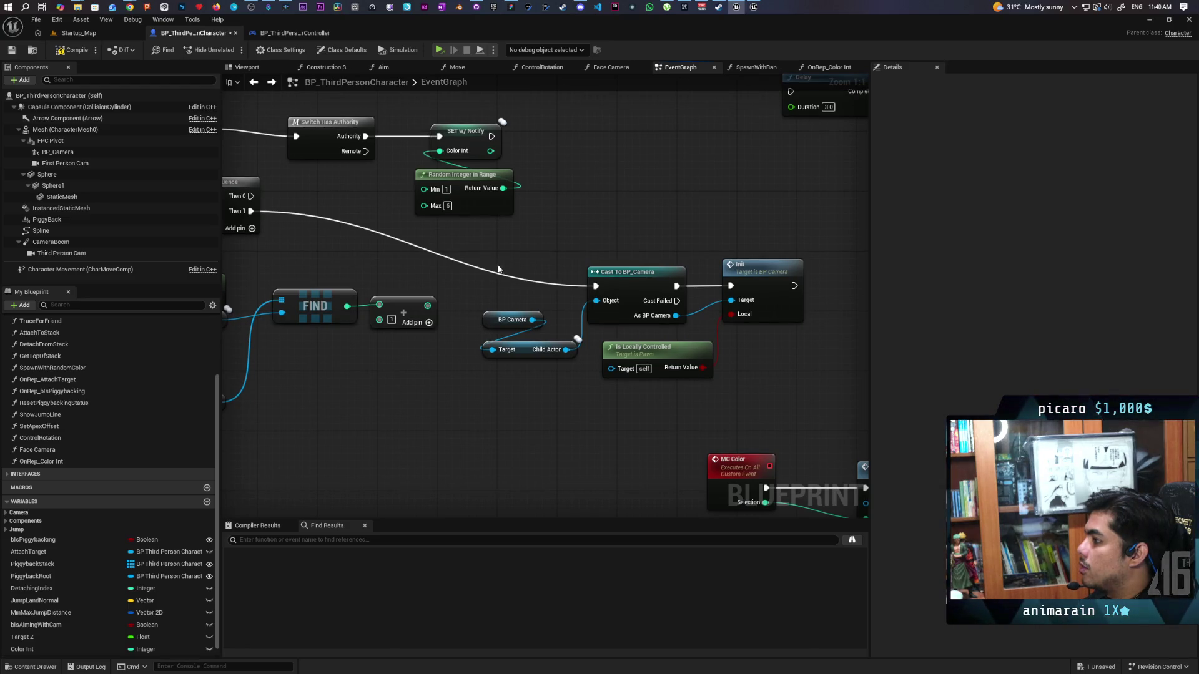
pyautogui.scroll(-1, 493, 268)
pyautogui.moveTo(526, 263)
pyautogui.mouseDown()
pyautogui.moveTo(477, 268)
pyautogui.moveTo(637, 241)
pyautogui.moveTo(608, 244)
pyautogui.mouseUp()
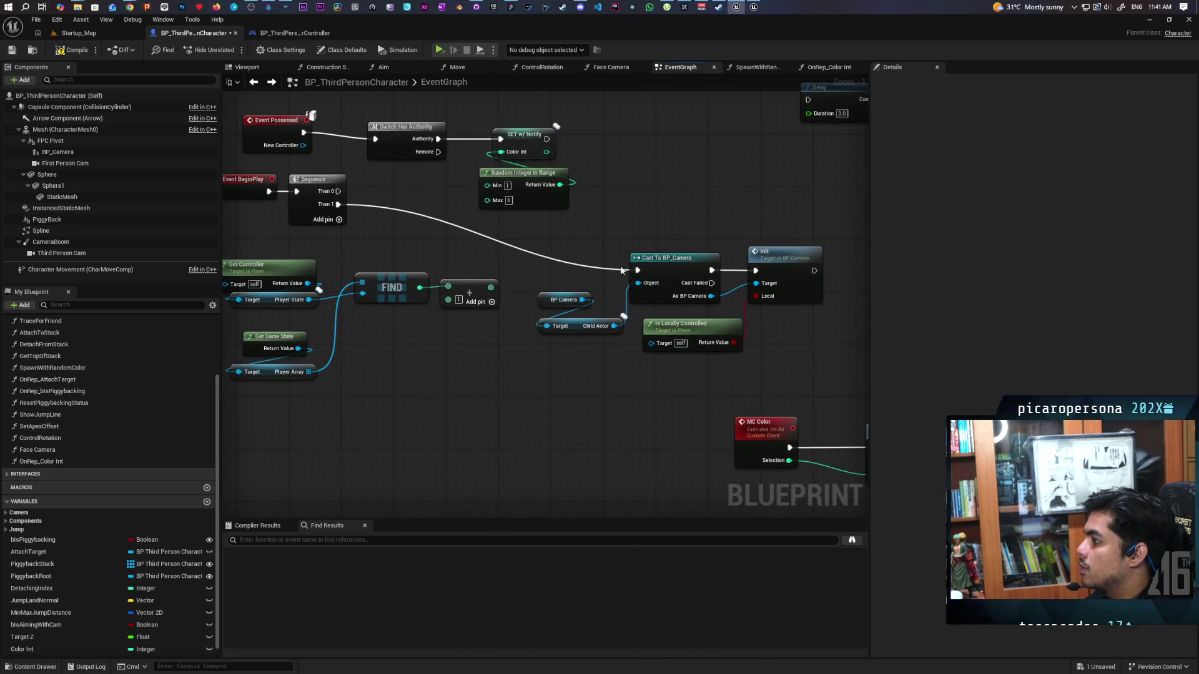
pyautogui.scroll(1, 618, 342)
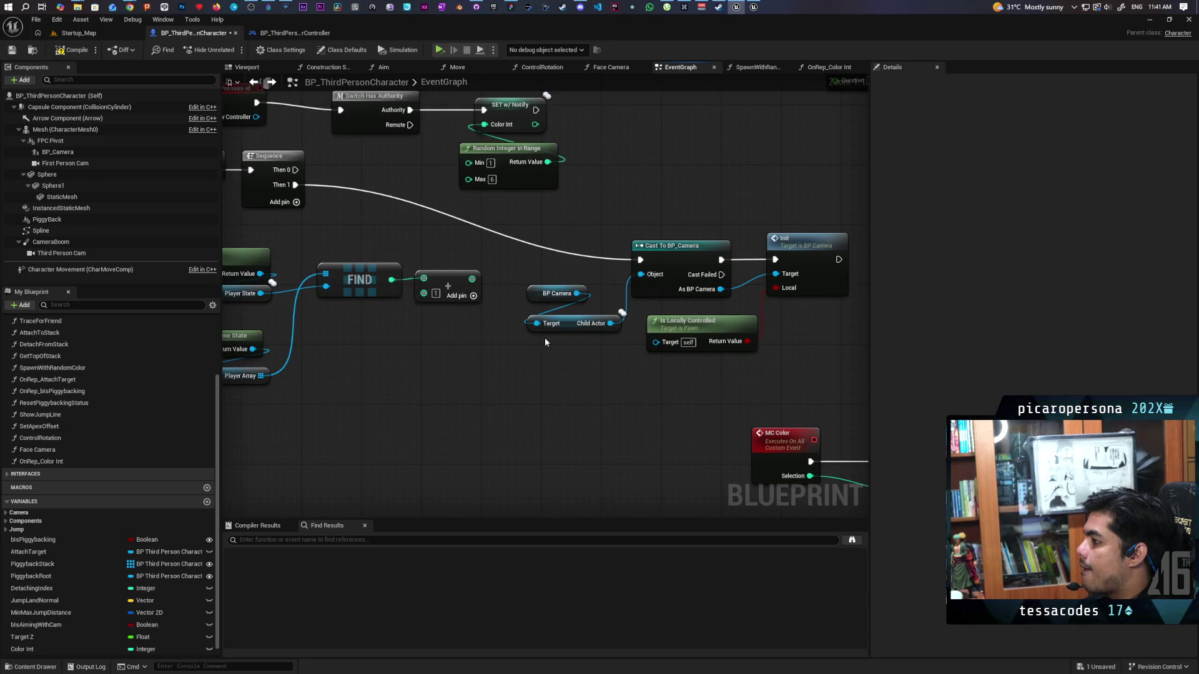
pyautogui.moveTo(540, 323); pyautogui.dragTo(403, 246)
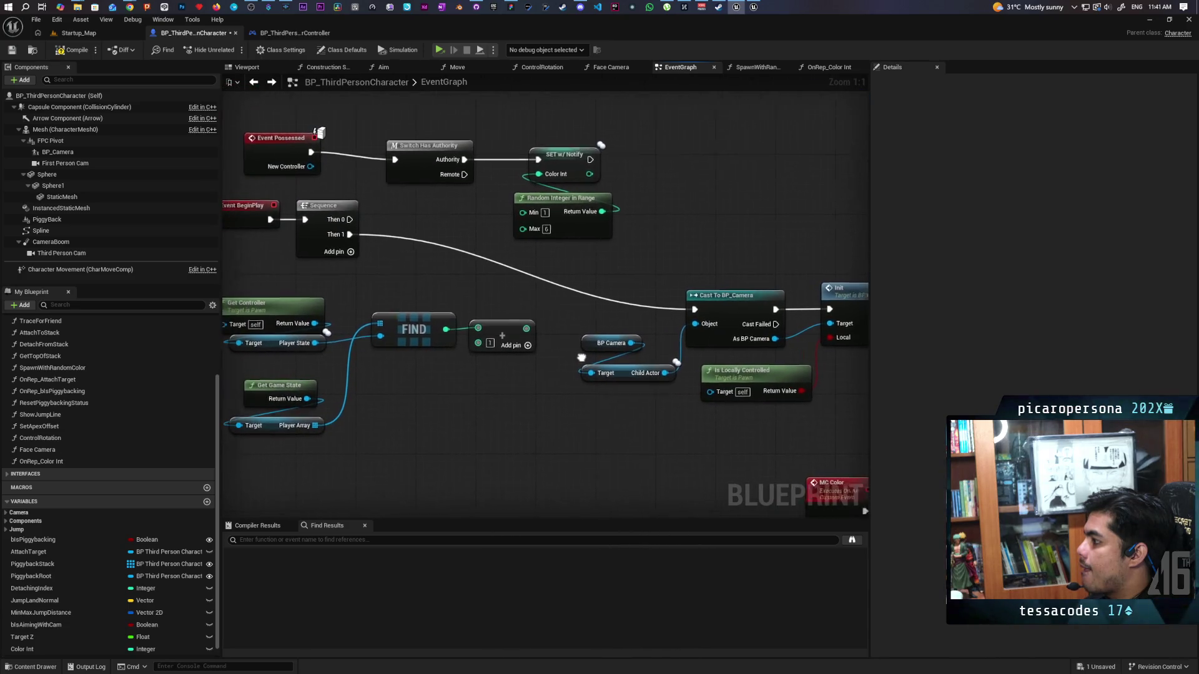
pyautogui.moveTo(302, 160); pyautogui.dragTo(339, 167)
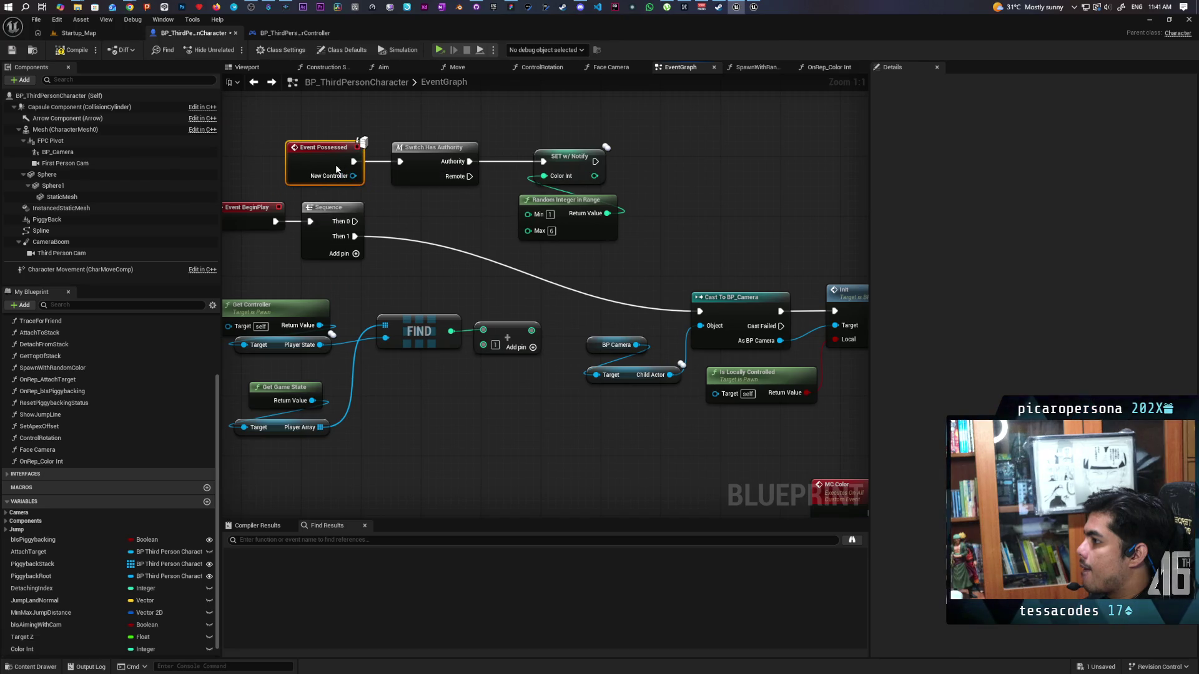
pyautogui.moveTo(440, 218)
pyautogui.mouseDown()
pyautogui.moveTo(485, 196)
pyautogui.moveTo(471, 221)
pyautogui.mouseUp()
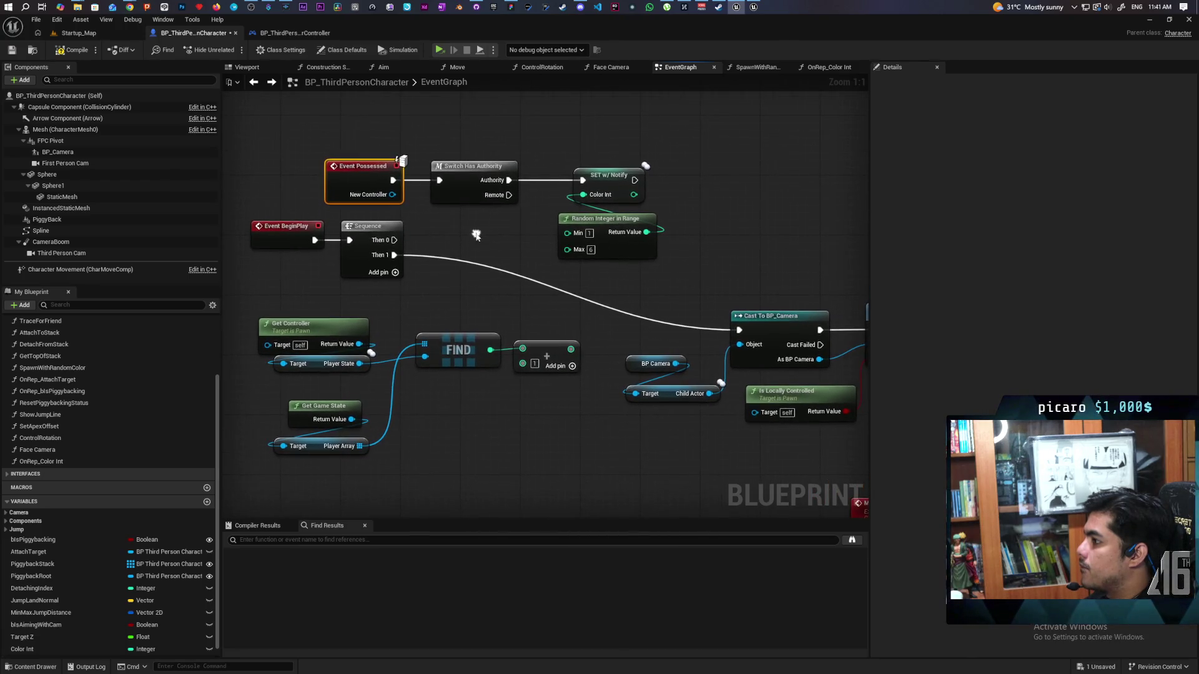
pyautogui.click(338, 247)
# - Break the BeginPlay→Sequence wire and wire Event Possessed into Sequence, feeding Switch Has Authority
pyautogui.keyDown('alt'); pyautogui.click(332, 244); pyautogui.keyUp('alt')
pyautogui.moveTo(359, 257)
pyautogui.mouseDown()
pyautogui.moveTo(455, 264)
pyautogui.moveTo(428, 234)
pyautogui.mouseUp()
pyautogui.moveTo(439, 180)
pyautogui.keyDown('ctrl'); pyautogui.mouseDown()
pyautogui.moveTo(409, 247)
pyautogui.moveTo(440, 181)
pyautogui.mouseUp(); pyautogui.keyUp('ctrl')
pyautogui.moveTo(428, 148); pyautogui.dragTo(594, 220)
pyautogui.moveTo(452, 167)
pyautogui.mouseDown()
pyautogui.moveTo(564, 167)
pyautogui.moveTo(549, 167)
pyautogui.mouseUp()
pyautogui.moveTo(438, 239)
pyautogui.mouseDown()
pyautogui.moveTo(468, 172)
pyautogui.moveTo(322, 191)
pyautogui.moveTo(246, 183)
pyautogui.mouseUp()
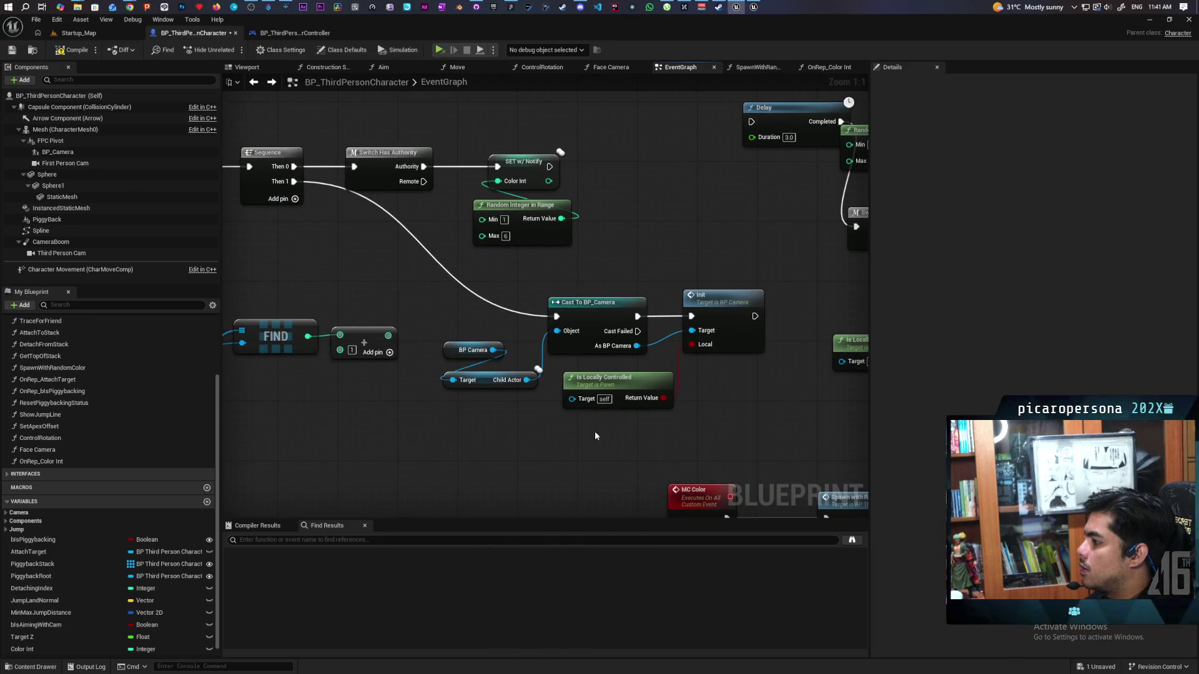
pyautogui.moveTo(598, 433); pyautogui.dragTo(634, 427)
pyautogui.doubleClick(765, 329)
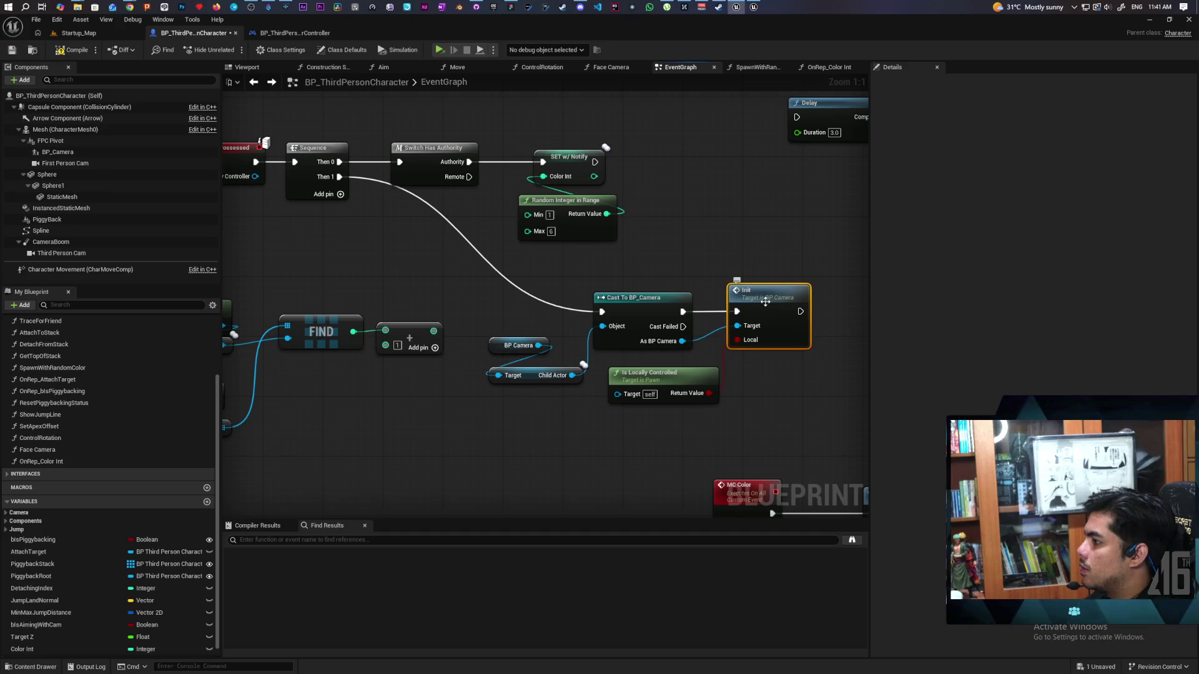
# - Review the render target setup in BP_Camera's Init event, then return to the character graph
pyautogui.moveTo(663, 344); pyautogui.dragTo(481, 278)
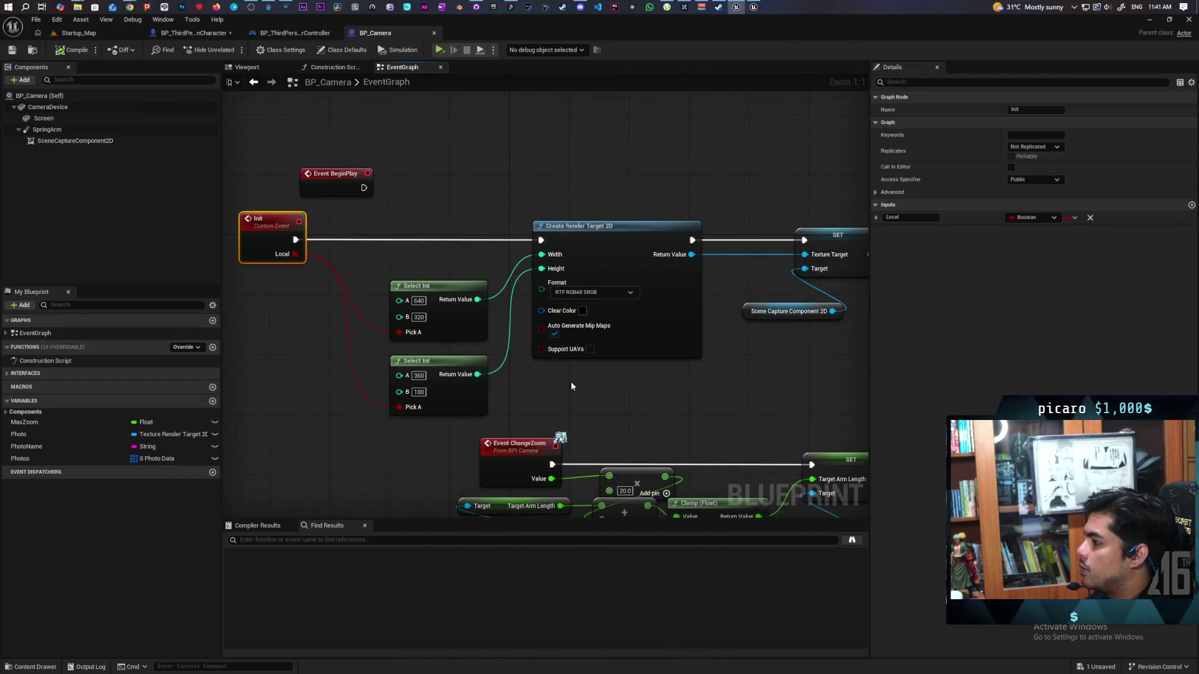
pyautogui.moveTo(605, 385); pyautogui.dragTo(457, 363)
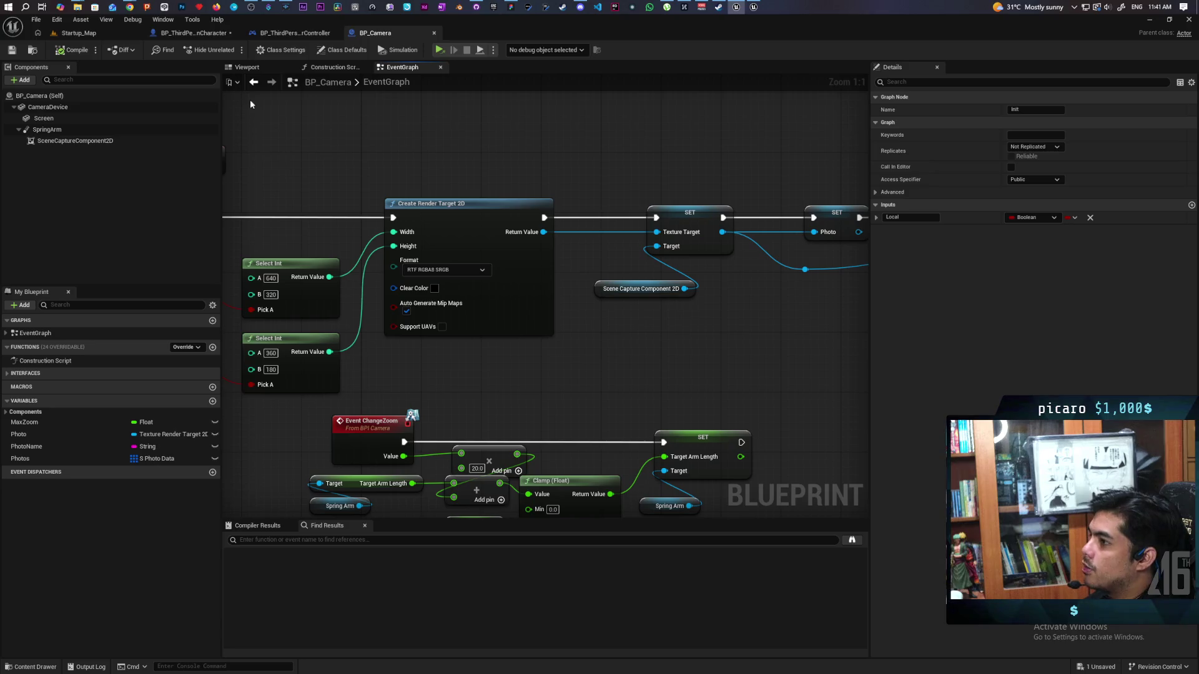
pyautogui.click(253, 83)
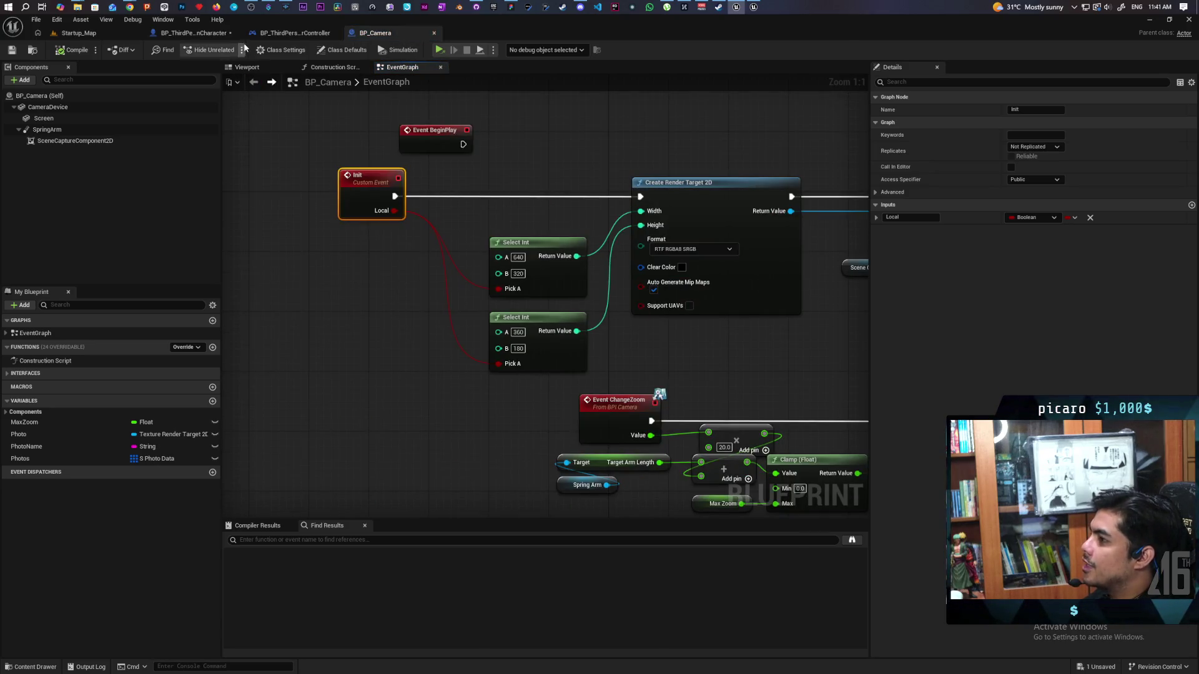
pyautogui.click(206, 32)
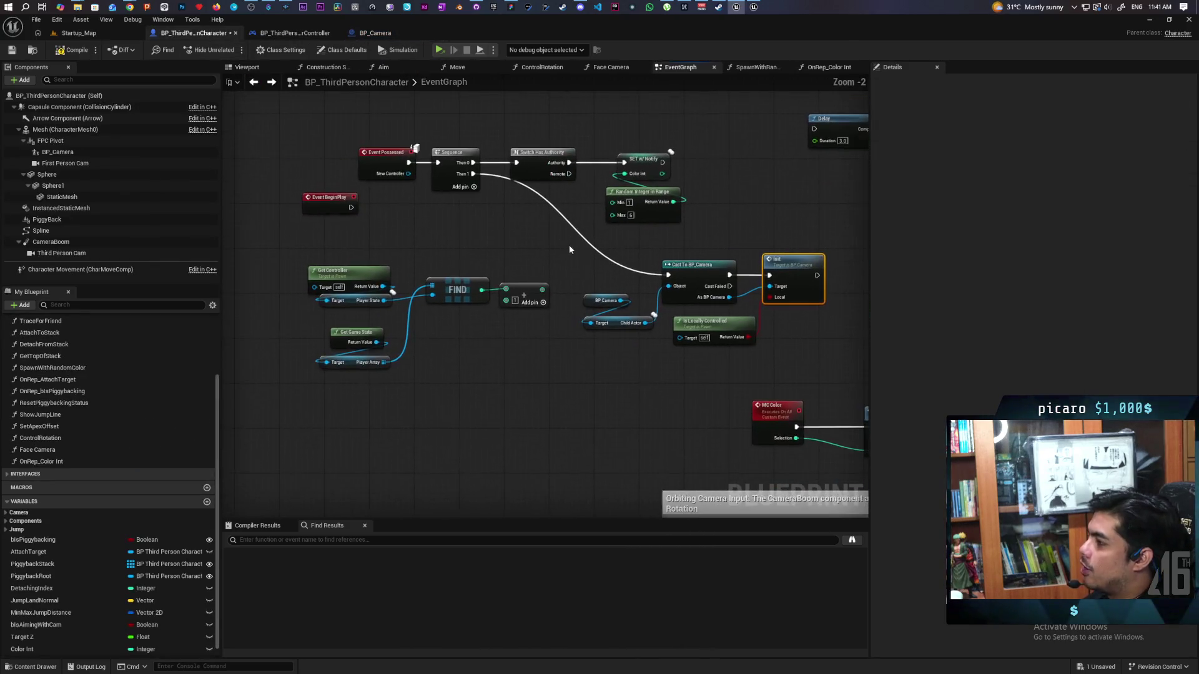
# - Move the FIND group and camera cast/Init nodes left, and wire Sequence Then 1 to Cast To BP_Camera
pyautogui.moveTo(346, 254); pyautogui.dragTo(534, 361)
pyautogui.moveTo(523, 287); pyautogui.dragTo(411, 316)
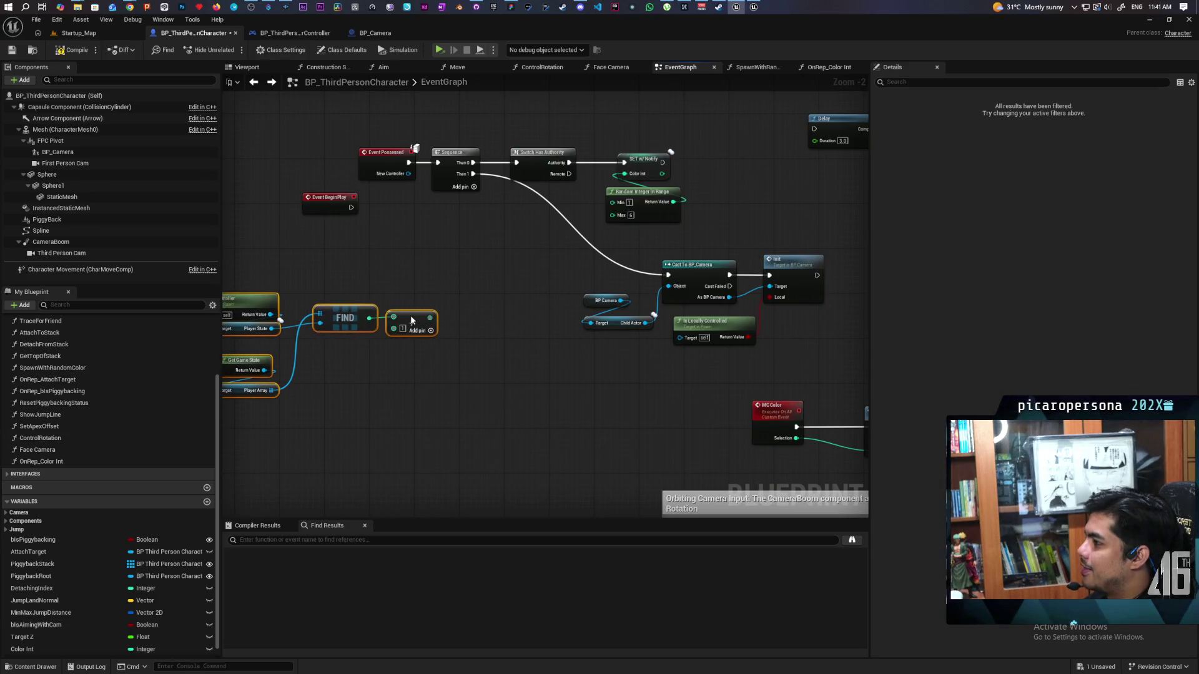
pyautogui.click(453, 317)
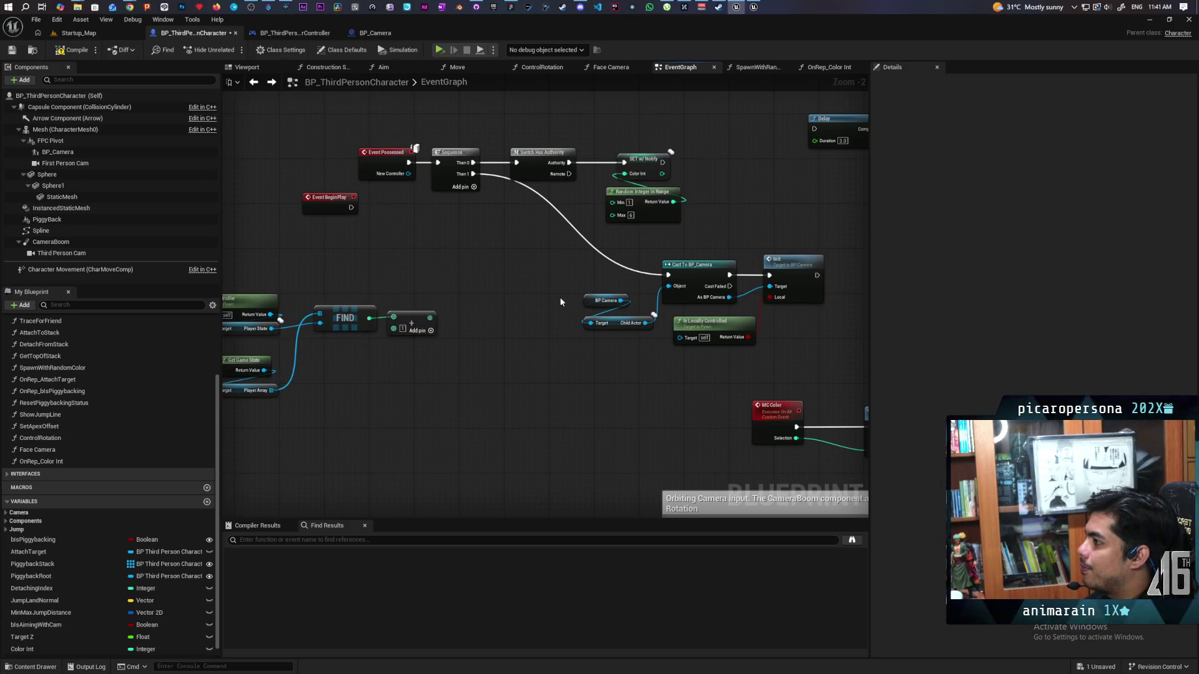
pyautogui.moveTo(618, 263); pyautogui.dragTo(805, 334)
pyautogui.moveTo(693, 271); pyautogui.dragTo(558, 263)
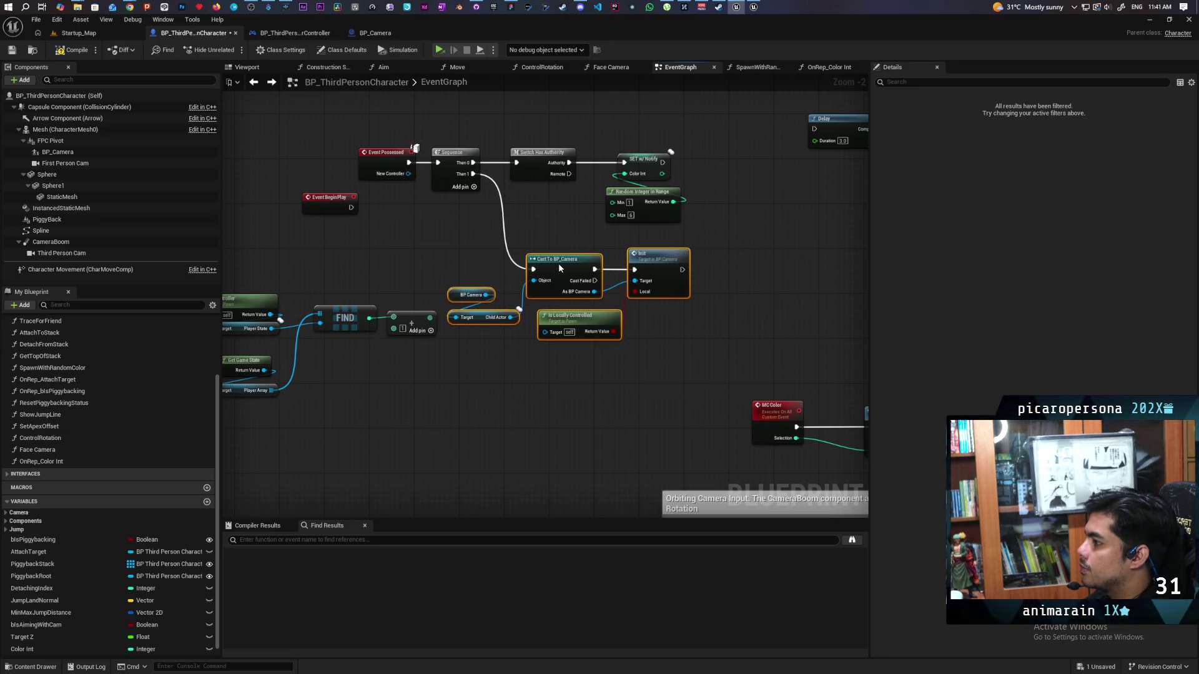
pyautogui.scroll(2, 490, 254)
pyautogui.moveTo(313, 184)
pyautogui.mouseDown()
pyautogui.moveTo(379, 243)
pyautogui.moveTo(583, 281)
pyautogui.mouseUp()
pyautogui.moveTo(452, 273); pyautogui.dragTo(438, 280)
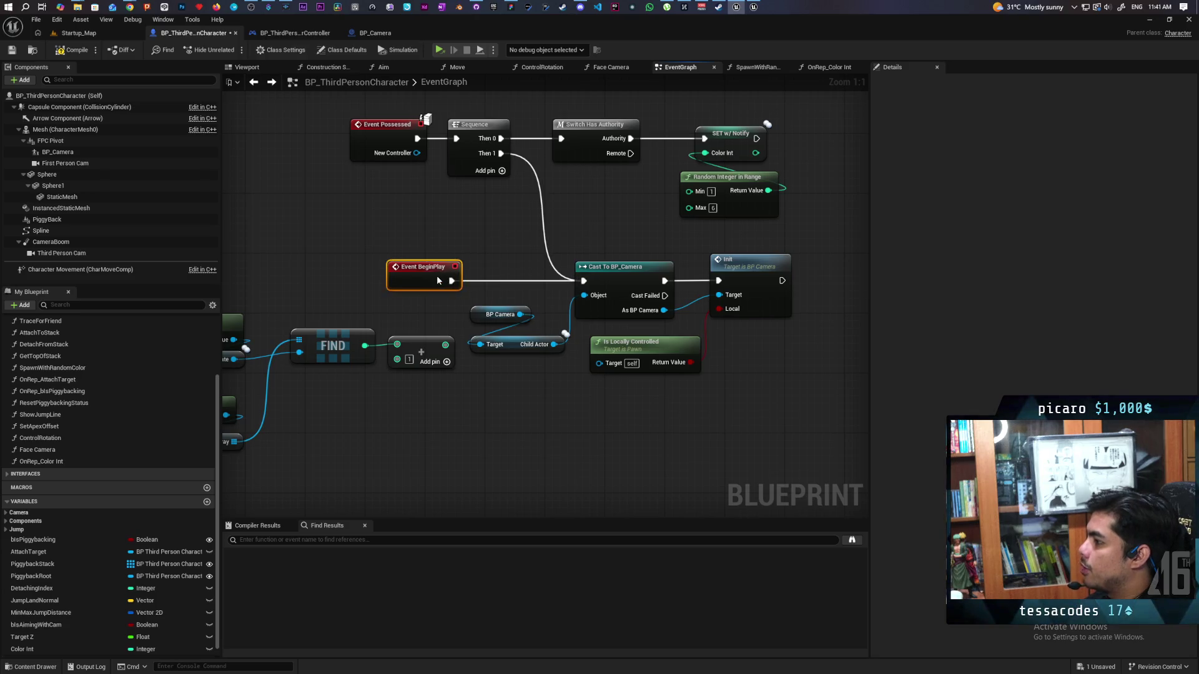
# - Delete the reroute on the Then 1 wire and move the Get Controller, Get Game State and FIND group
pyautogui.doubleClick(548, 253)
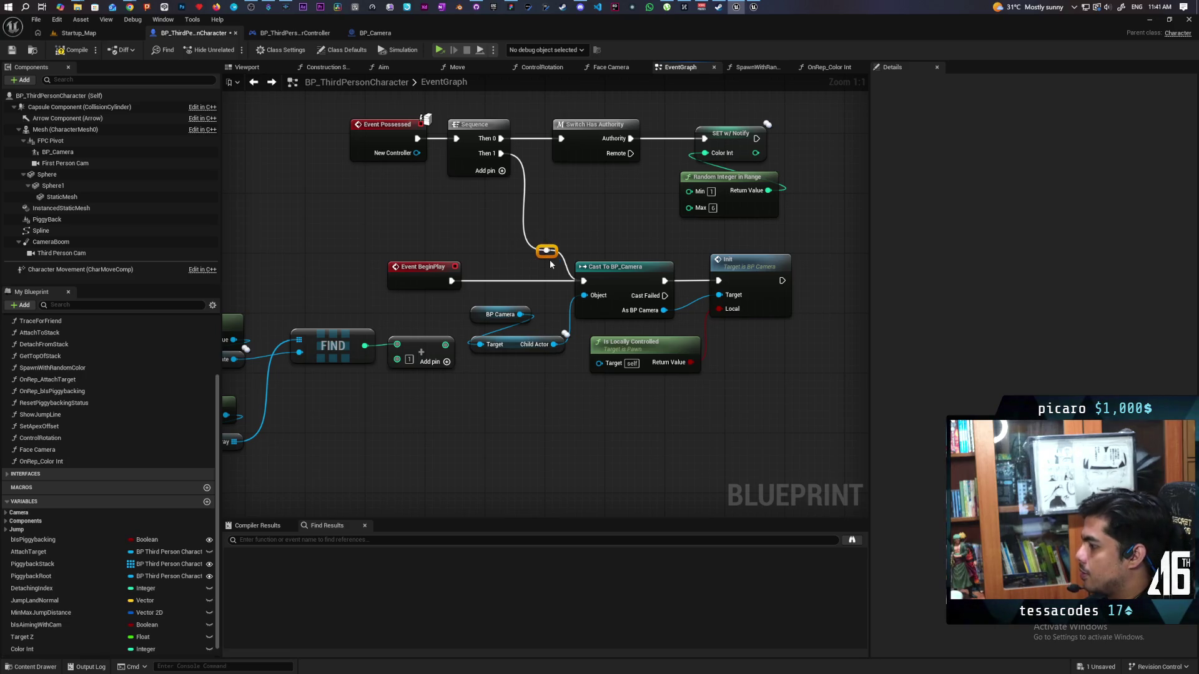
pyautogui.press('Delete')
pyautogui.scroll(-3, 486, 238)
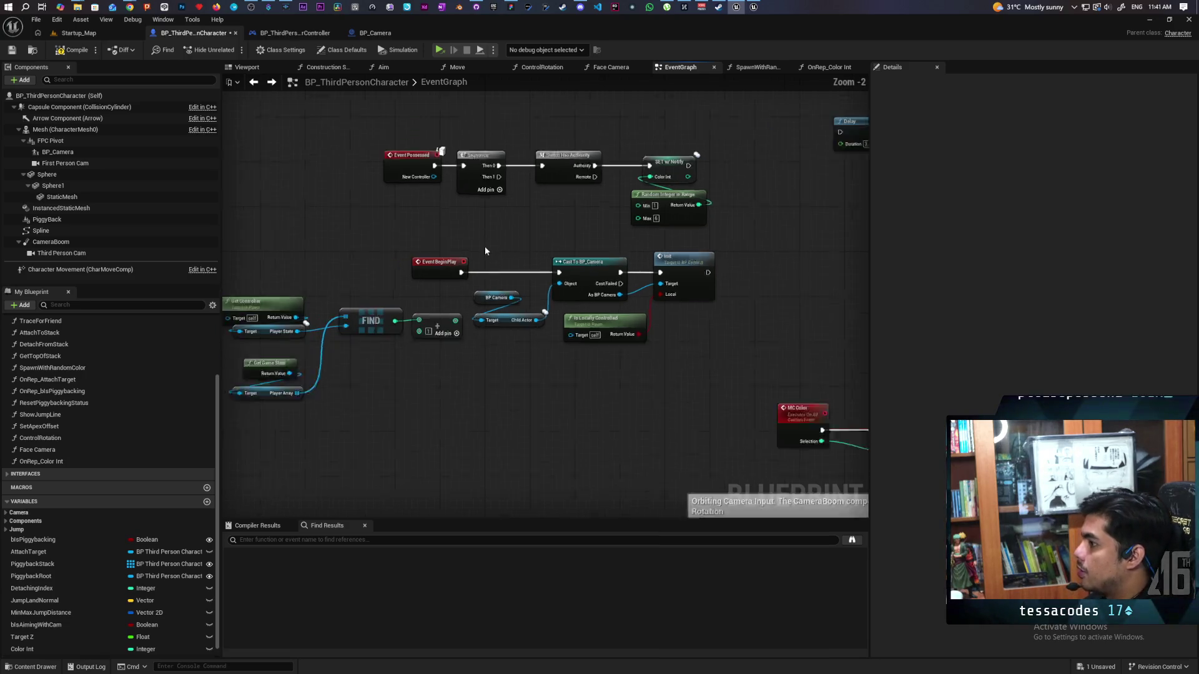
pyautogui.moveTo(473, 244); pyautogui.dragTo(692, 351)
pyautogui.click(410, 346)
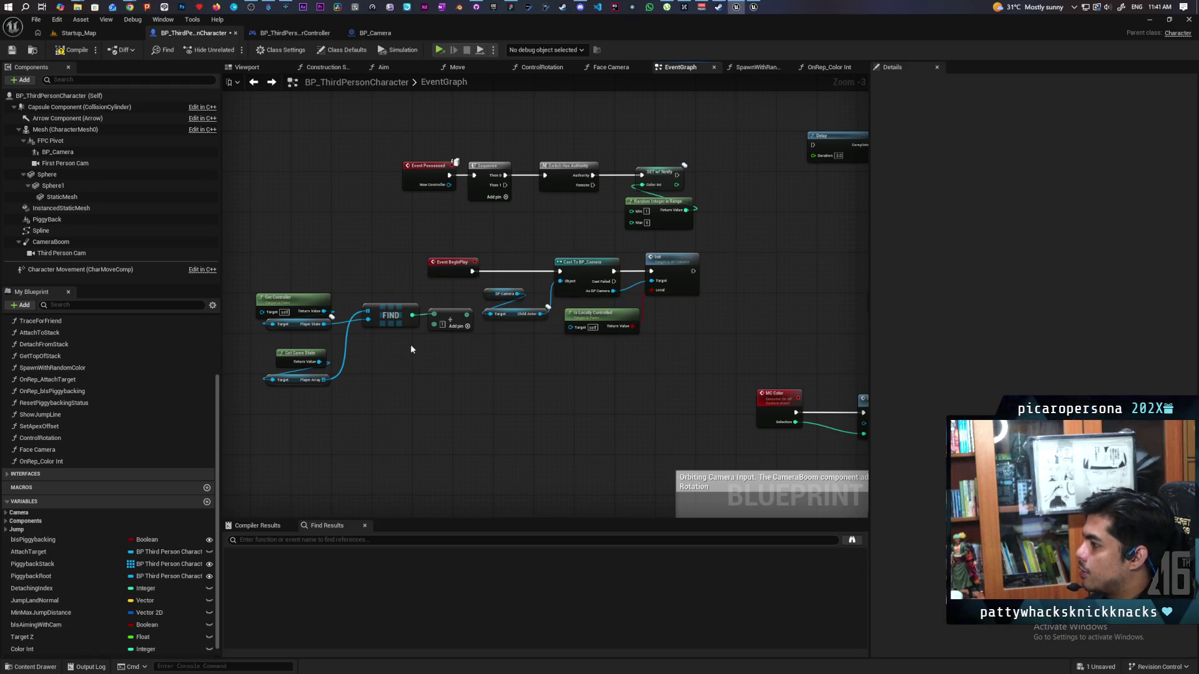
pyautogui.moveTo(254, 287); pyautogui.dragTo(429, 400)
pyautogui.moveTo(449, 335)
pyautogui.mouseDown()
pyautogui.moveTo(420, 371)
pyautogui.moveTo(638, 317)
pyautogui.moveTo(693, 247)
pyautogui.moveTo(642, 260)
pyautogui.moveTo(656, 264)
pyautogui.mouseUp()
pyautogui.click(431, 138)
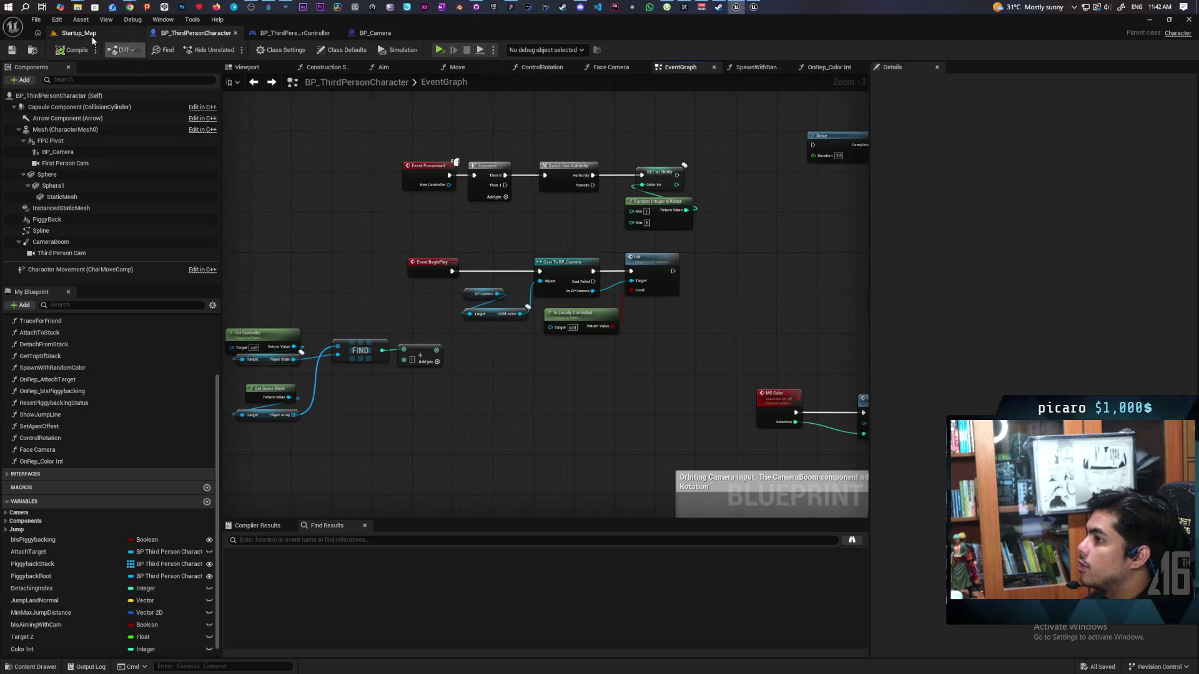
pyautogui.moveTo(481, 20)
pyautogui.mouseDown()
pyautogui.moveTo(480, 54)
pyautogui.moveTo(489, 38)
pyautogui.moveTo(438, 38)
pyautogui.mouseUp()
pyautogui.click(152, 50)
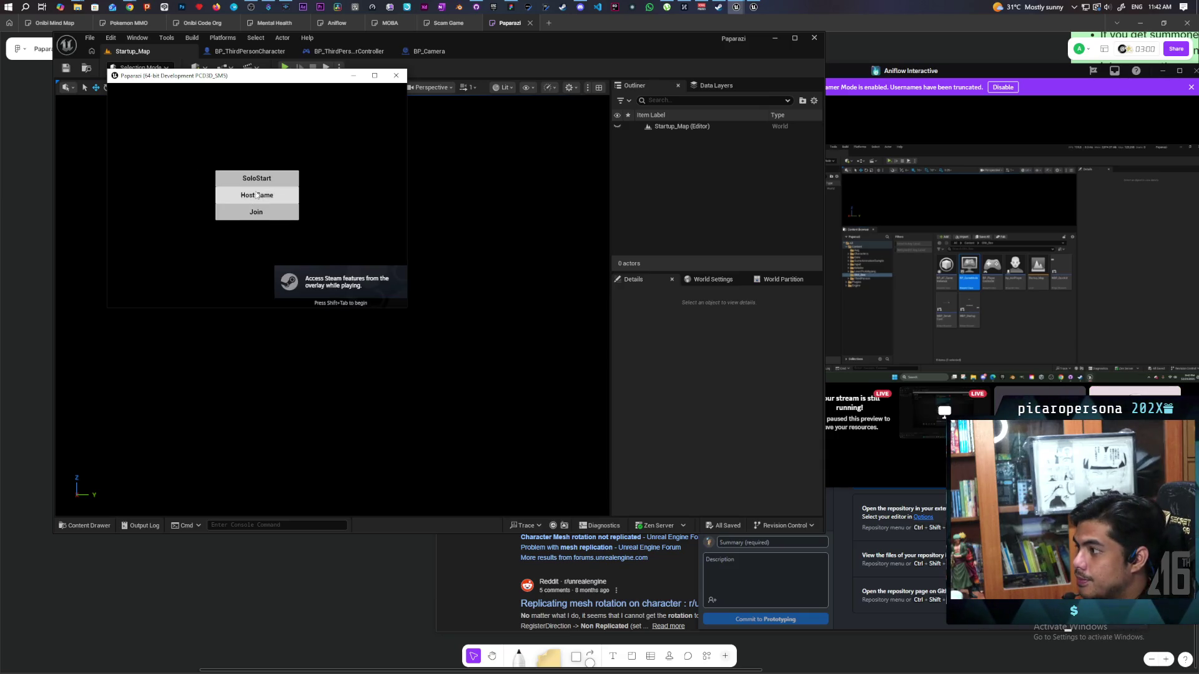
# - Host and create a game in the Paparazi menu, play briefly, then exit with Escape
pyautogui.click(261, 201)
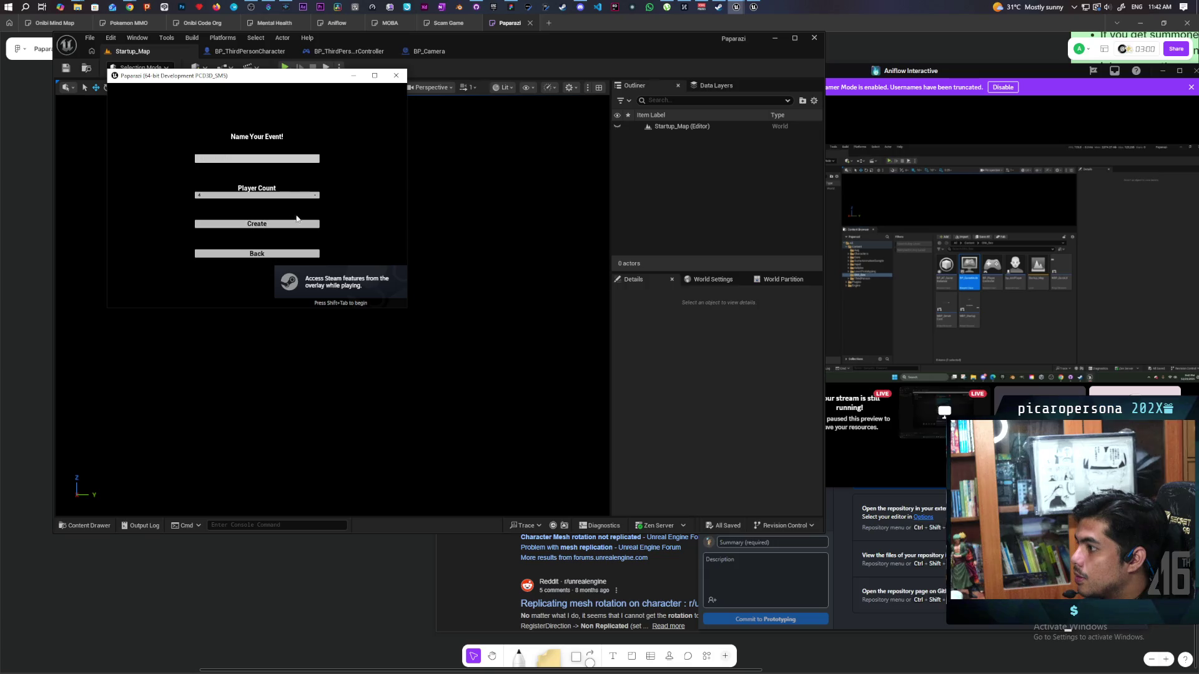
pyautogui.click(315, 224)
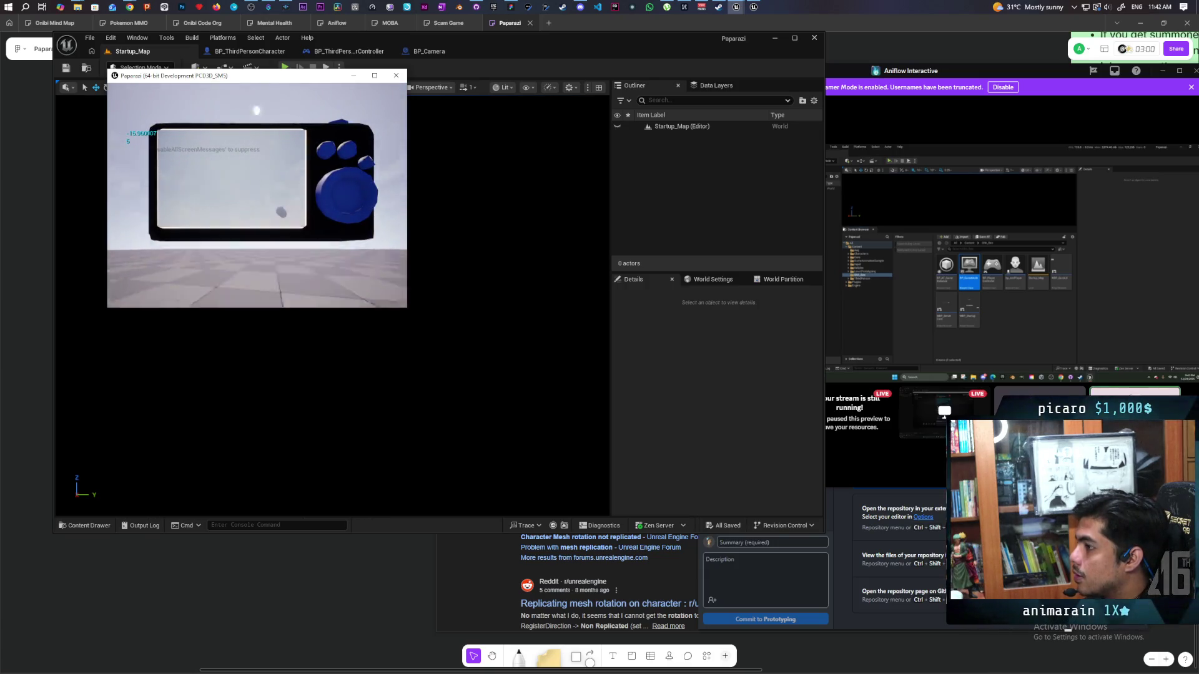
pyautogui.press('Escape')
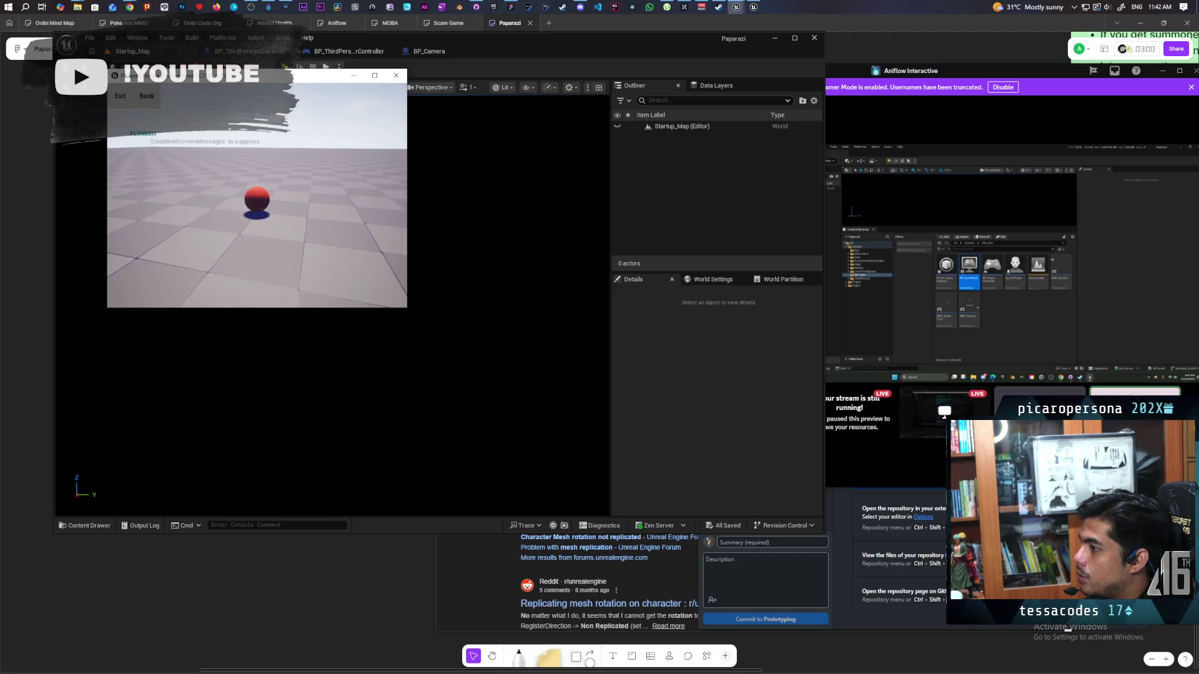
pyautogui.click(580, 7)
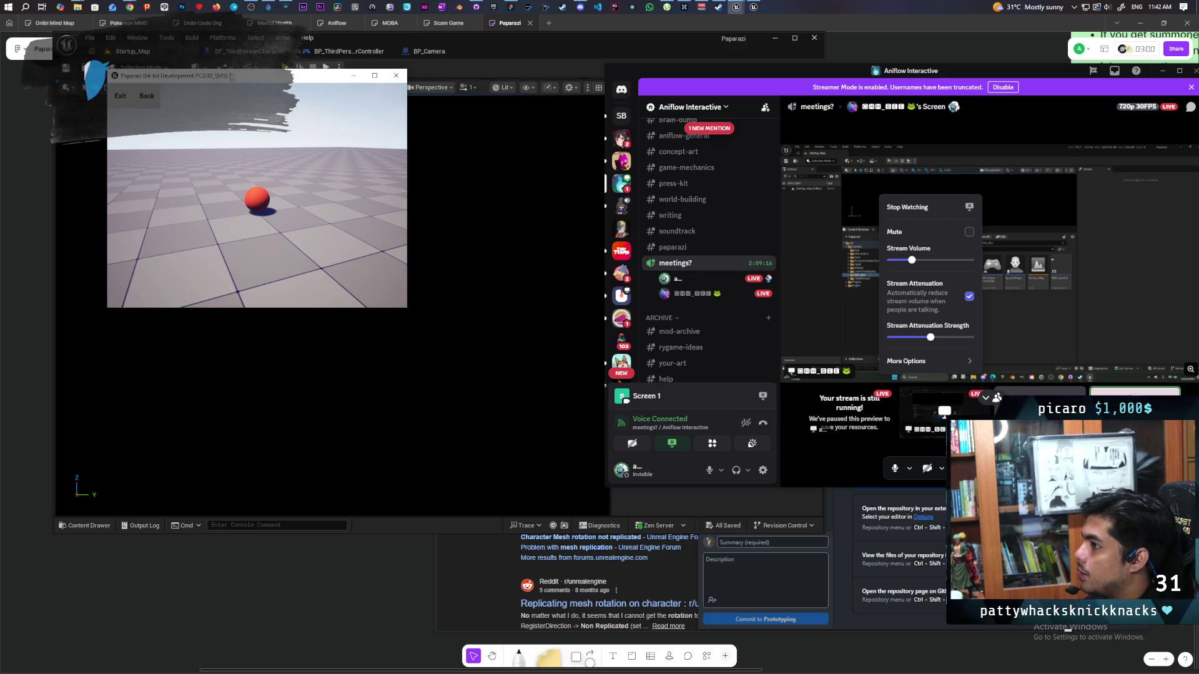
pyautogui.press('Escape')
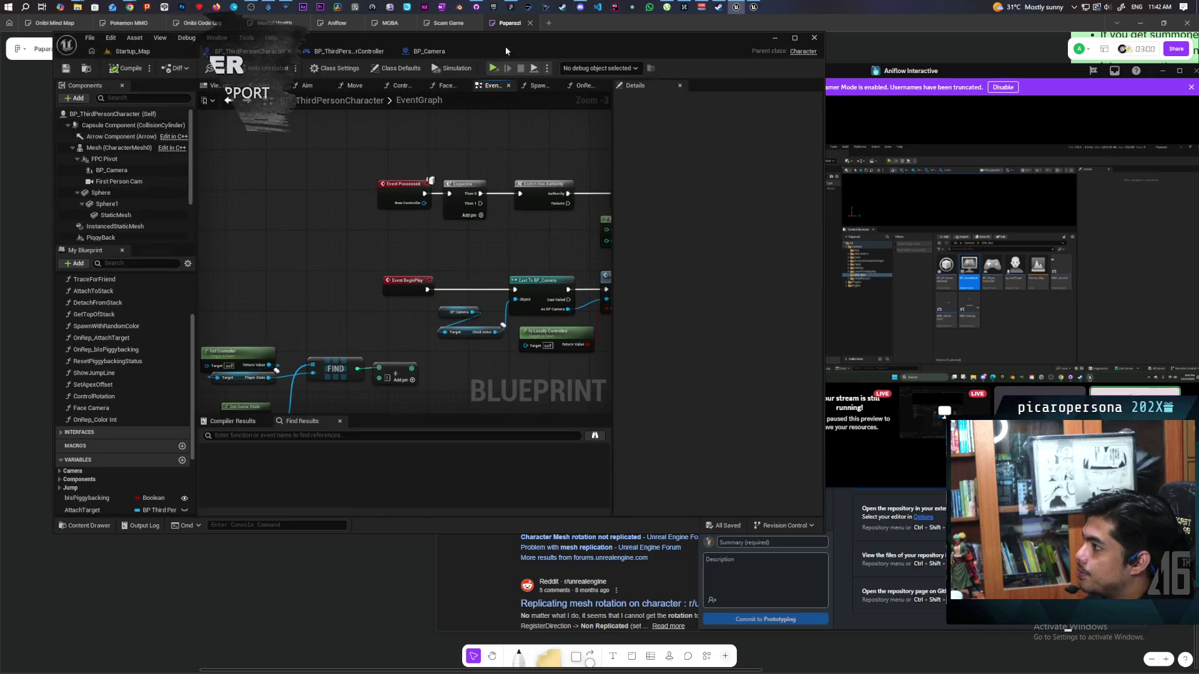
# - Commit BP_ThirdPersonCharacter.uasset to Prototyping in GitHub Desktop with summary 'cleaned up color int'
pyautogui.doubleClick(506, 50)
pyautogui.scroll(-6, 533, 341)
pyautogui.scroll(4, 504, 308)
pyautogui.moveTo(651, 276); pyautogui.dragTo(611, 340)
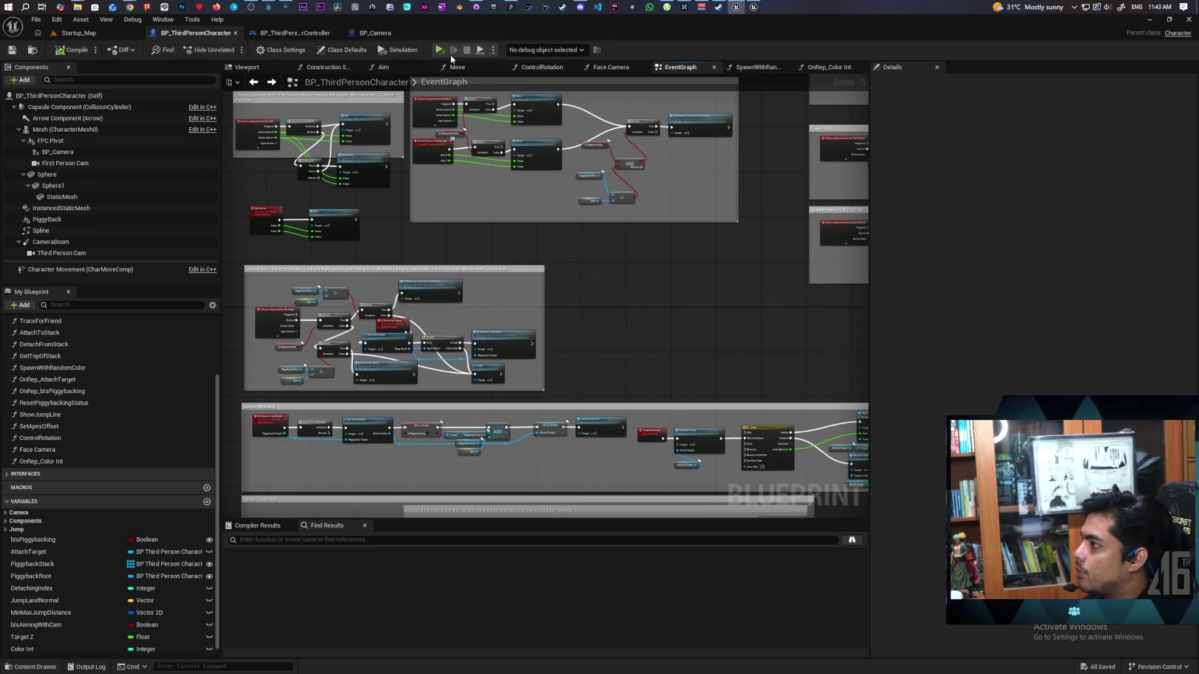
pyautogui.click(474, 7)
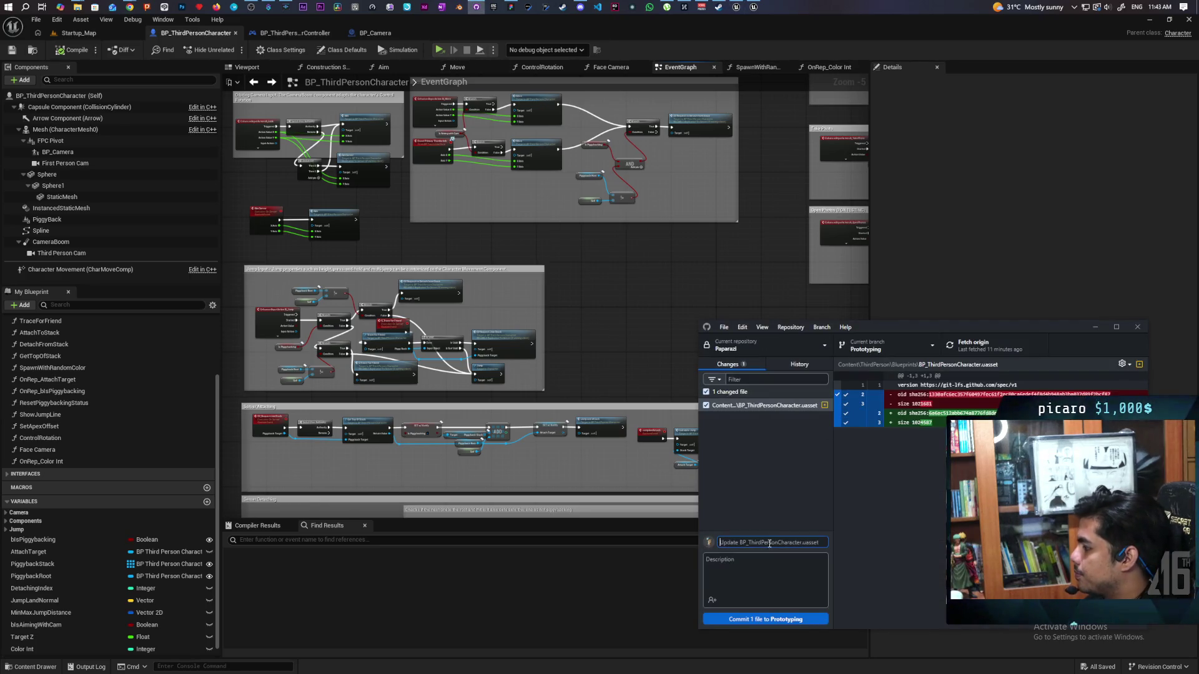
pyautogui.write('cleaned up color init')
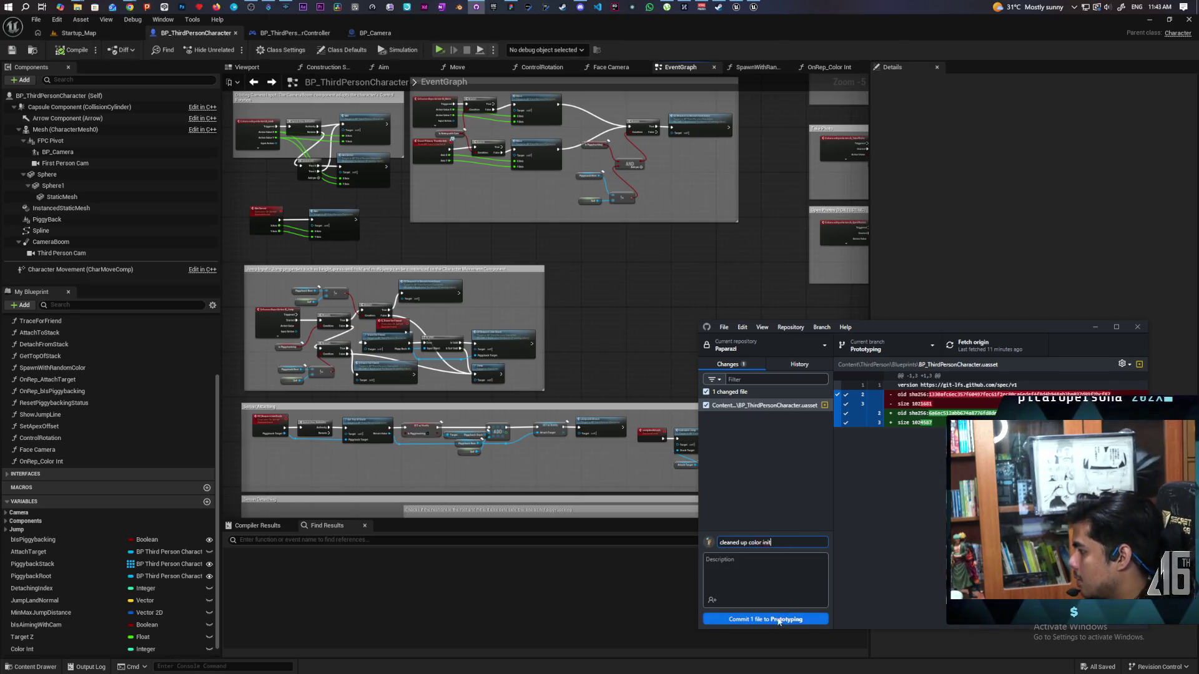
pyautogui.click(804, 619)
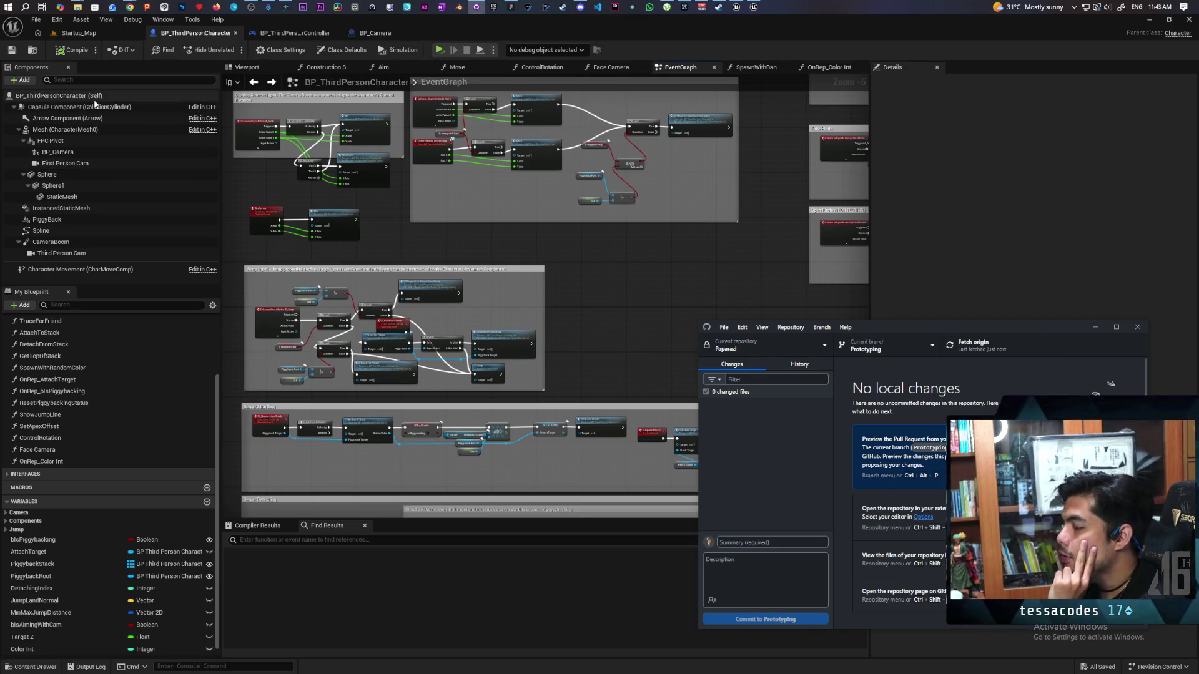
# - Pan the EventGraph along the IA_Jump logic to Trace for Friend and Is Valid, then open Trace for Friend
pyautogui.moveTo(601, 32)
pyautogui.mouseDown()
pyautogui.moveTo(659, 68)
pyautogui.moveTo(368, 67)
pyautogui.moveTo(385, 37)
pyautogui.mouseUp()
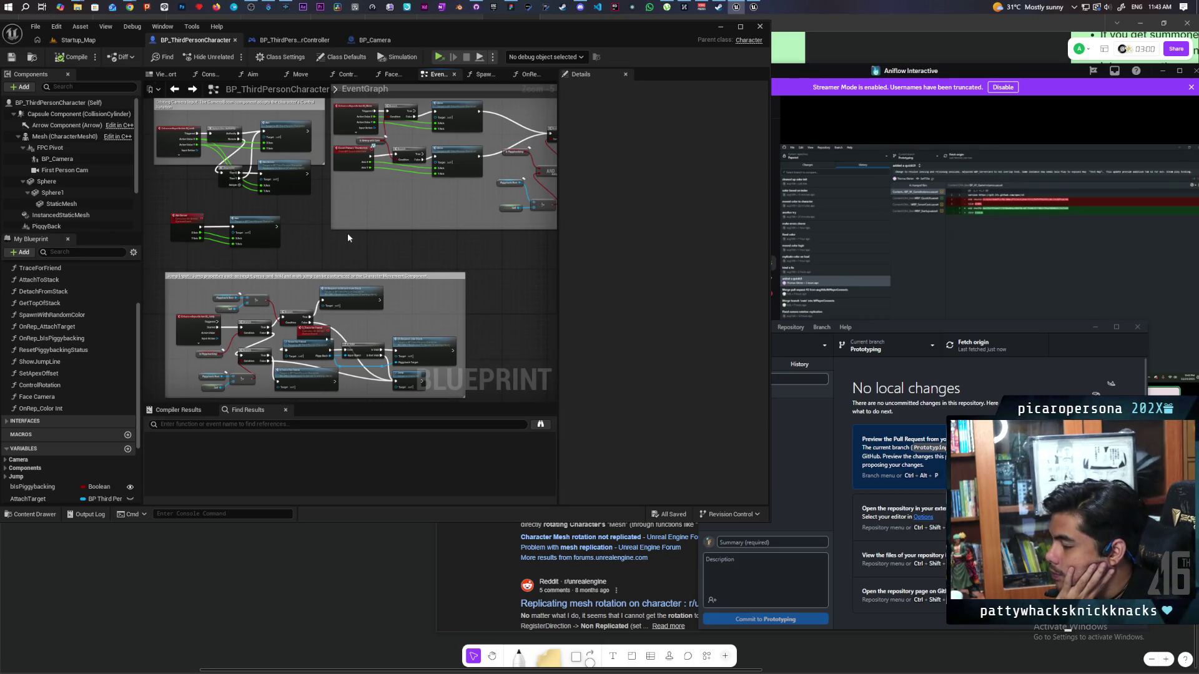
pyautogui.scroll(-4, 347, 231)
pyautogui.scroll(4, 348, 192)
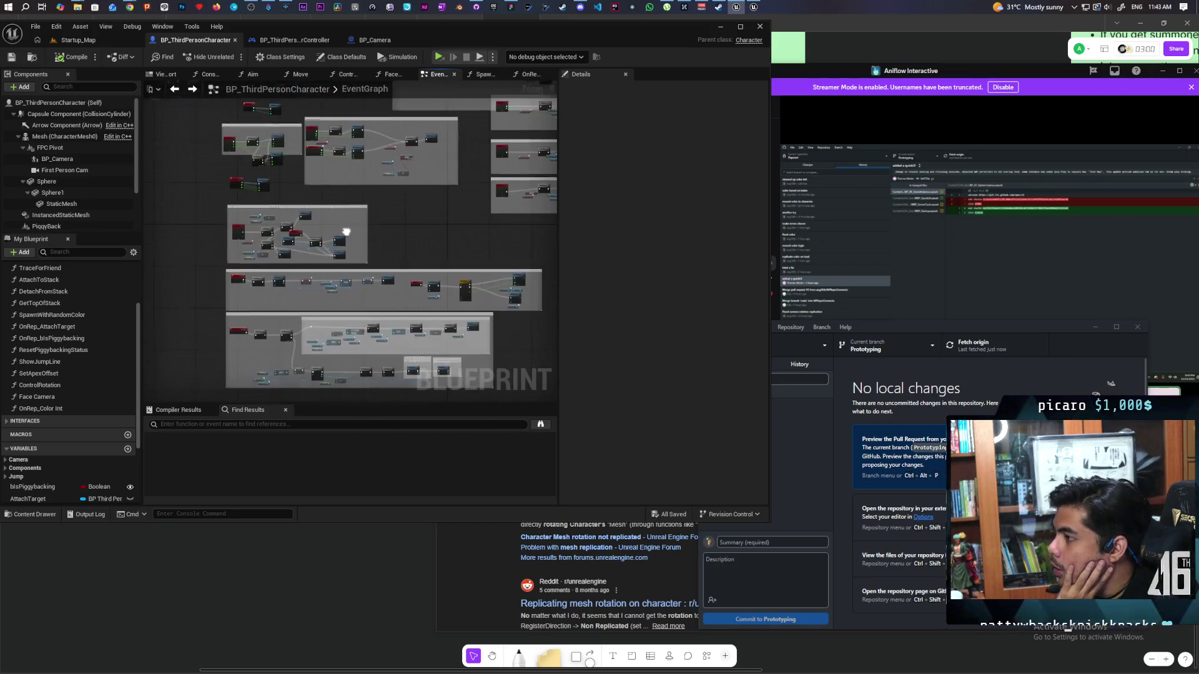
pyautogui.scroll(4, 243, 243)
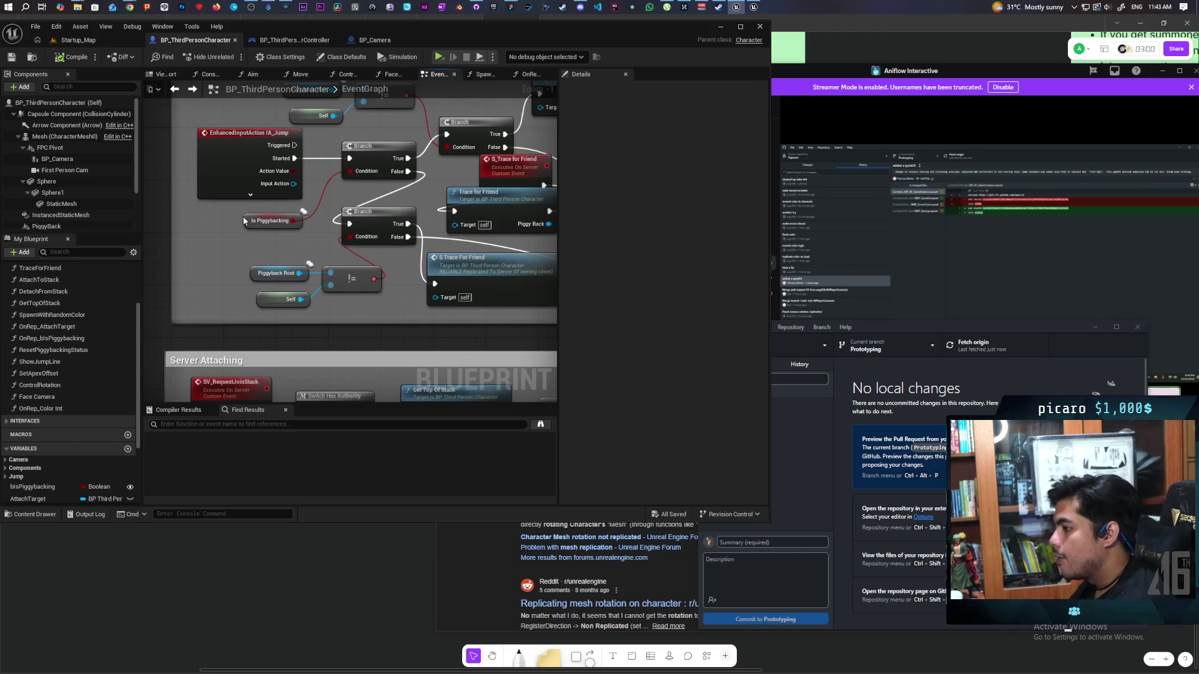
pyautogui.moveTo(341, 239); pyautogui.dragTo(239, 249)
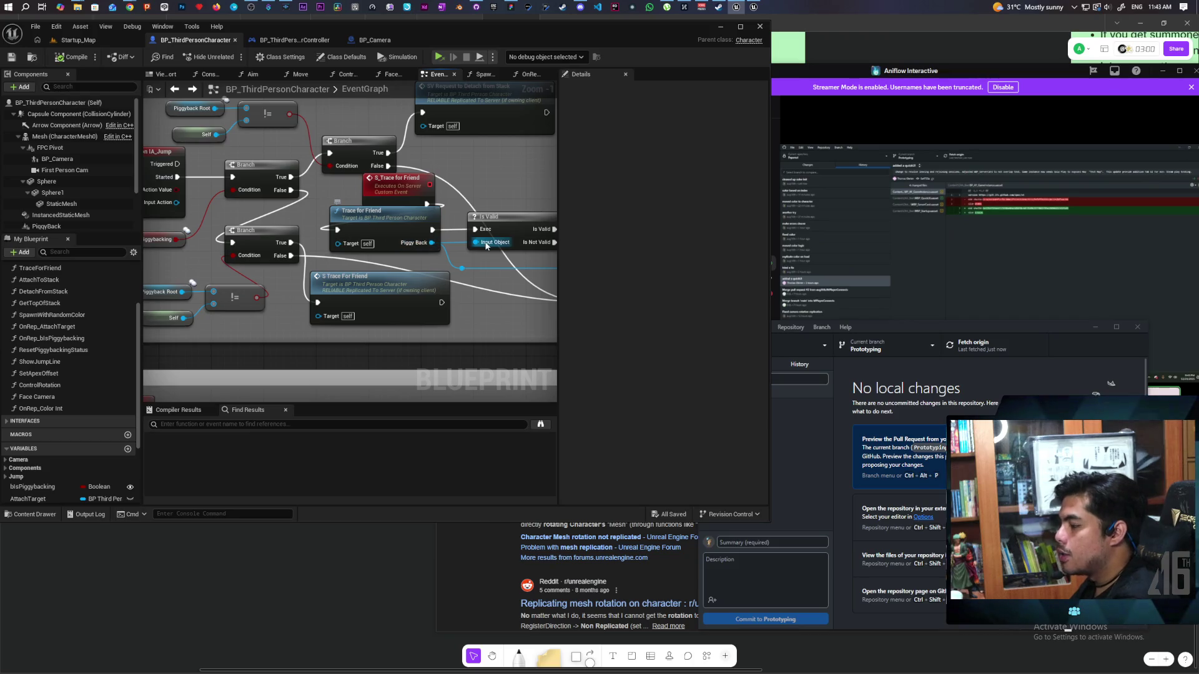
pyautogui.moveTo(438, 237)
pyautogui.mouseDown()
pyautogui.moveTo(350, 256)
pyautogui.moveTo(371, 256)
pyautogui.mouseUp()
pyautogui.scroll(1, 372, 256)
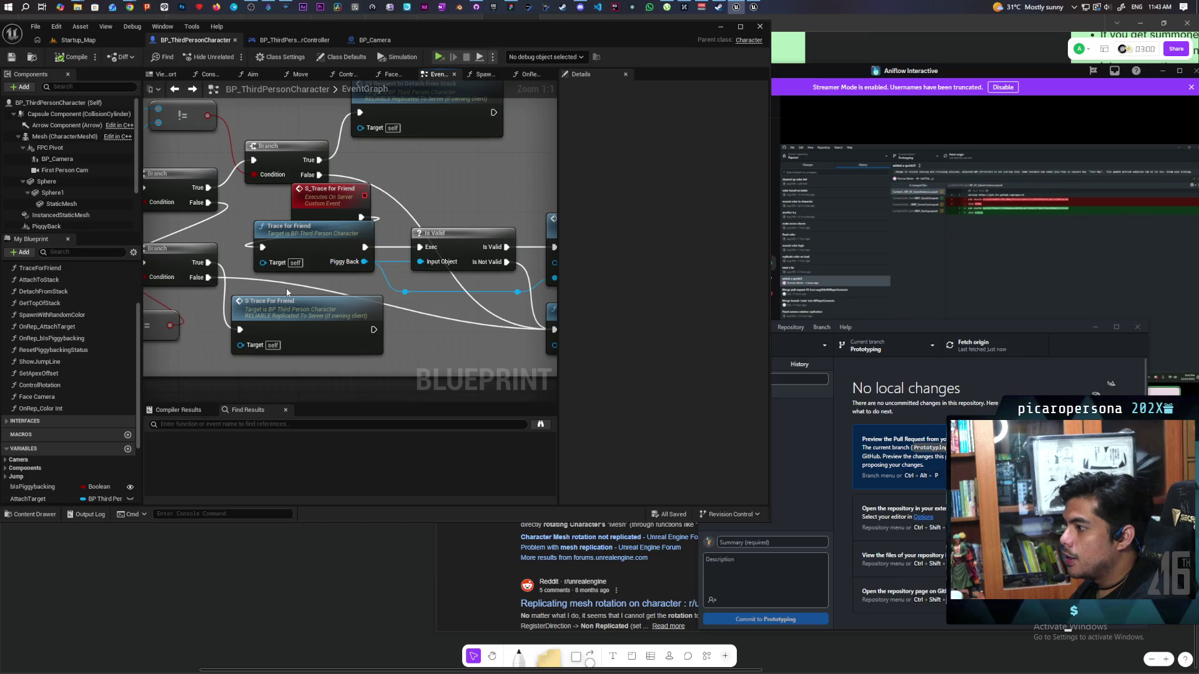
pyautogui.scroll(-2, 303, 282)
pyautogui.scroll(2, 305, 276)
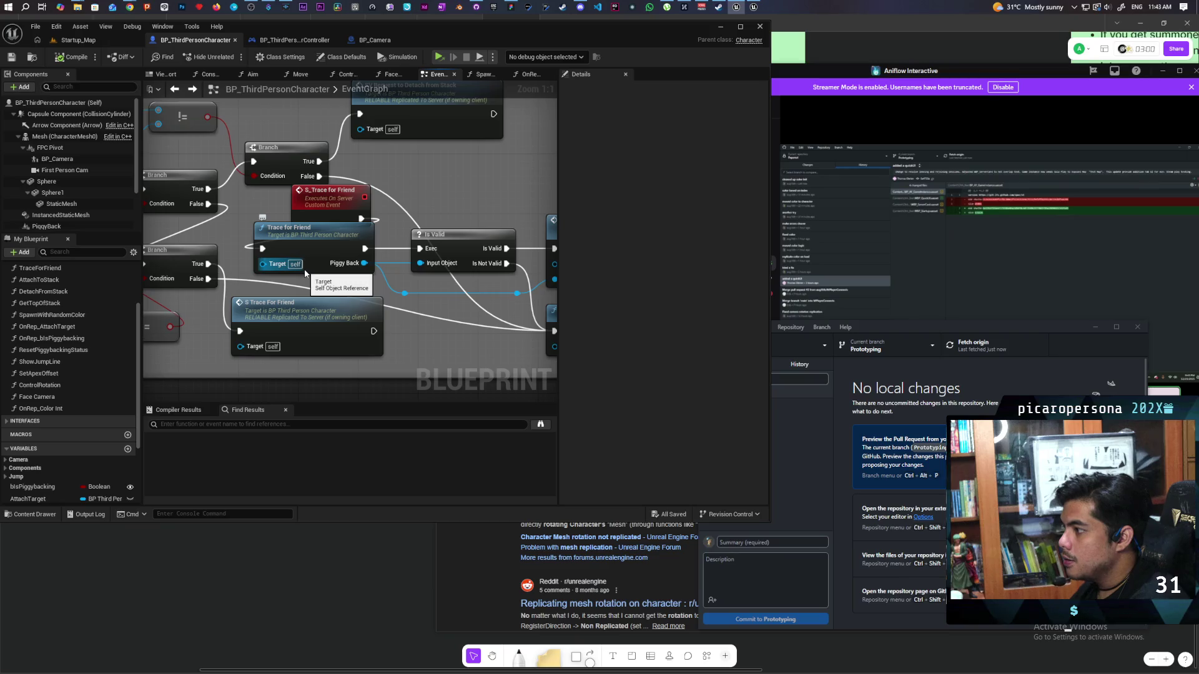
pyautogui.scroll(-5, 305, 273)
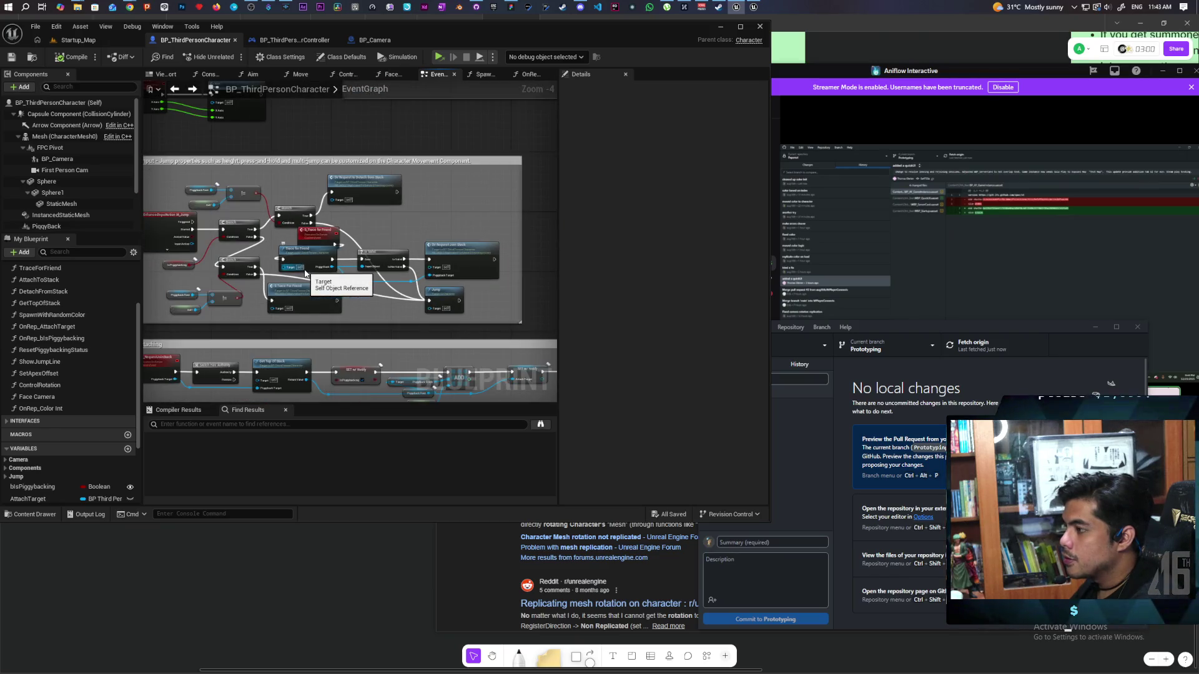
pyautogui.scroll(5, 304, 272)
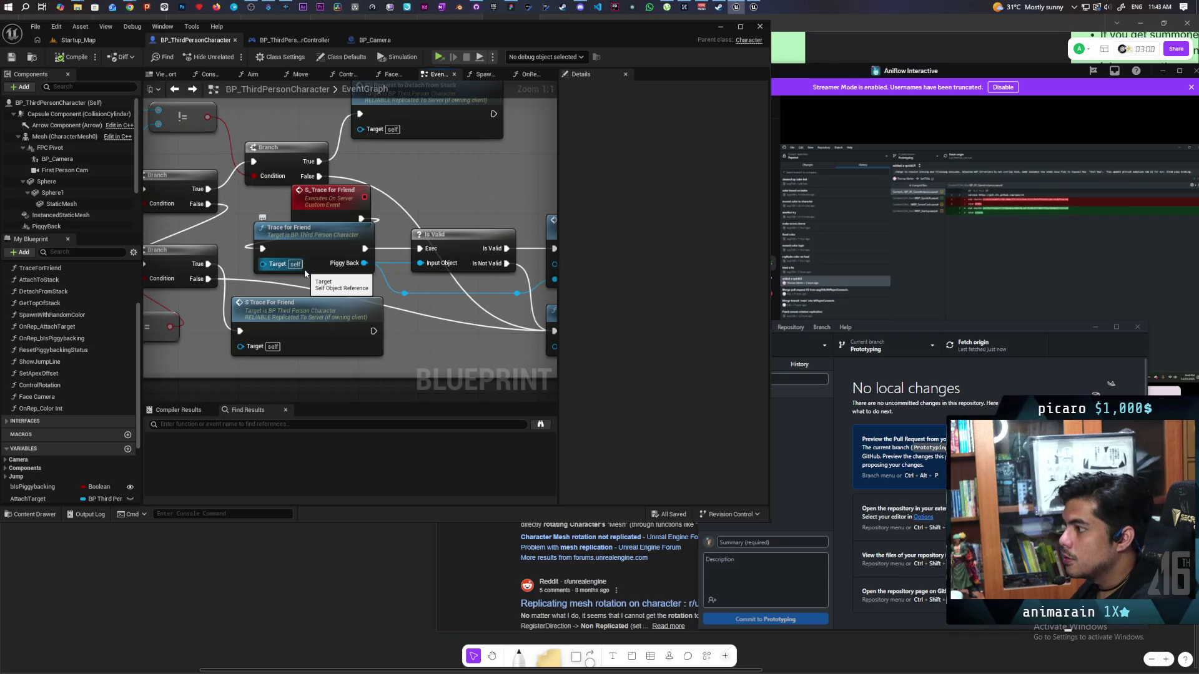
pyautogui.scroll(-5, 305, 273)
pyautogui.scroll(5, 323, 259)
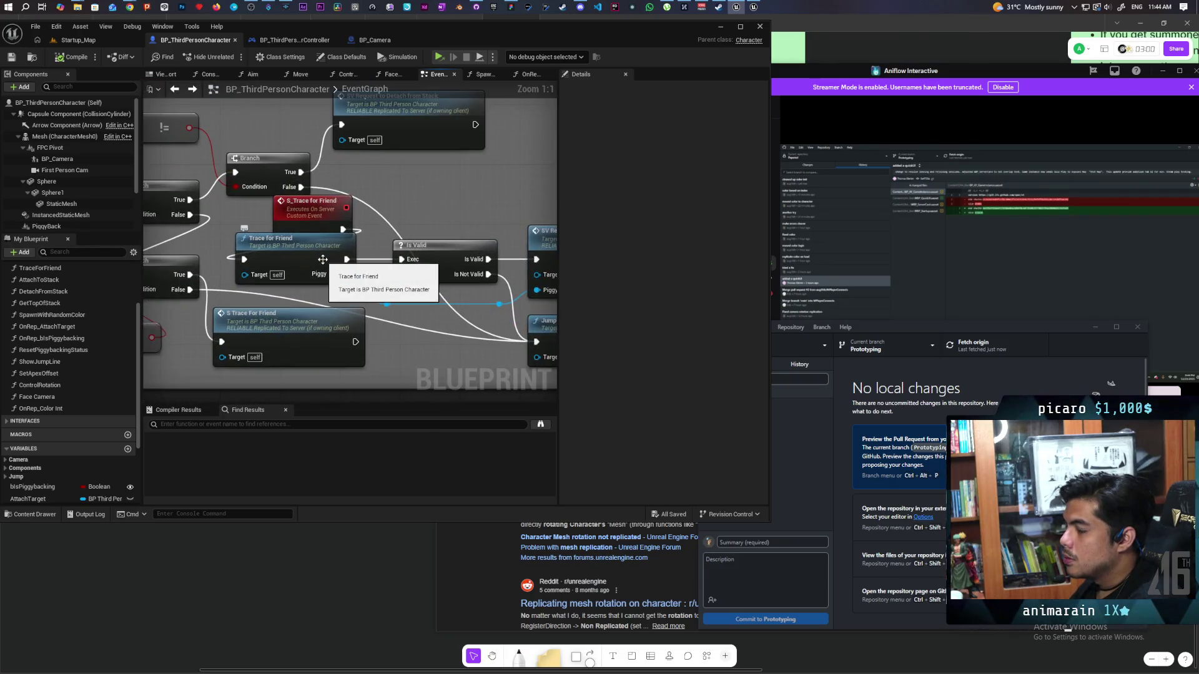
pyautogui.doubleClick(294, 256)
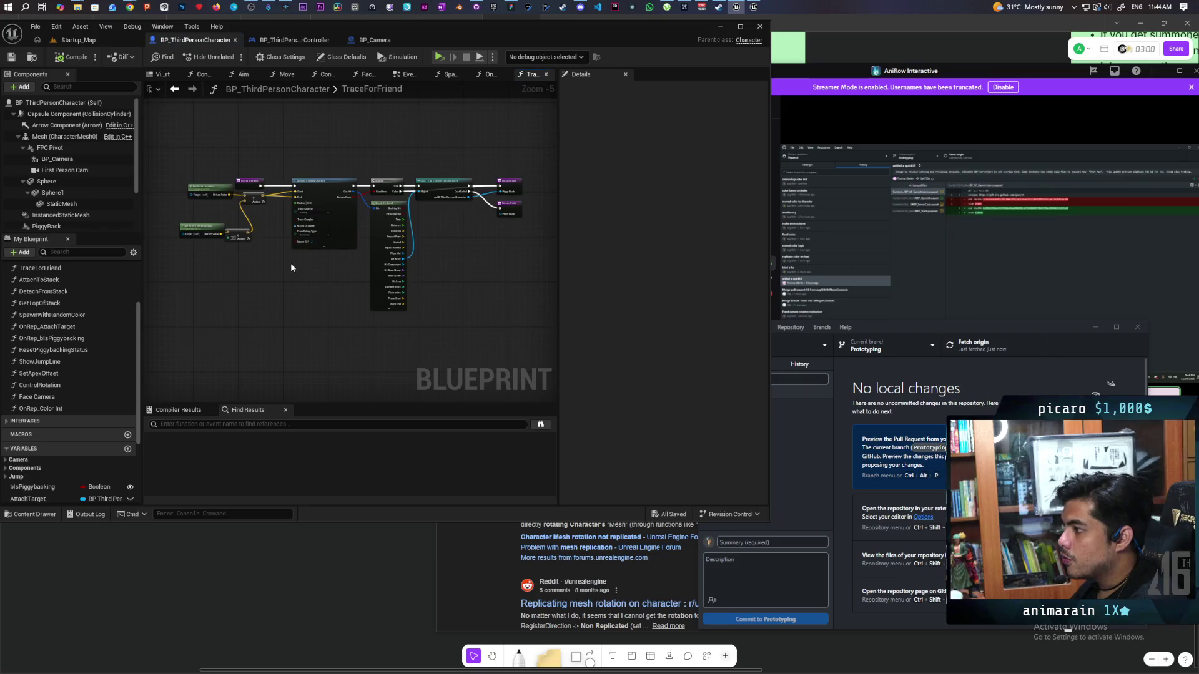
pyautogui.scroll(2, 290, 261)
pyautogui.moveTo(290, 261)
pyautogui.mouseDown()
pyautogui.moveTo(180, 316)
pyautogui.moveTo(143, 317)
pyautogui.moveTo(377, 313)
pyautogui.moveTo(278, 298)
pyautogui.mouseUp()
pyautogui.moveTo(305, 134); pyautogui.dragTo(352, 347)
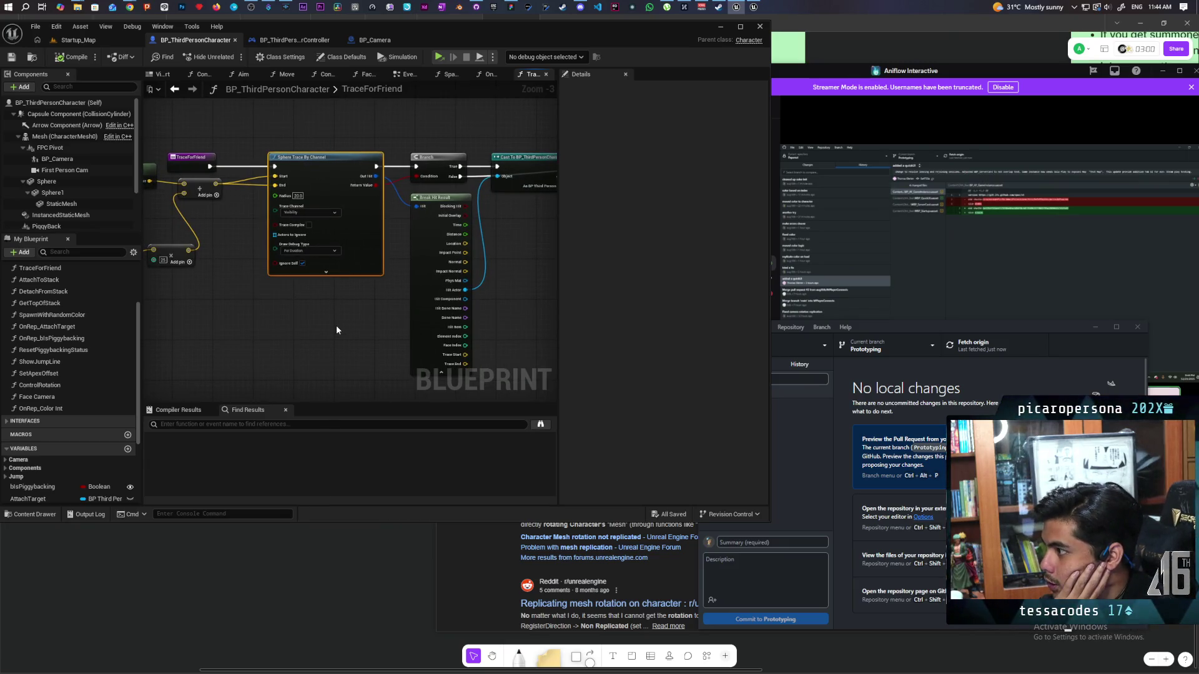
pyautogui.moveTo(294, 129); pyautogui.dragTo(360, 326)
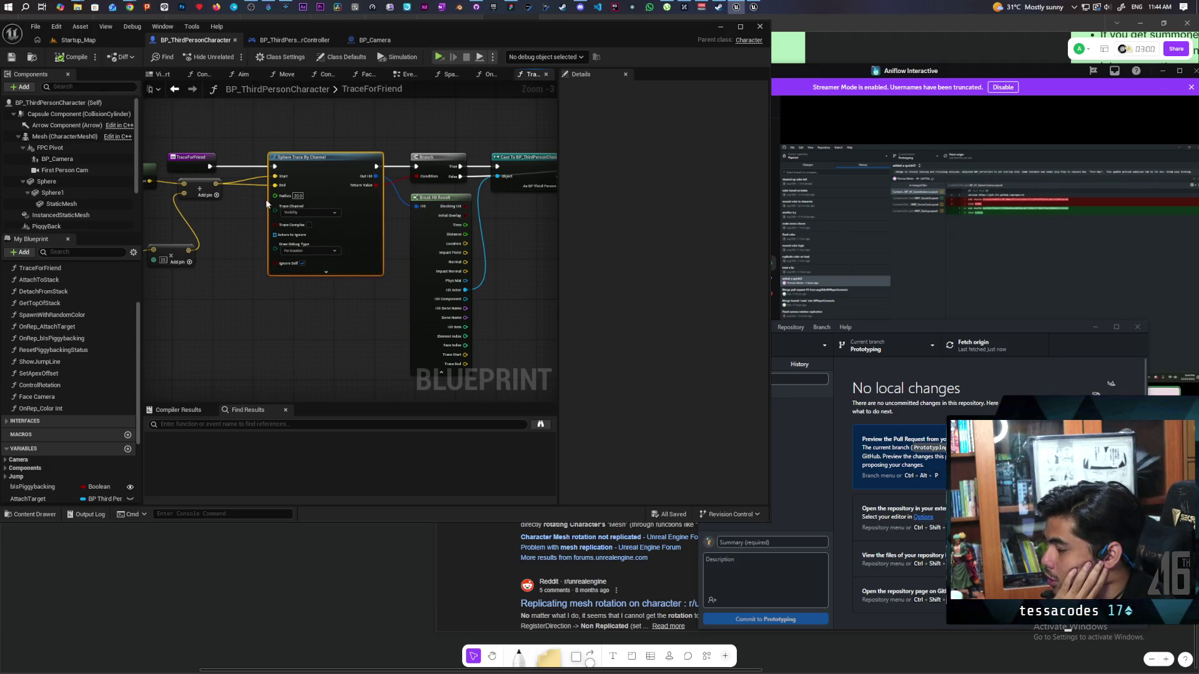
pyautogui.click(174, 89)
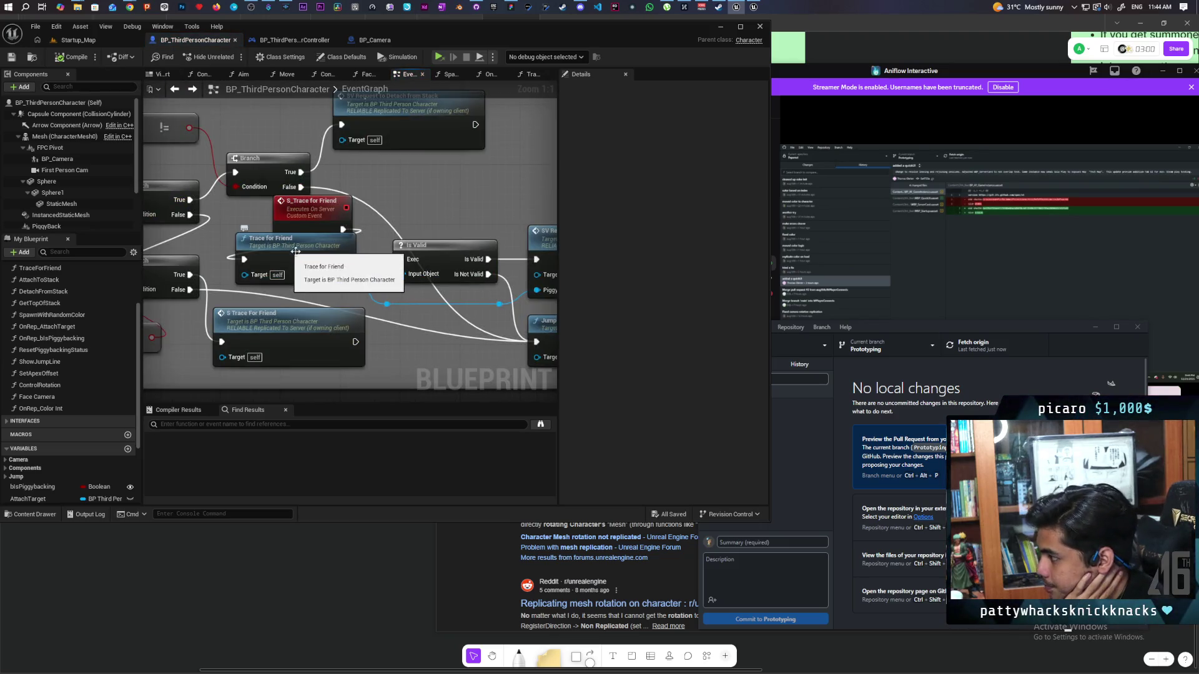
# - Select the S_Trace for Friend custom event to confirm it replicates Run on Server, Reliable
pyautogui.scroll(-1, 428, 223)
pyautogui.moveTo(428, 224)
pyautogui.mouseDown()
pyautogui.moveTo(257, 220)
pyautogui.moveTo(423, 204)
pyautogui.moveTo(374, 190)
pyautogui.moveTo(317, 201)
pyautogui.mouseUp()
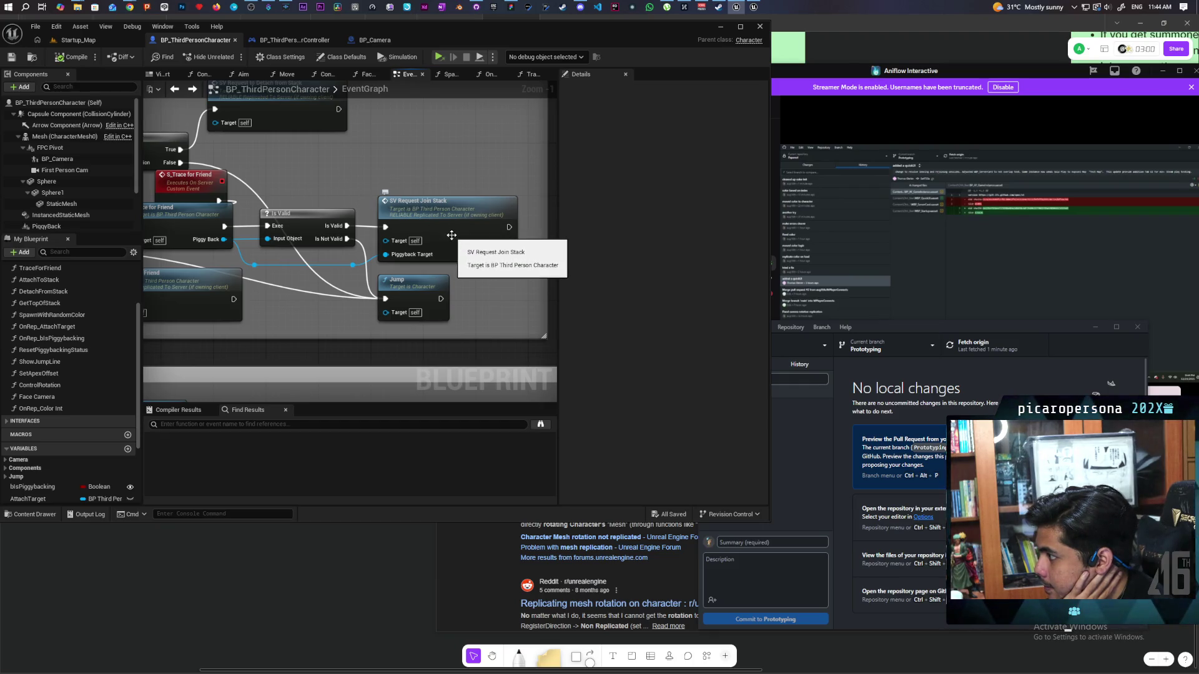
pyautogui.moveTo(320, 197); pyautogui.dragTo(431, 191)
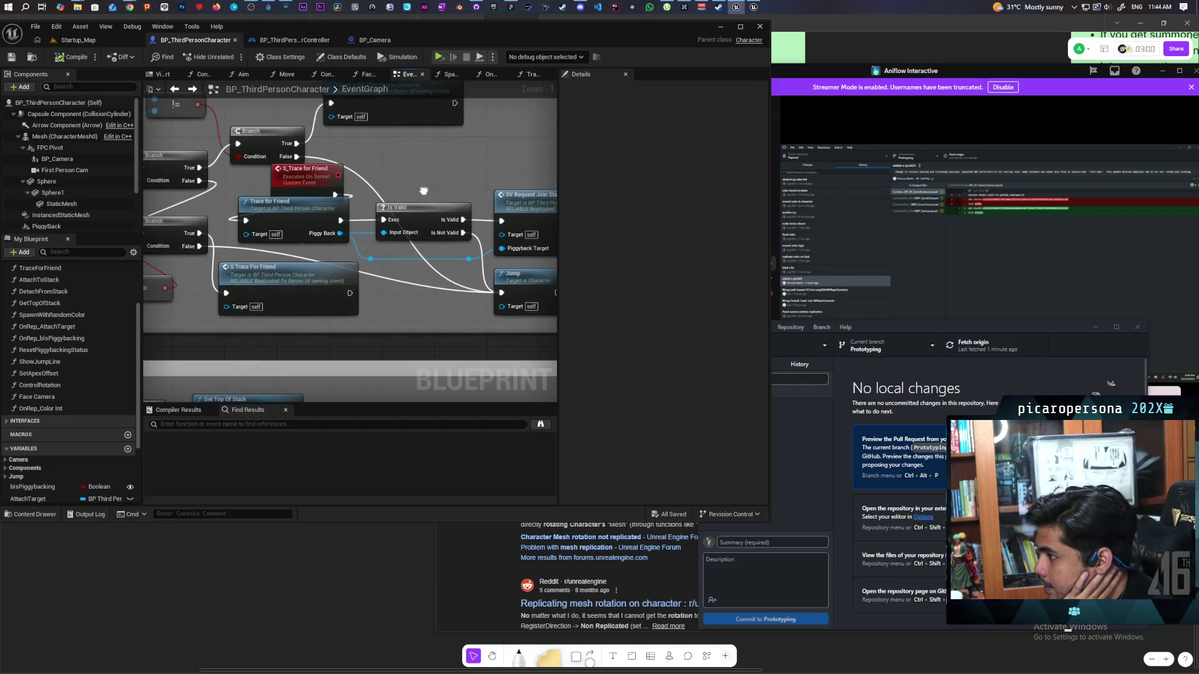
pyautogui.click(308, 185)
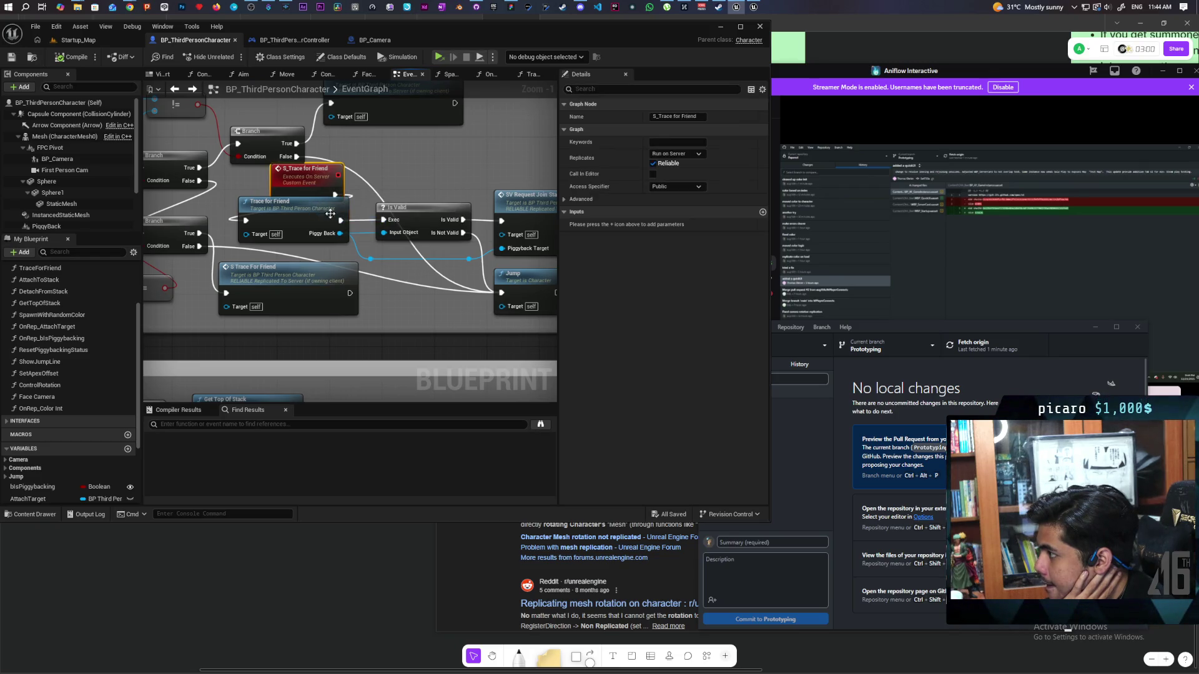
pyautogui.moveTo(414, 187); pyautogui.dragTo(324, 198)
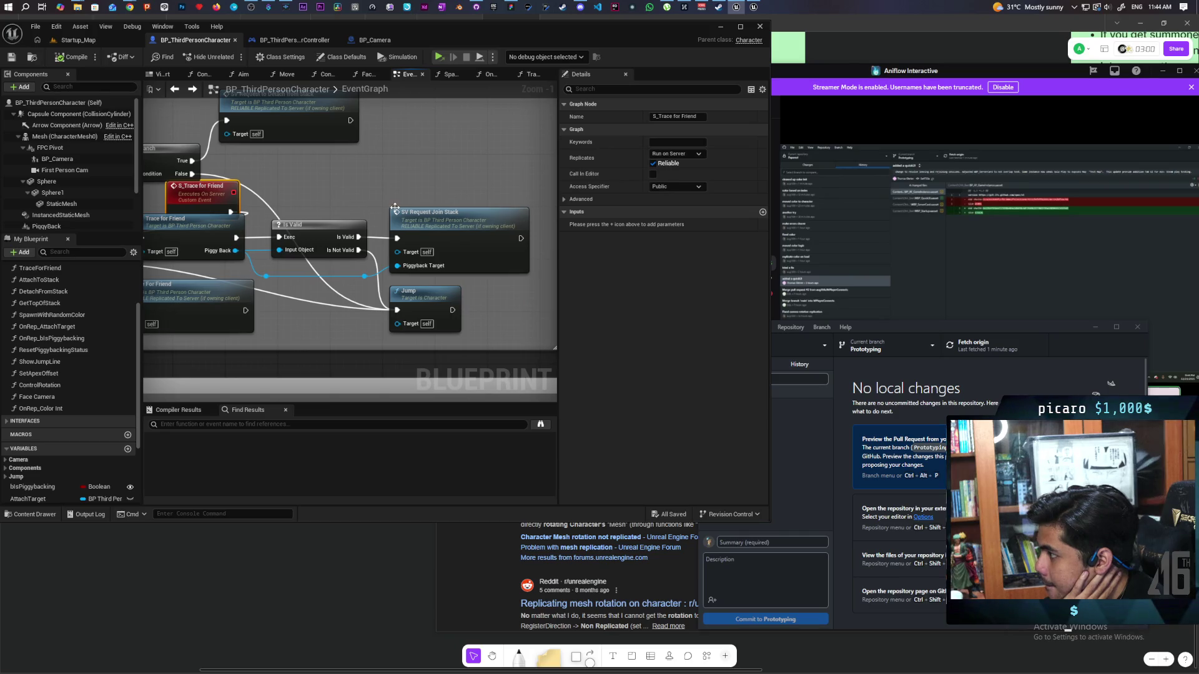